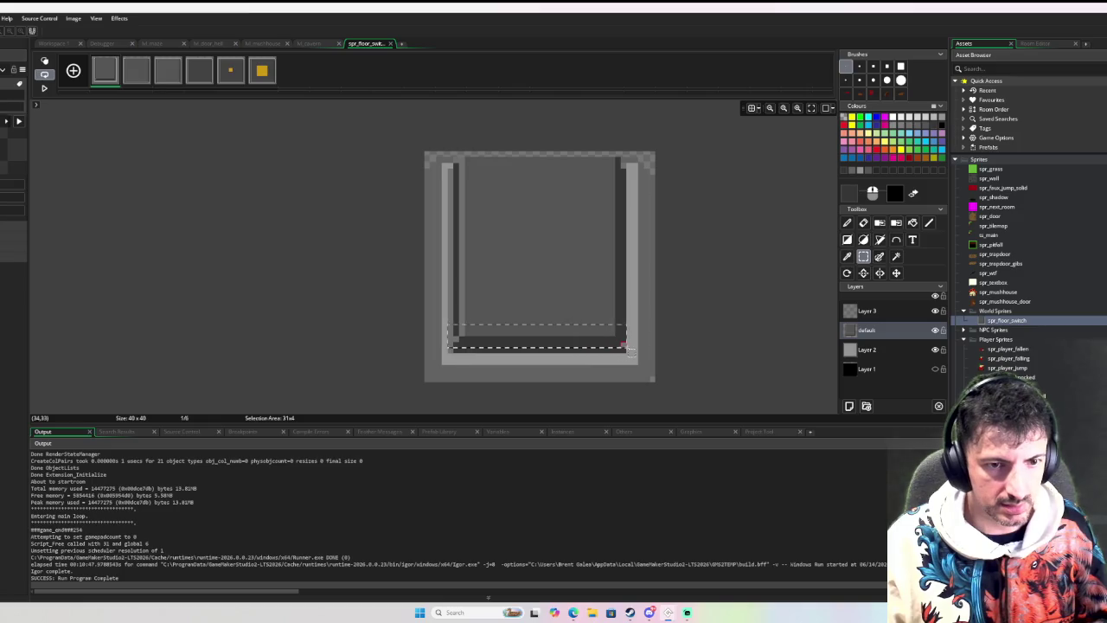
Place the moved strip, then try shifting and extending the dark bottom strip, undoing both.
click(609, 341)
click(457, 330)
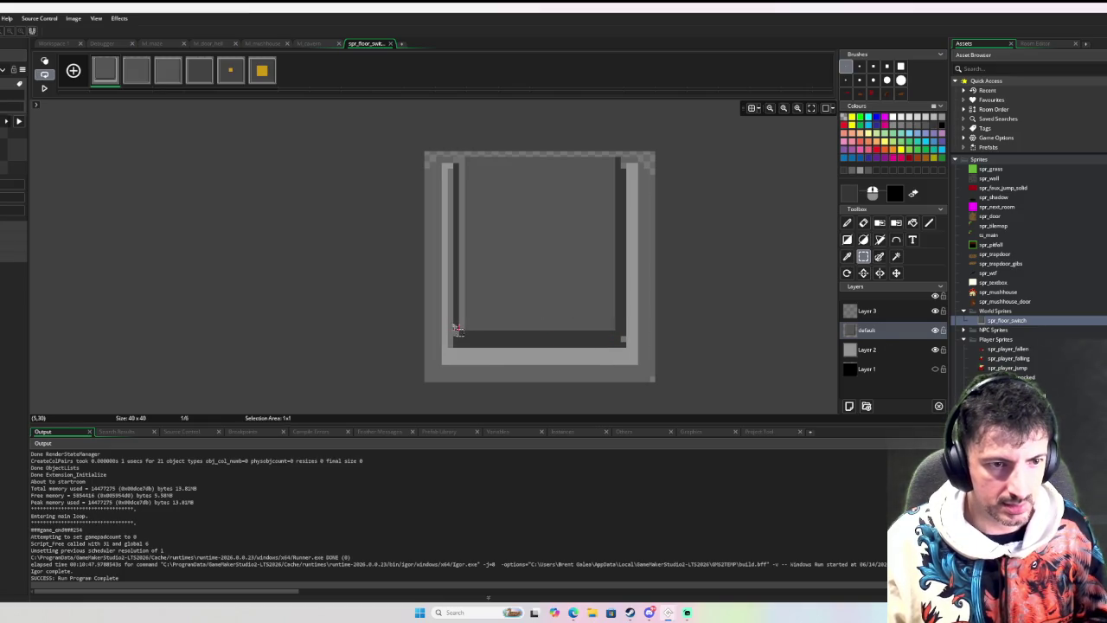
drag(543, 336, 617, 341)
key(p)
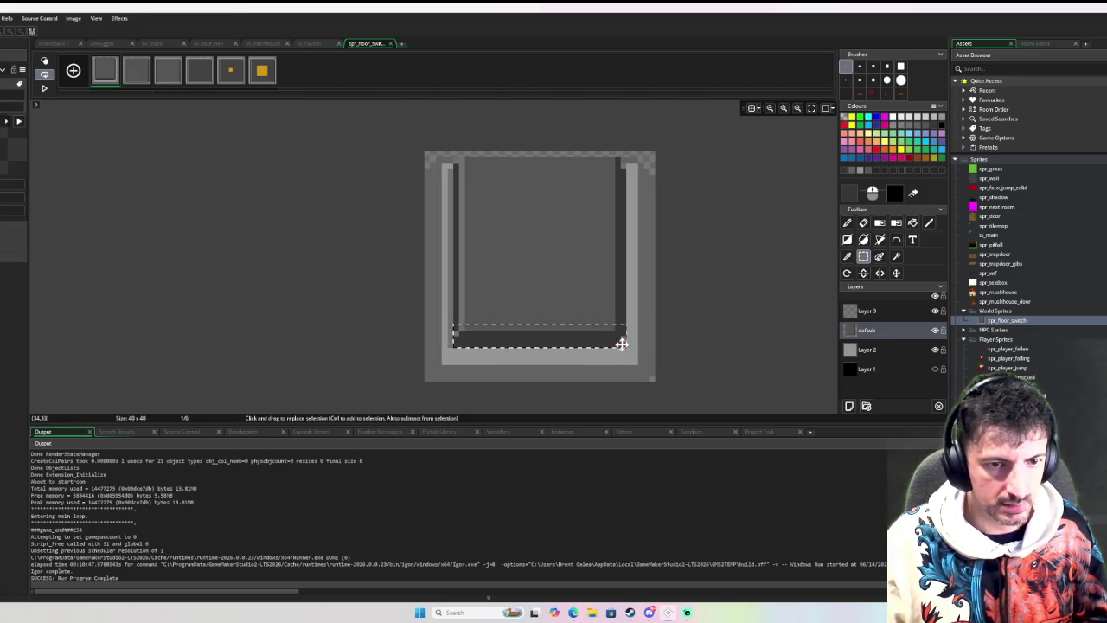
key(ctrl+z)
key(ctrl+z)
key(ctrl+z)
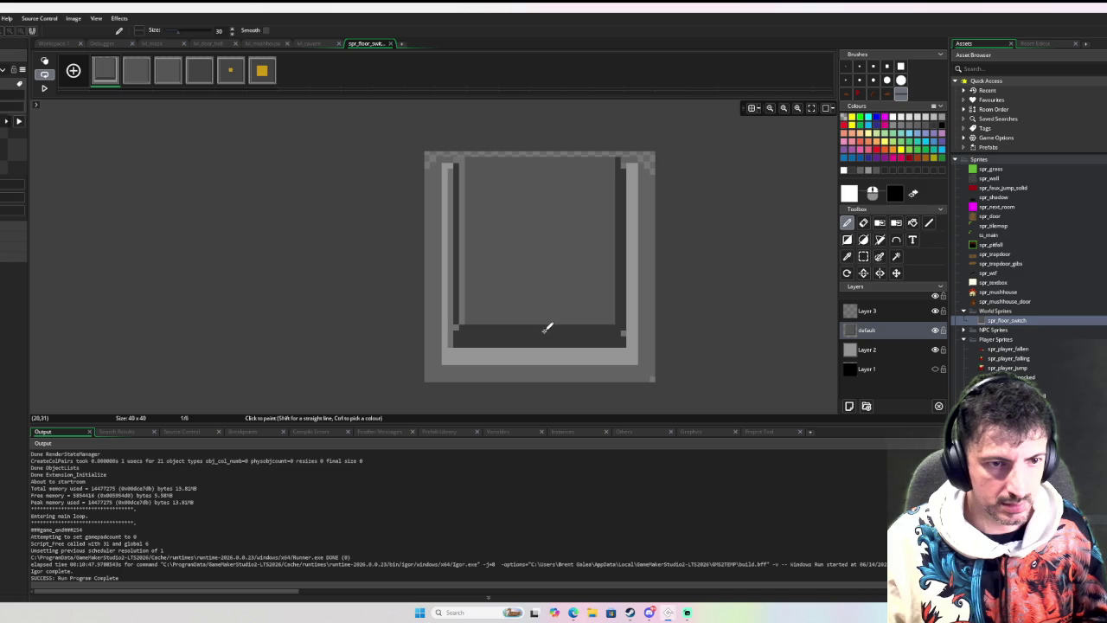
drag(547, 325, 689, 317)
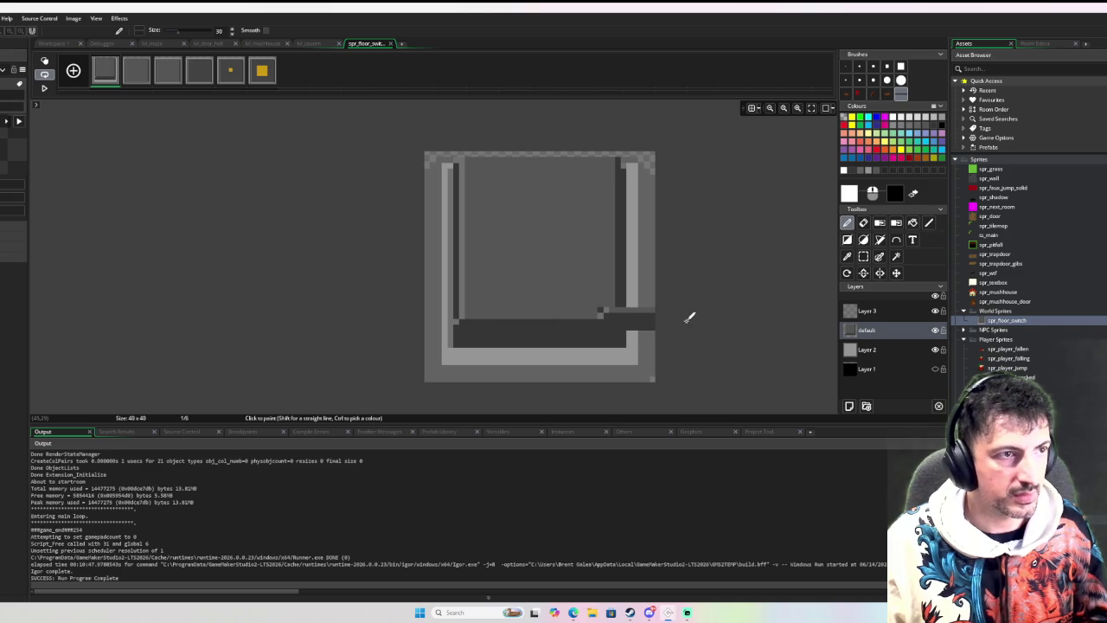
key(ctrl+z)
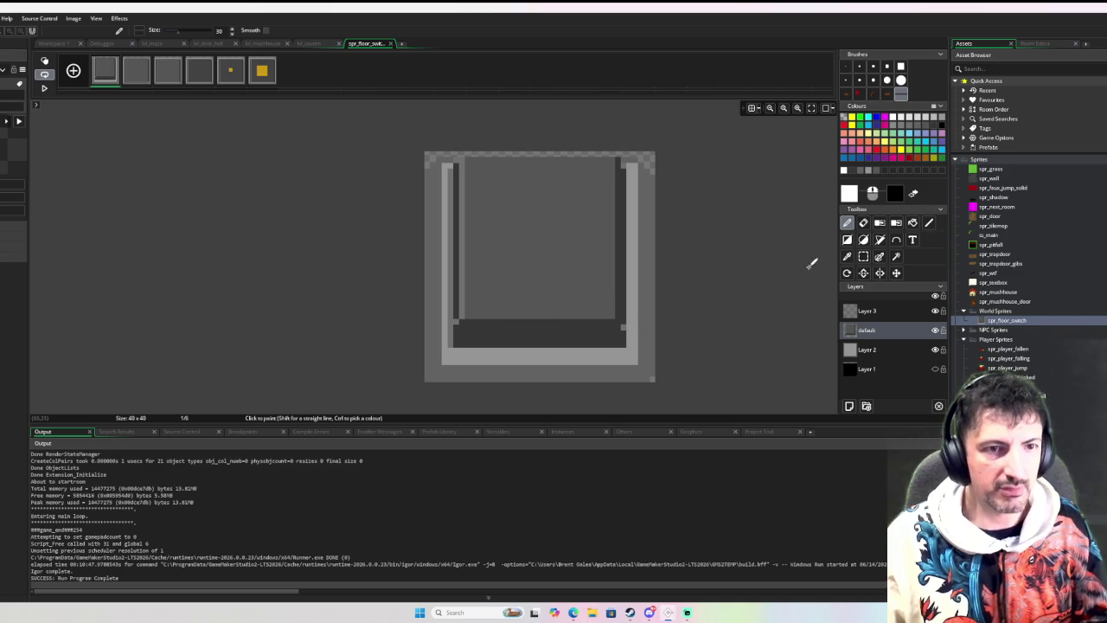
scroll(741, 271, down, 1)
scroll(742, 272, up, 1)
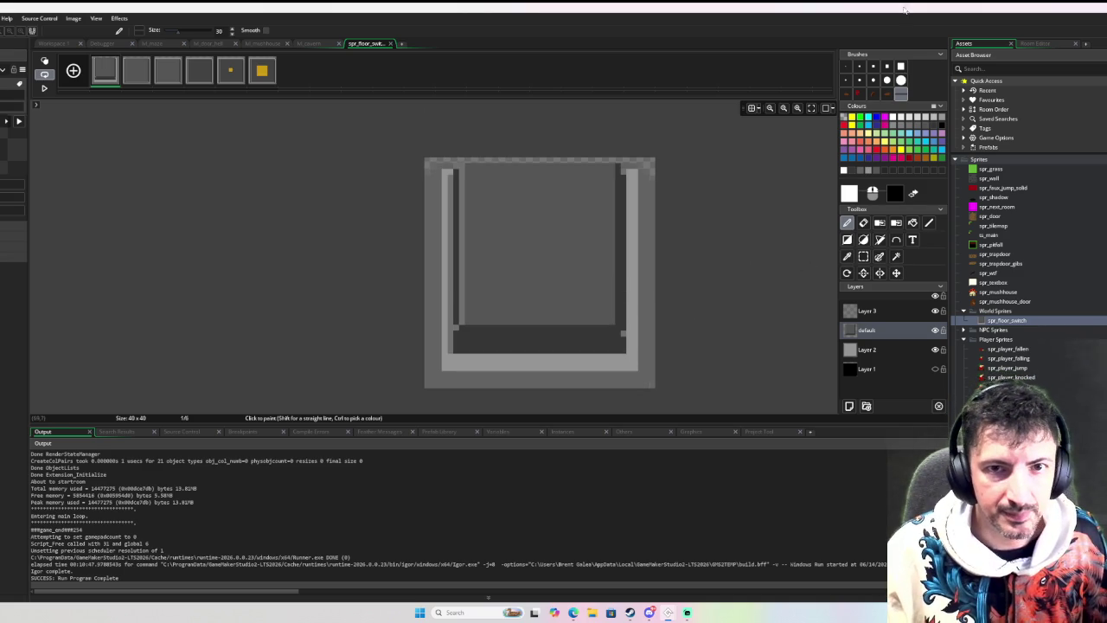
Switch to a 1-pixel eraser on Layer 2.
click(848, 66)
click(875, 348)
key(e)
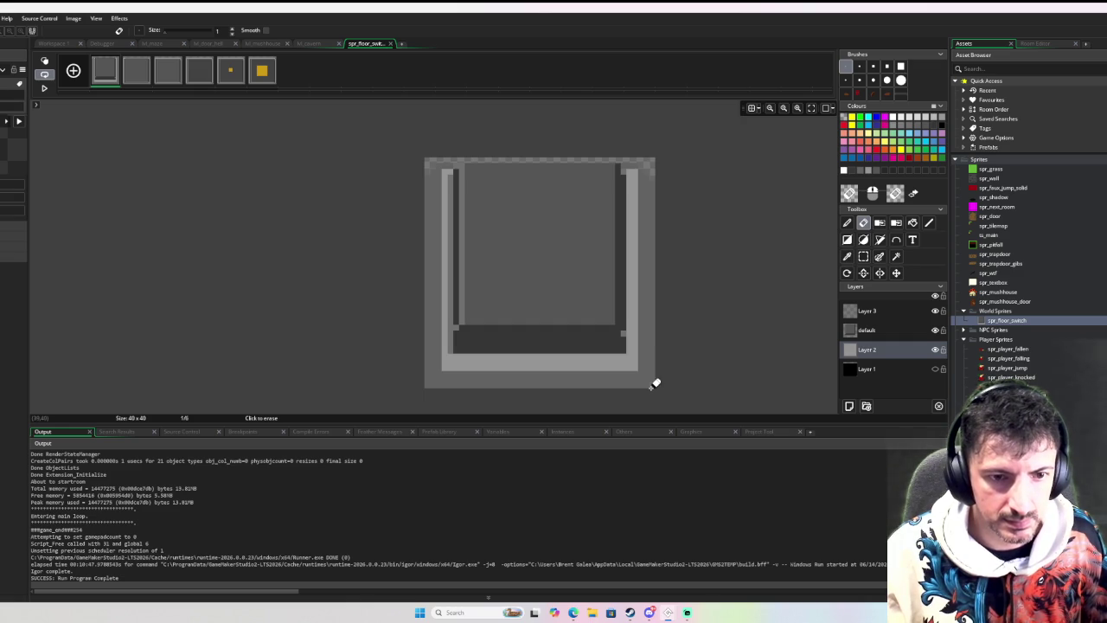
scroll(514, 156, up, 2)
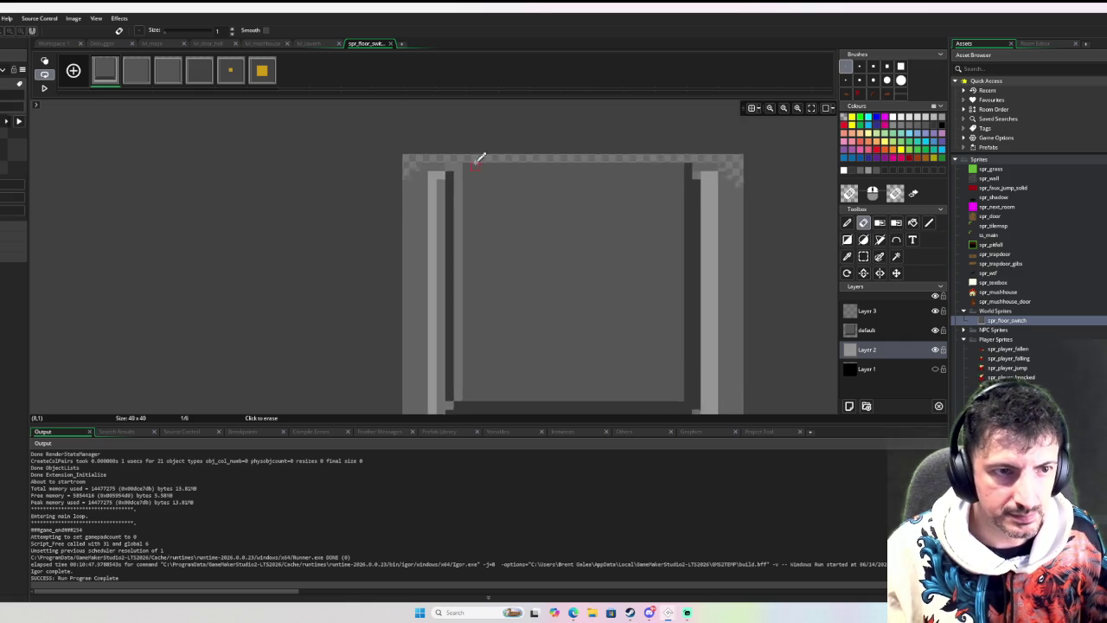
scroll(507, 153, down, 2)
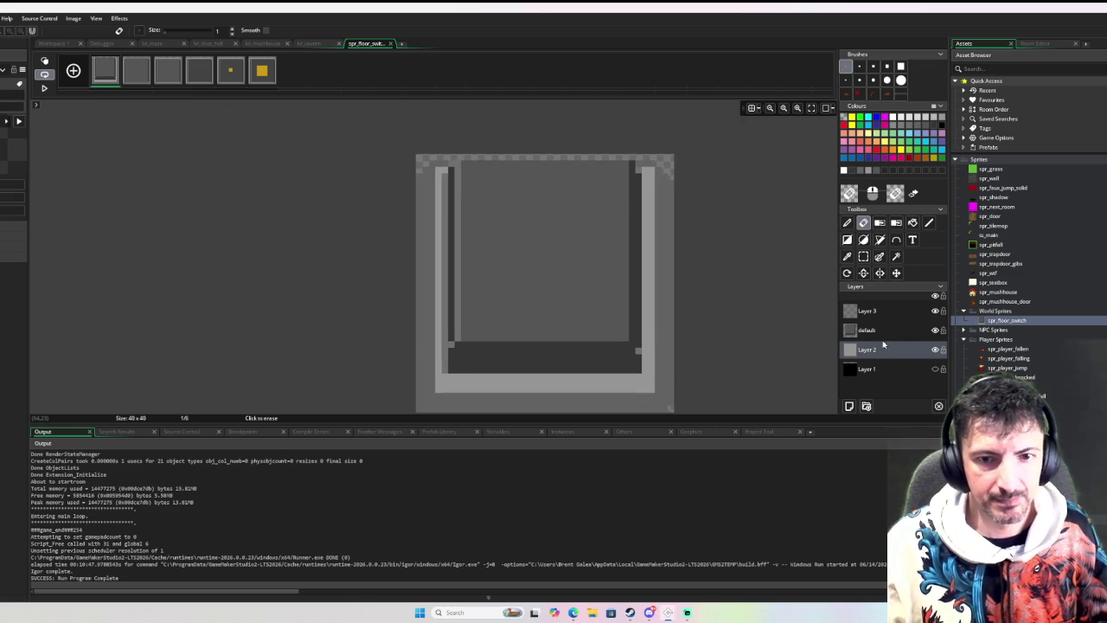
Cut Layer 2's light frame graphic with Ctrl+A and Ctrl+X, and turn it into a paste brush.
key(ctrl+a)
key(ctrl+x)
key(ctrl+v)
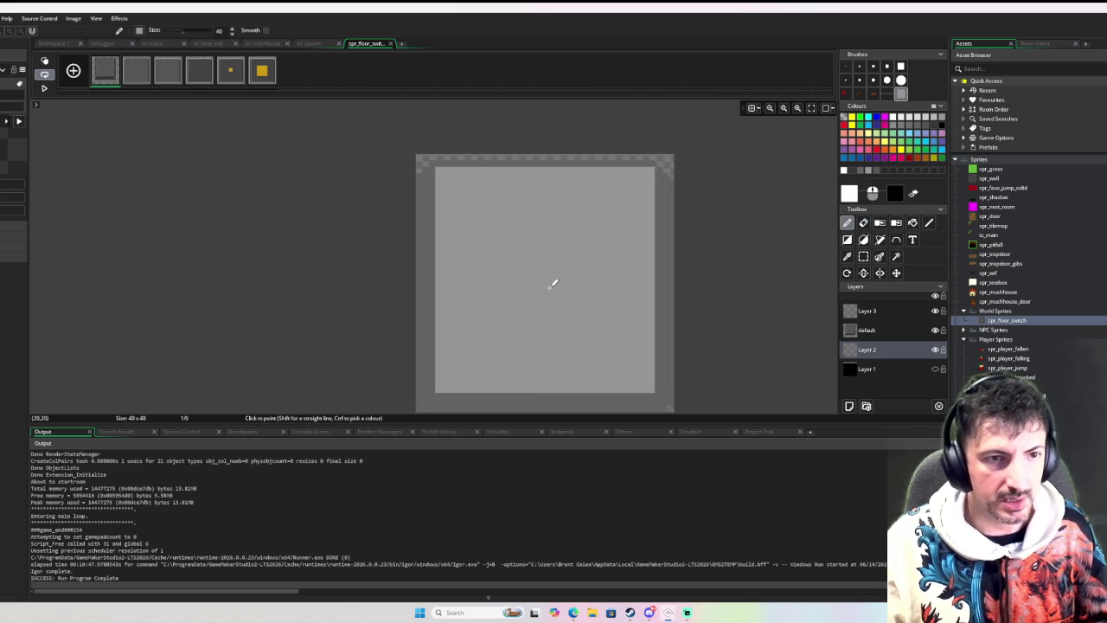
key(ctrl+a)
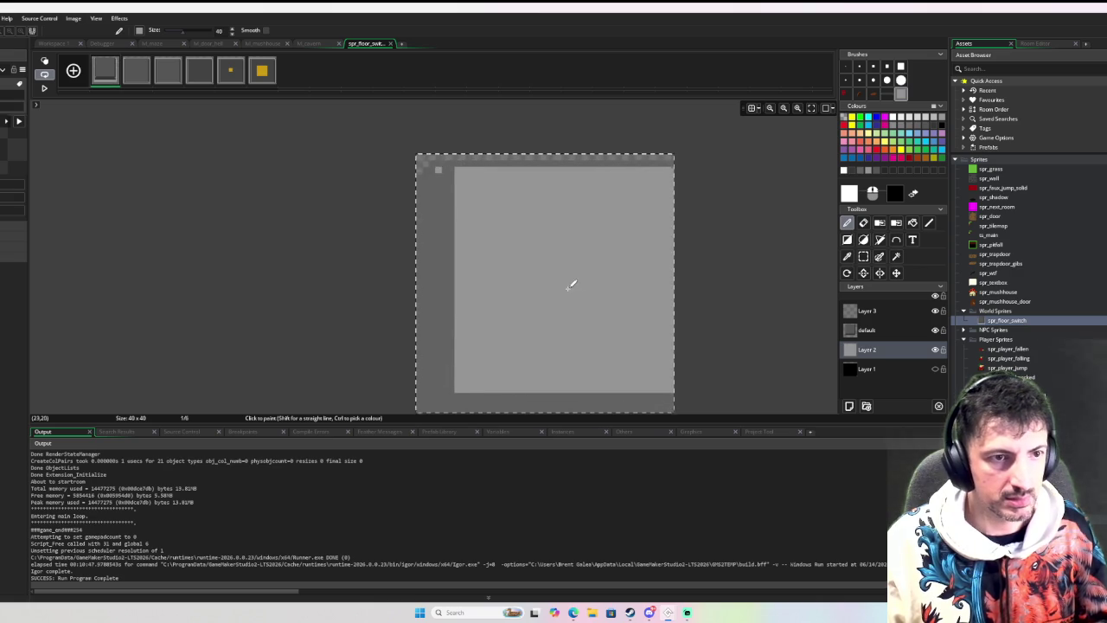
key(Escape)
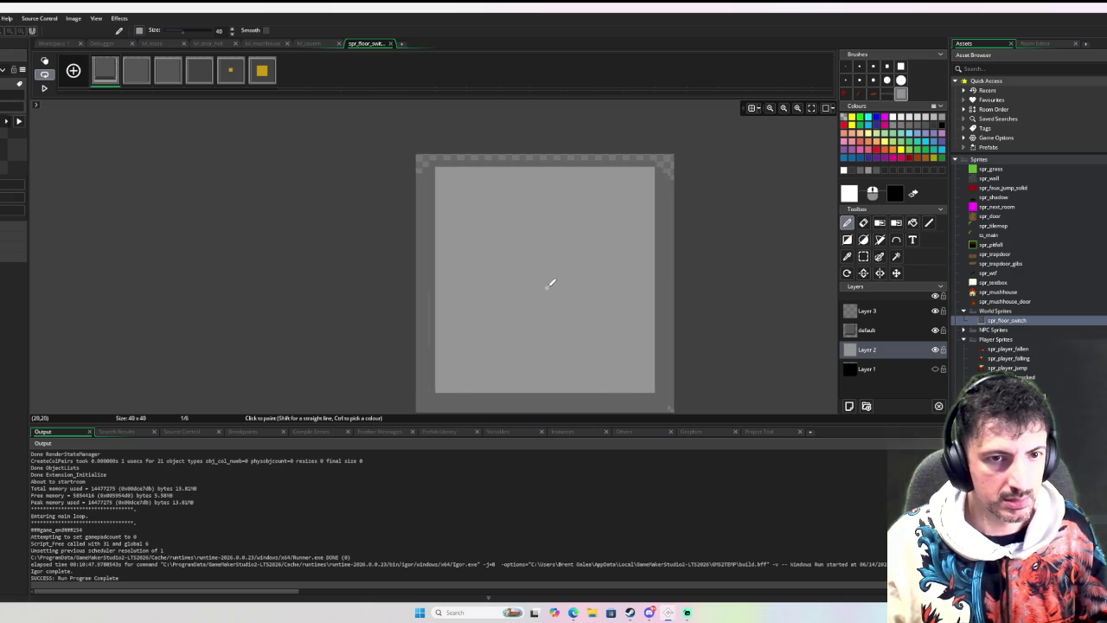
Step through frames 1–3, stamping the light frame brush onto the animation frames.
key(Right)
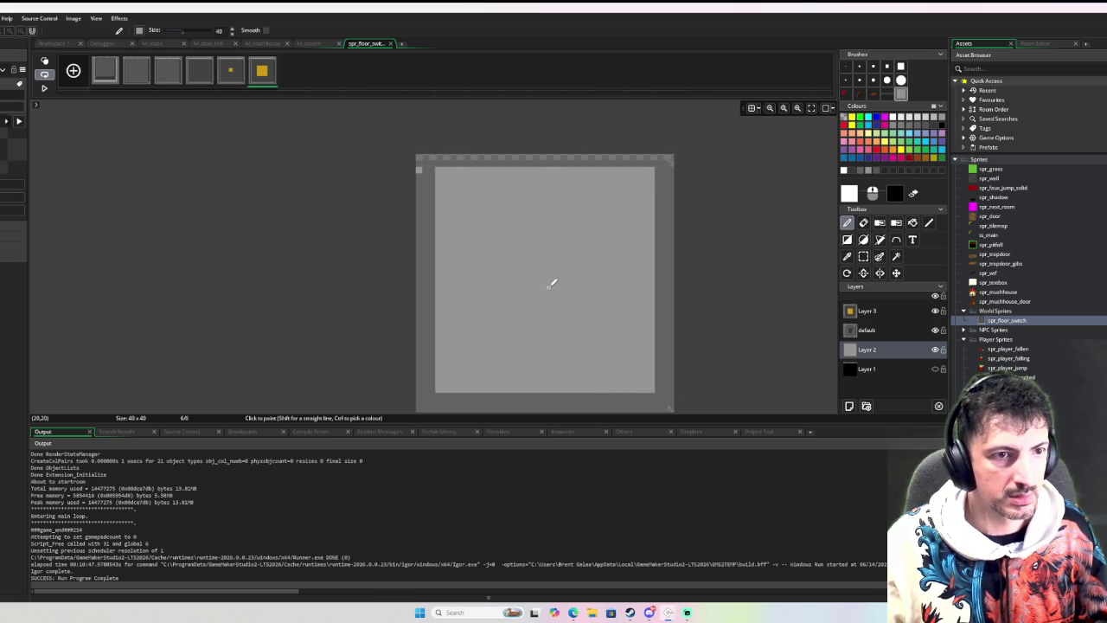
key(e)
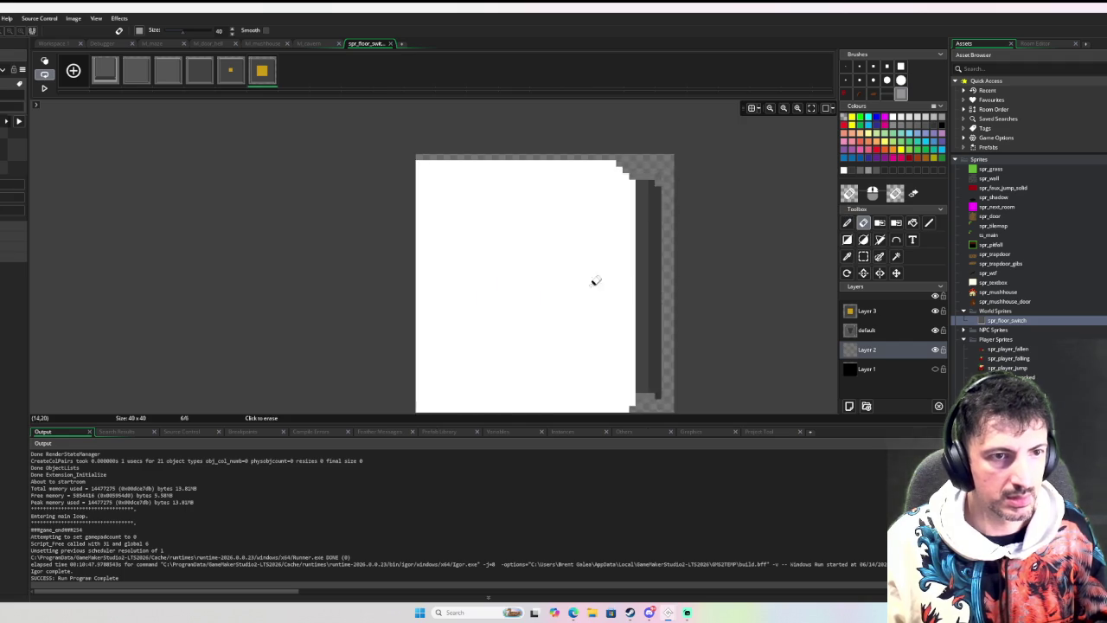
key(Left)
key(Left)
key(Left)
key(Left)
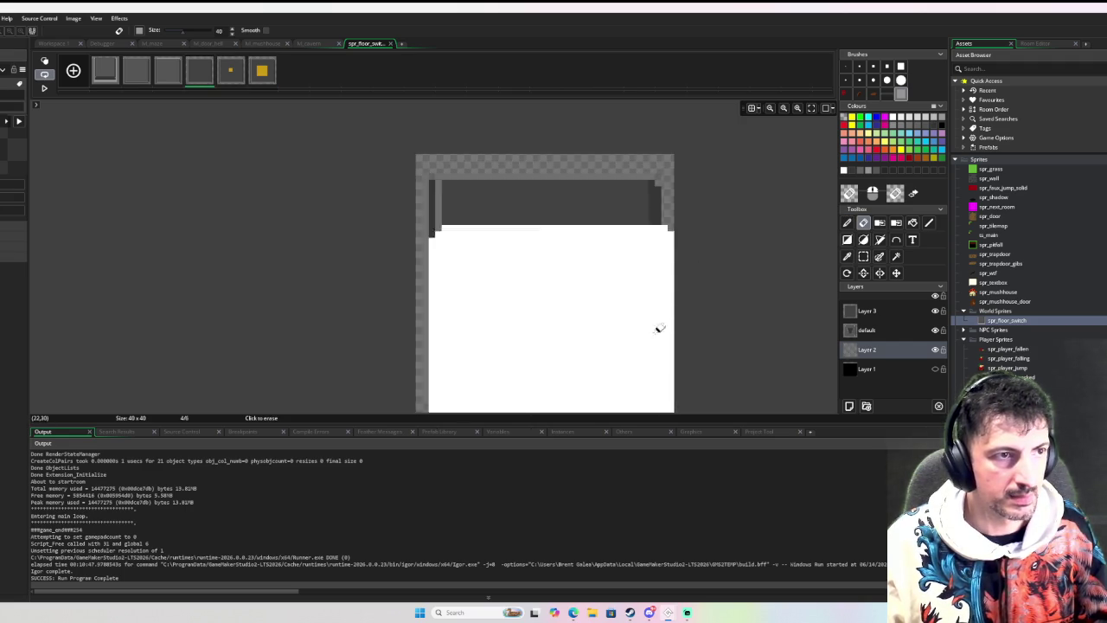
key(Left)
key(p)
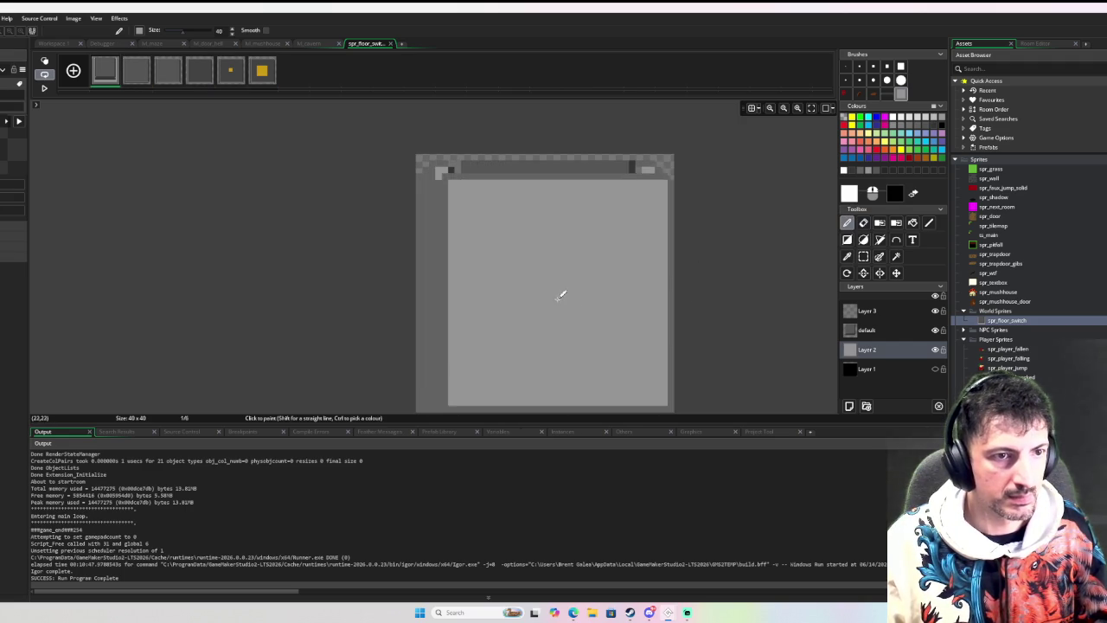
key(Right)
key(Right)
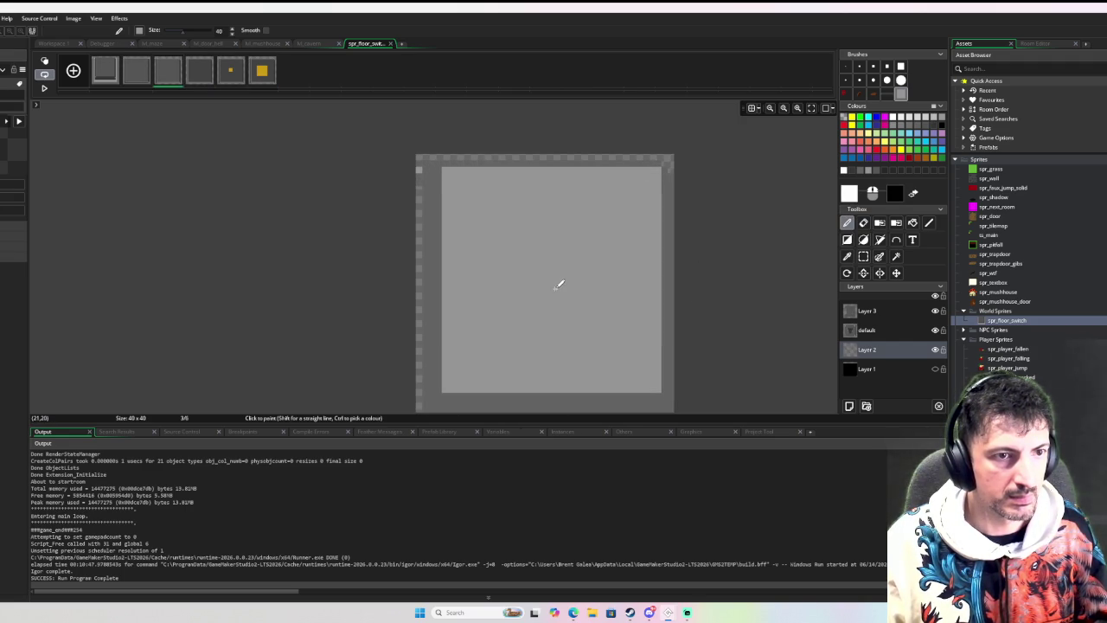
key(Left)
key(Right)
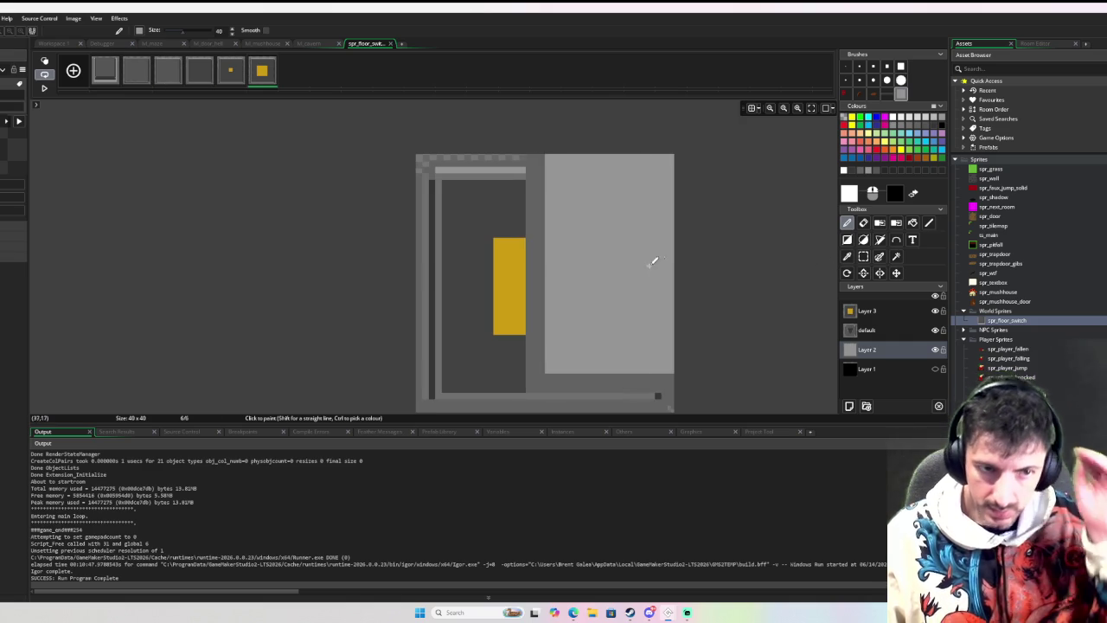
Move to frame 2 and pick the eraser on Layer 3.
scroll(683, 253, down, 2)
key(Right)
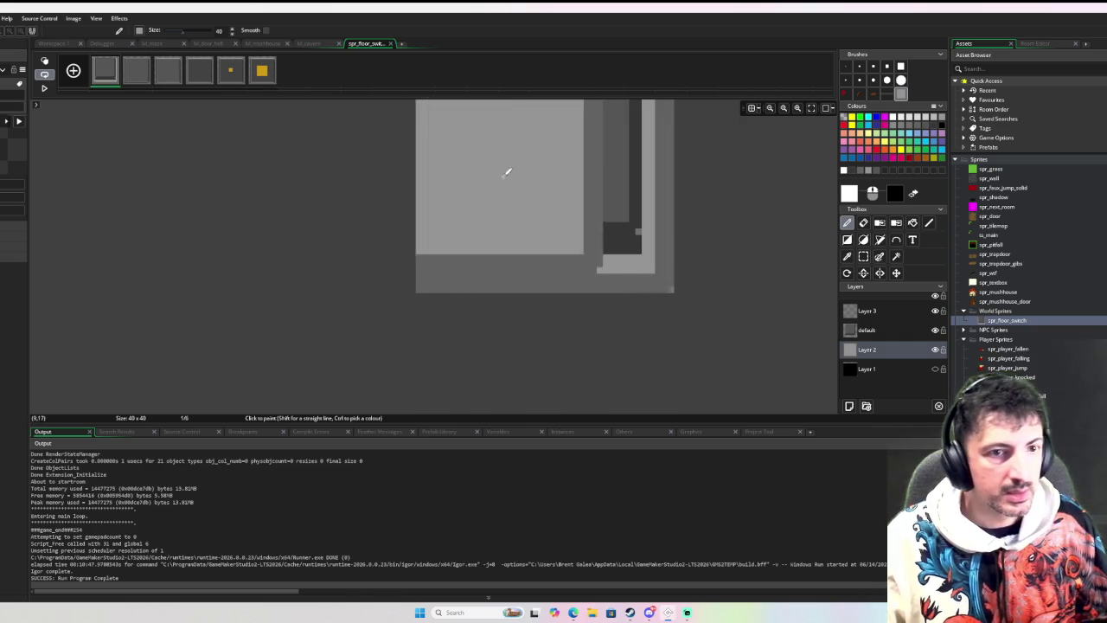
scroll(668, 271, down, 3)
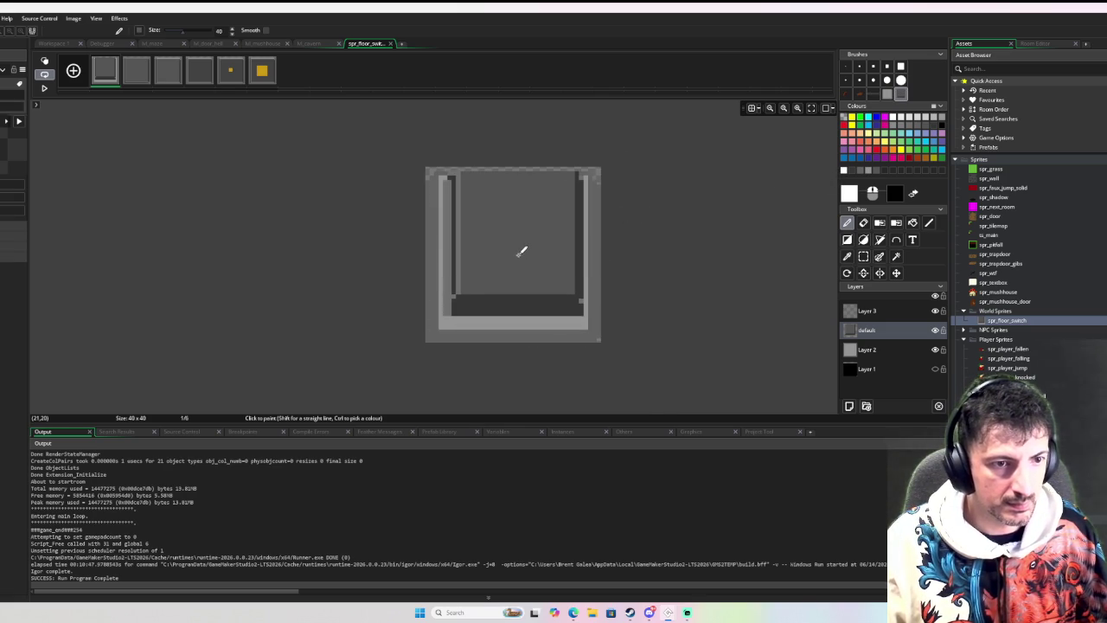
key(Right)
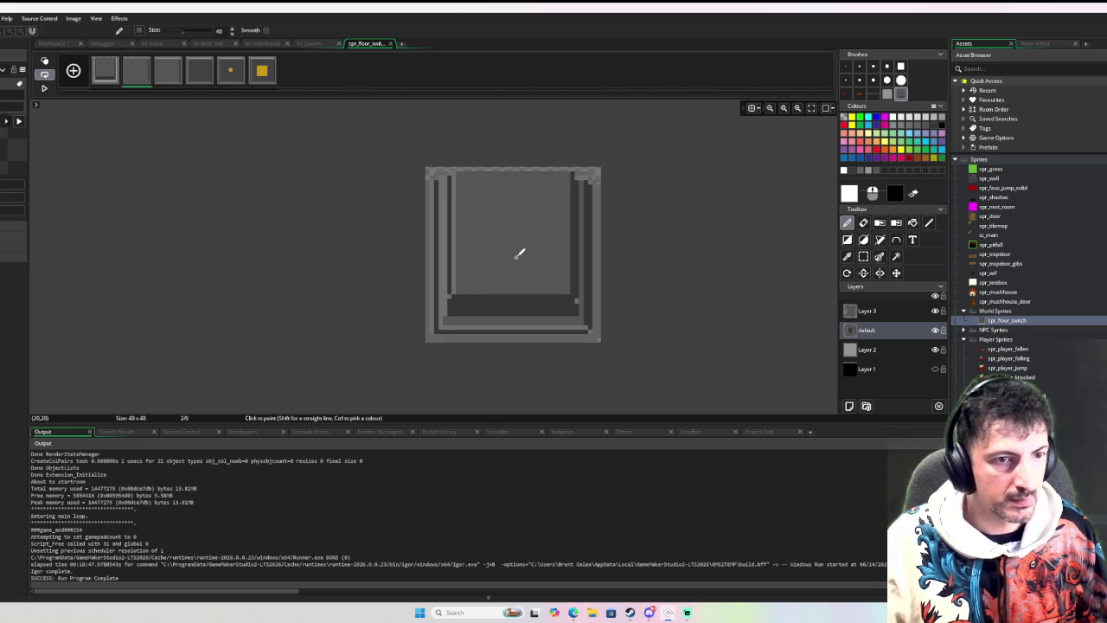
key(e)
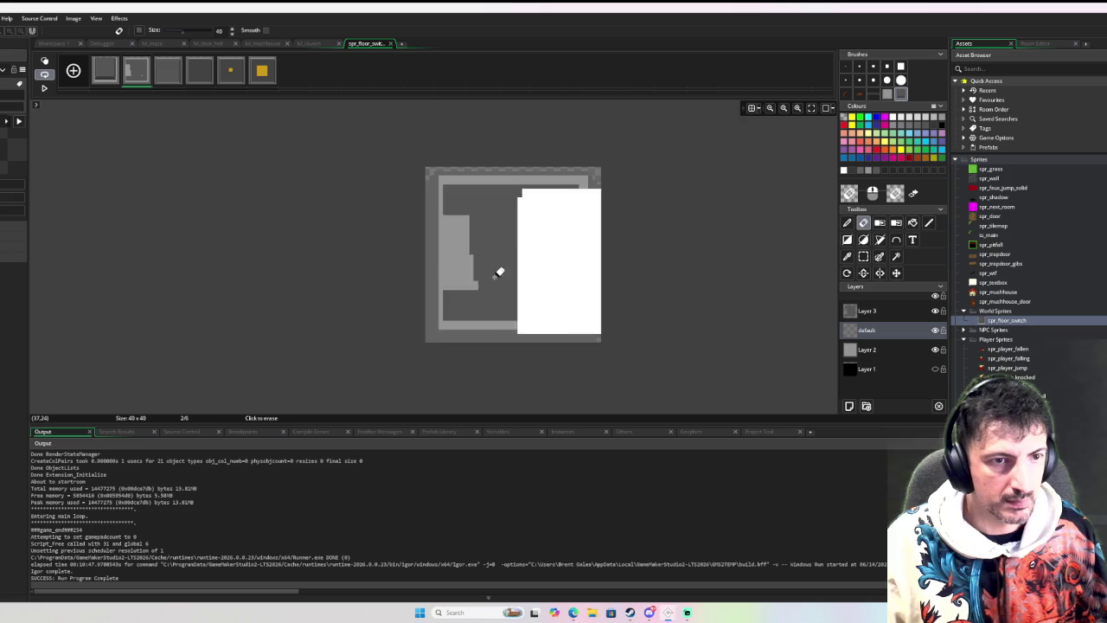
click(852, 311)
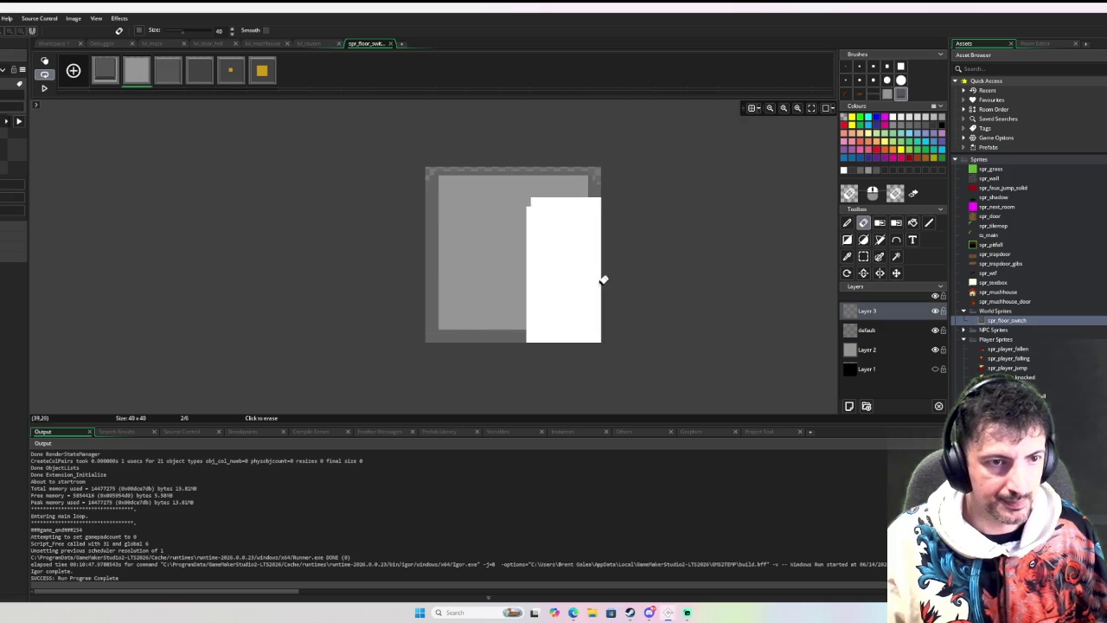
Erase Layer 3's leftovers on the later frames, then draw the wall back on frame 2.
key(Right)
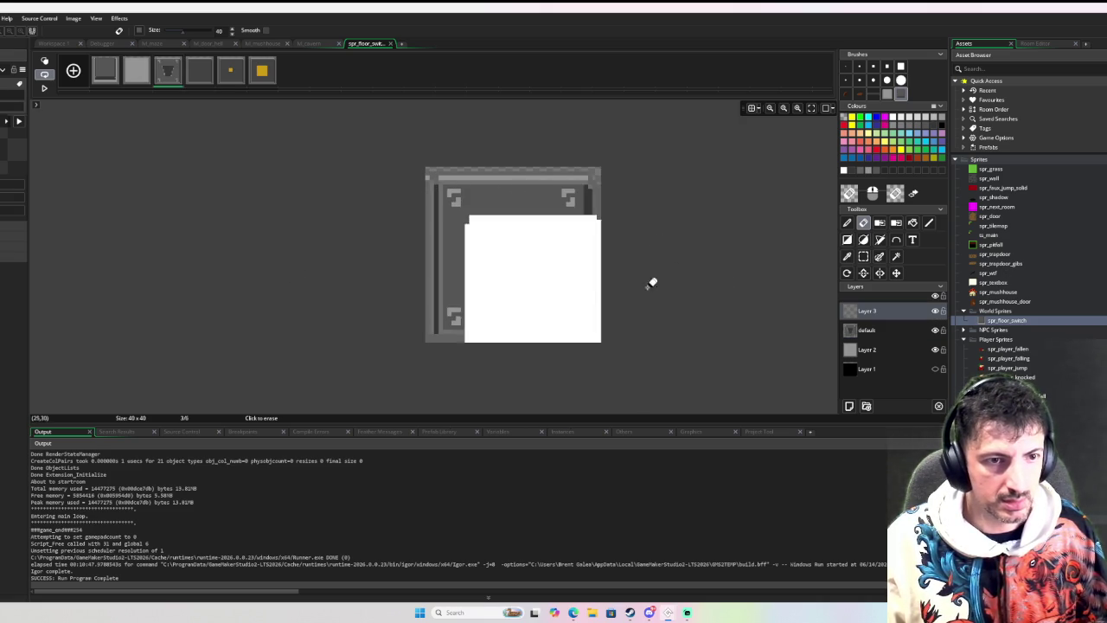
key(Right)
key(Right)
key(Right)
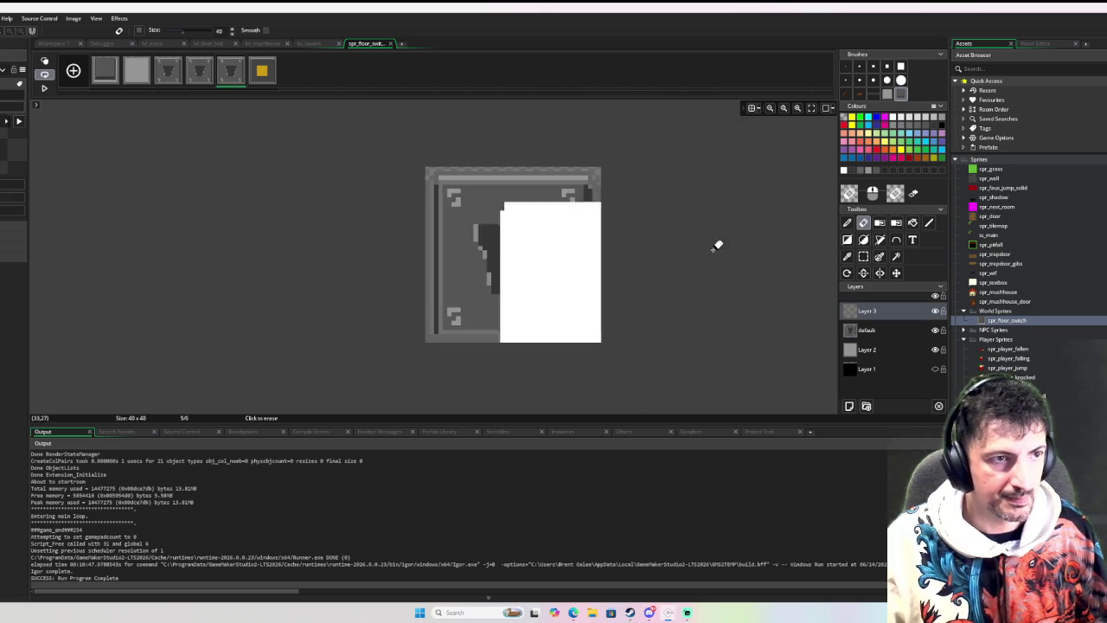
key(Left)
key(Left)
key(Left)
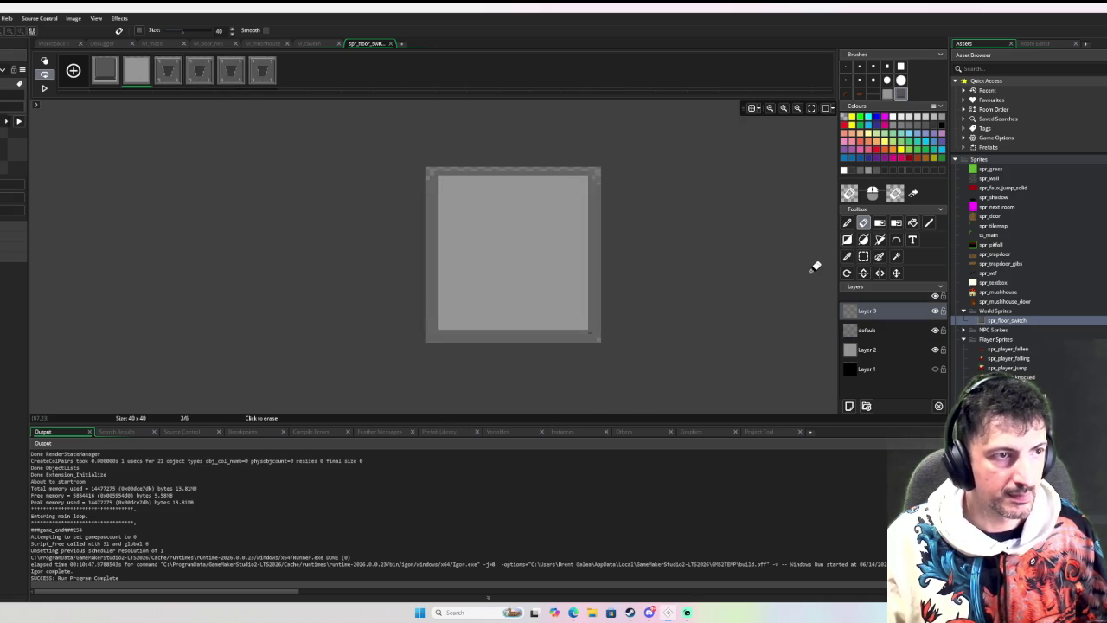
key(d)
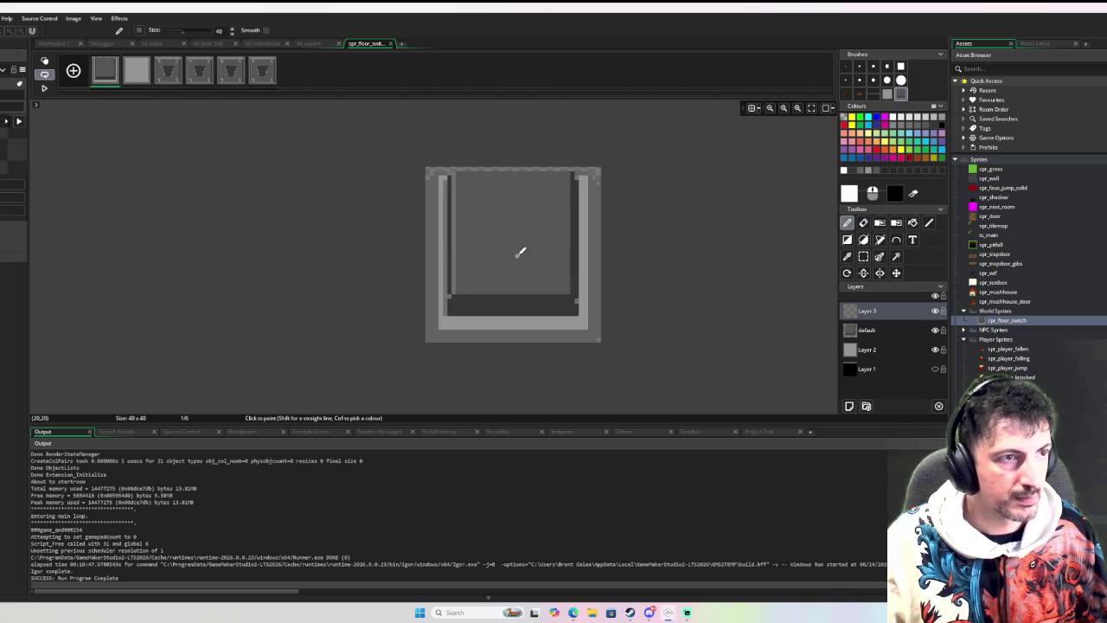
click(520, 252)
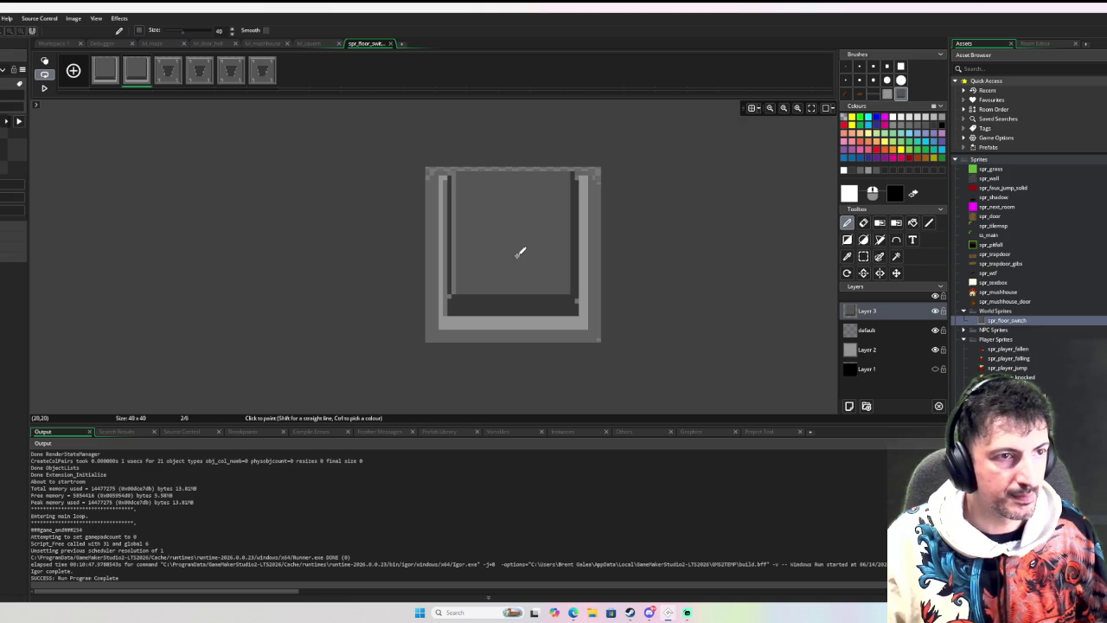
Clear Layer 3's artwork on frame 2 with the eraser and Delete.
key(Right)
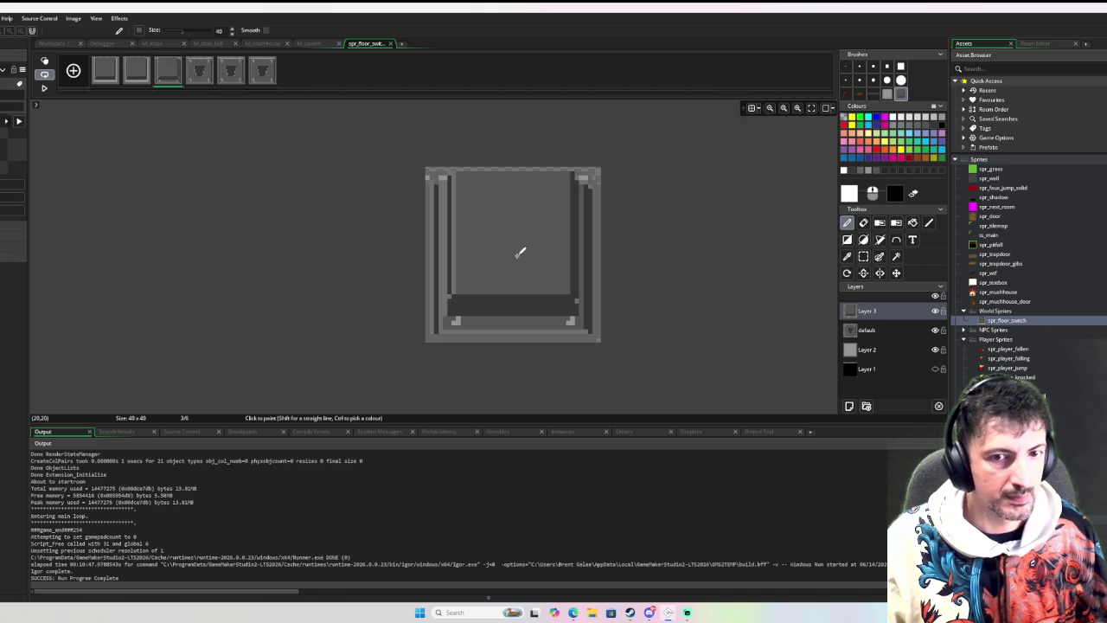
key(Left)
key(Right)
key(Right)
key(Left)
key(Left)
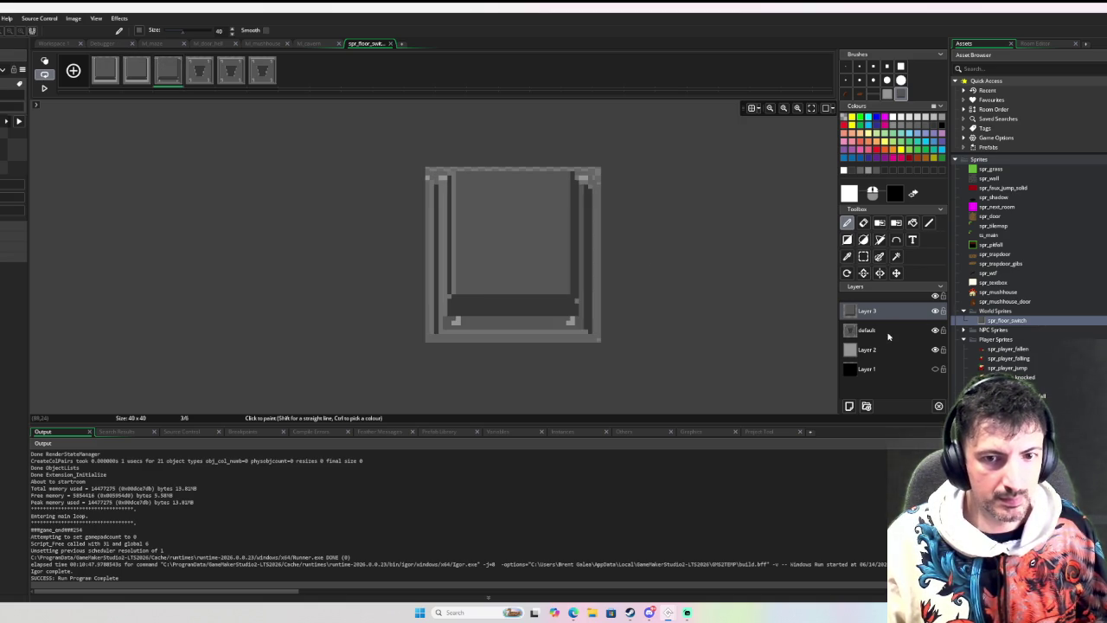
click(887, 331)
key(e)
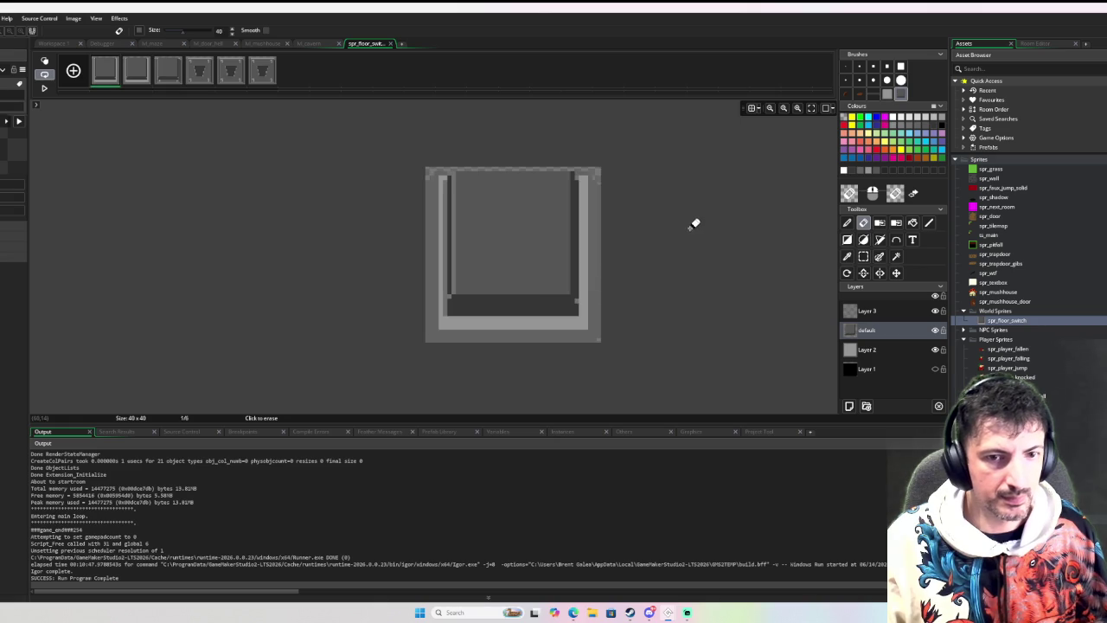
key(Right)
key(Right)
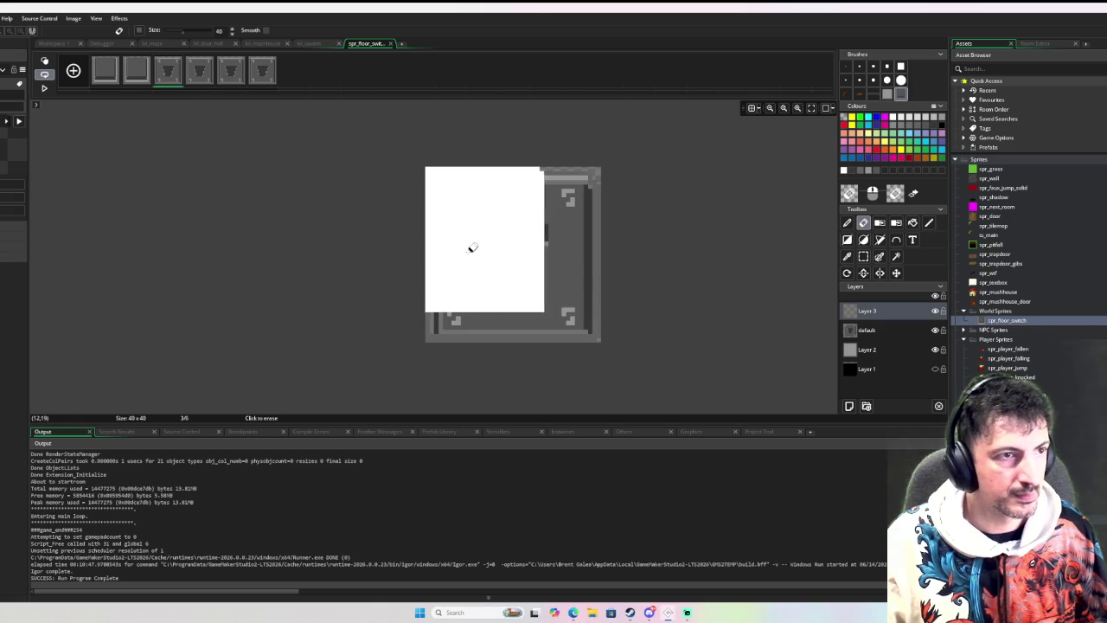
key(Left)
key(Delete)
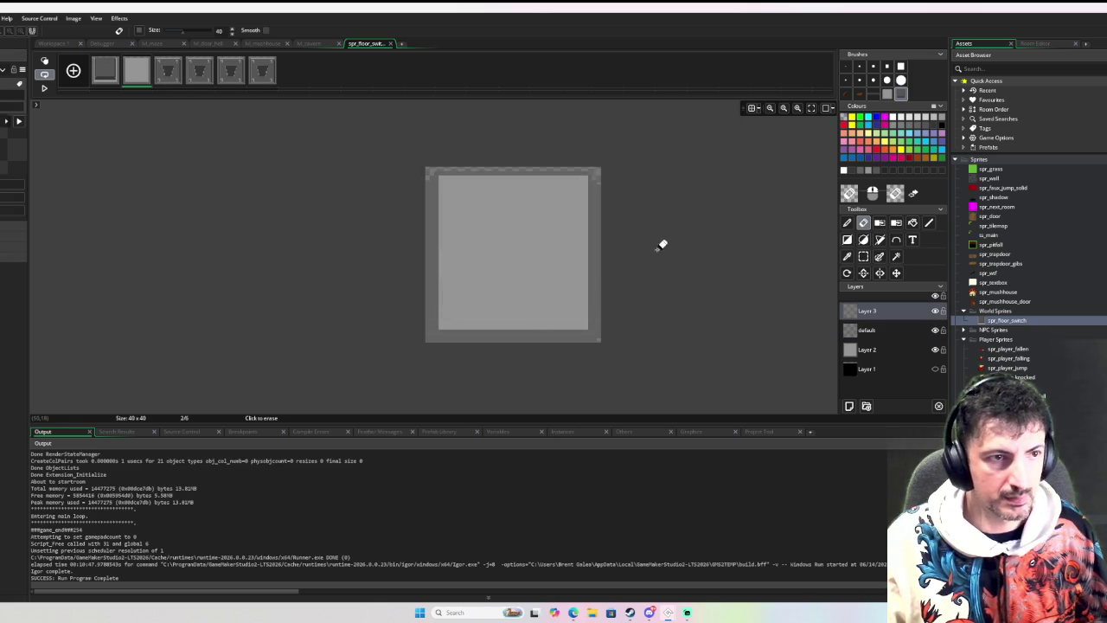
Return to the pencil on the default layer, then erase frame 3 and advance to frame 5.
key(p)
click(866, 329)
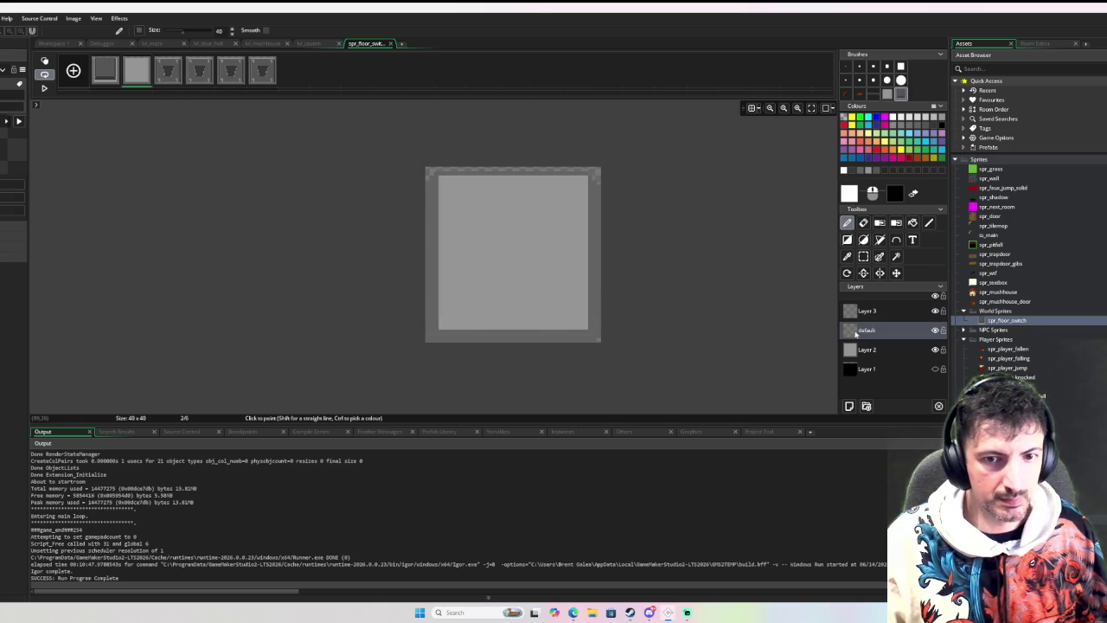
key(Left)
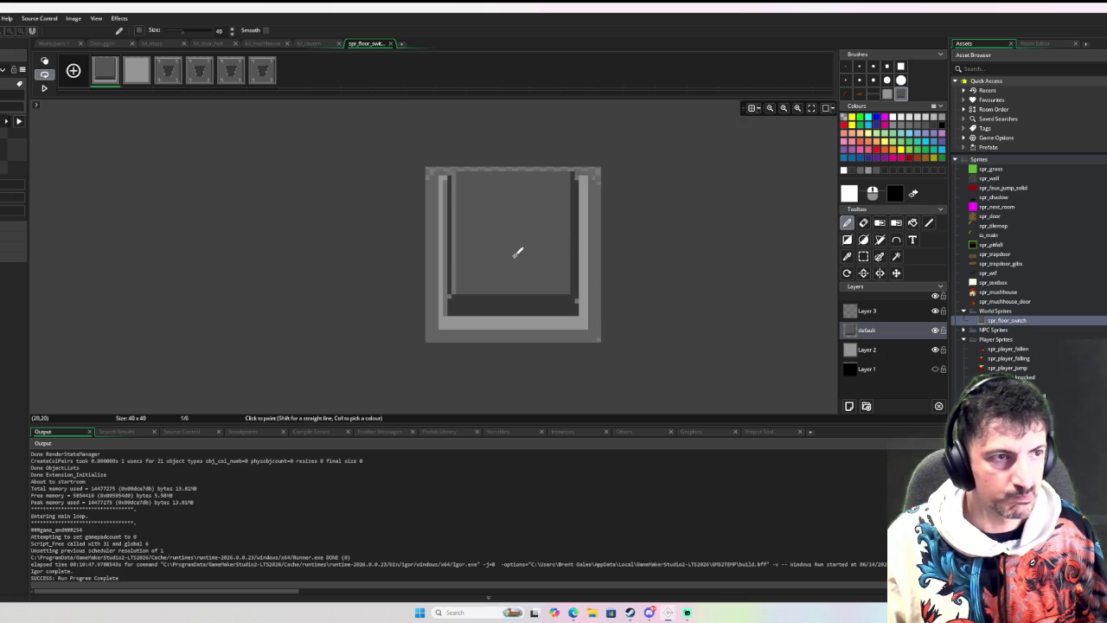
key(Right)
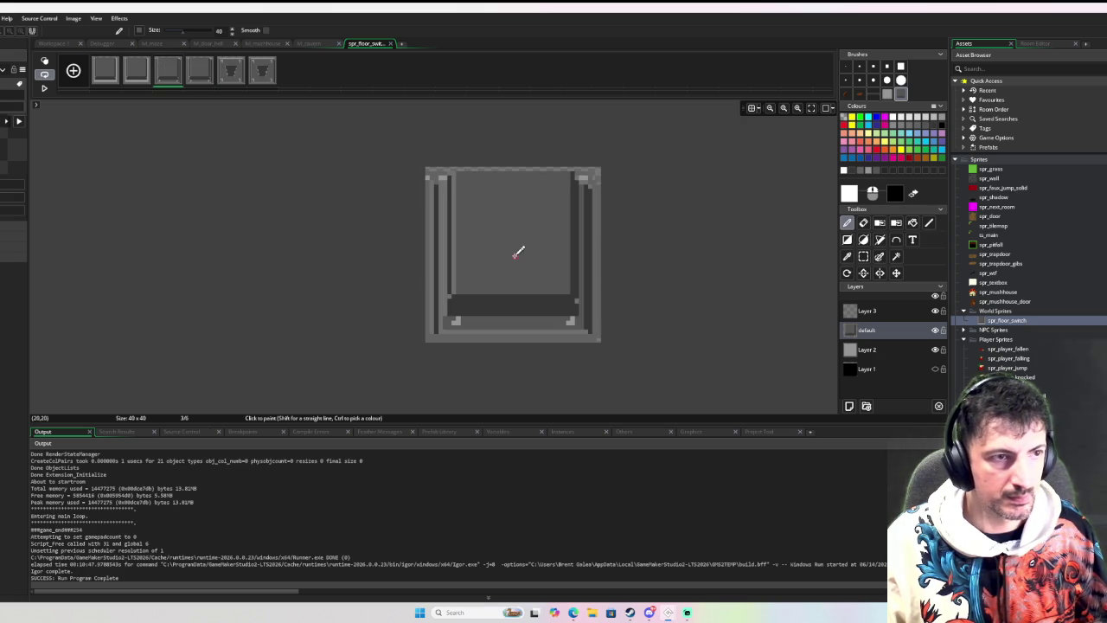
key(Left)
key(Right)
key(e)
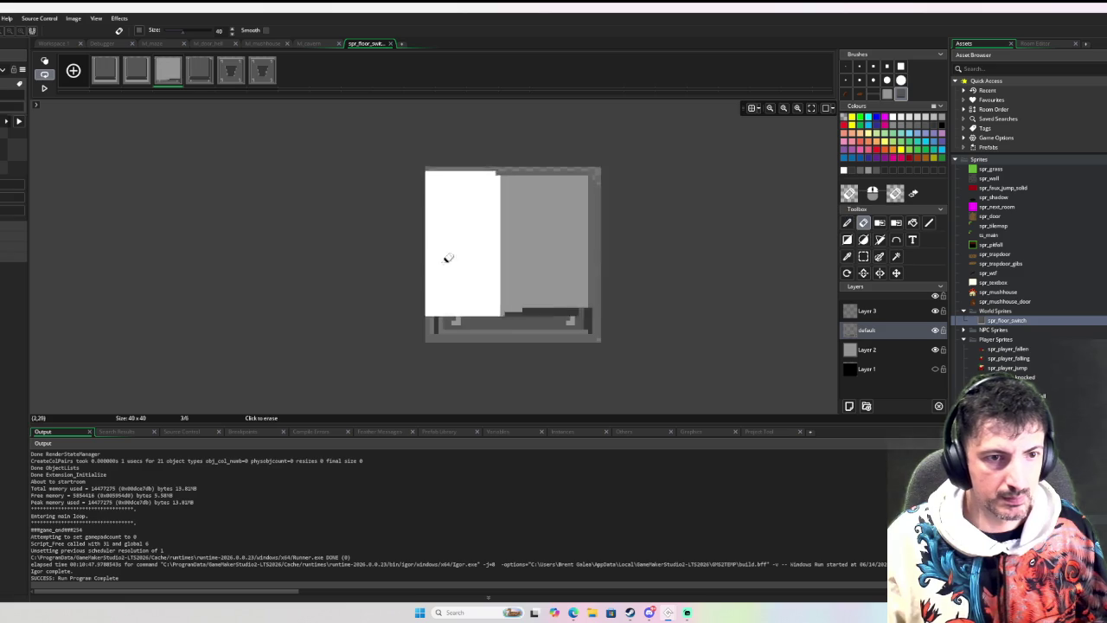
key(Right)
key(Right)
key(Right)
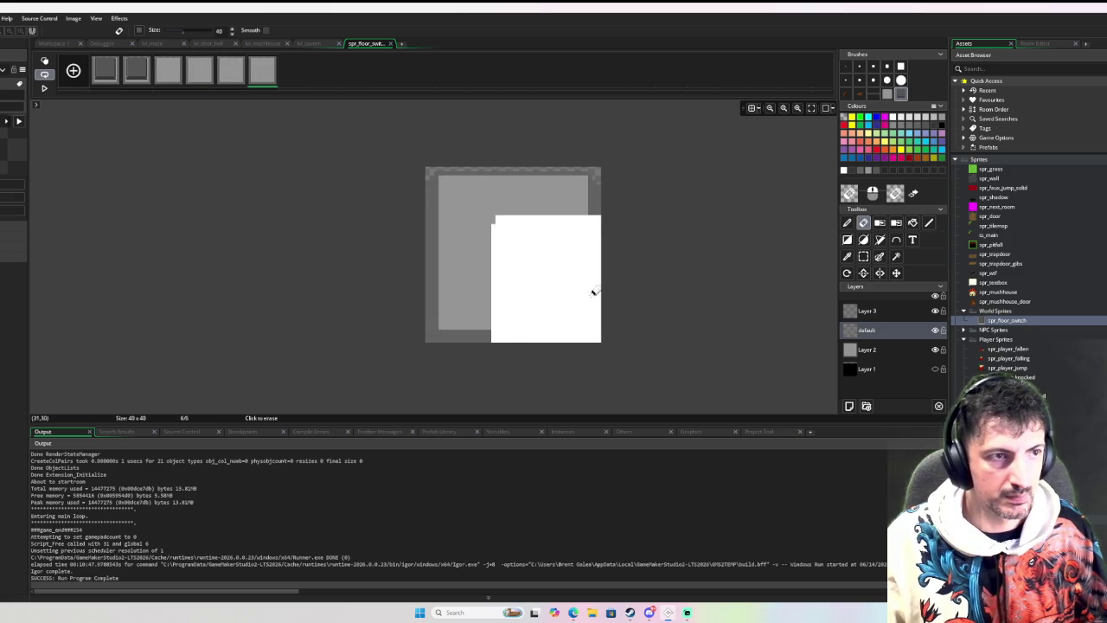
Paste the switch artwork back onto frames 6 and 5, then return to frame 2.
key(ctrl+v)
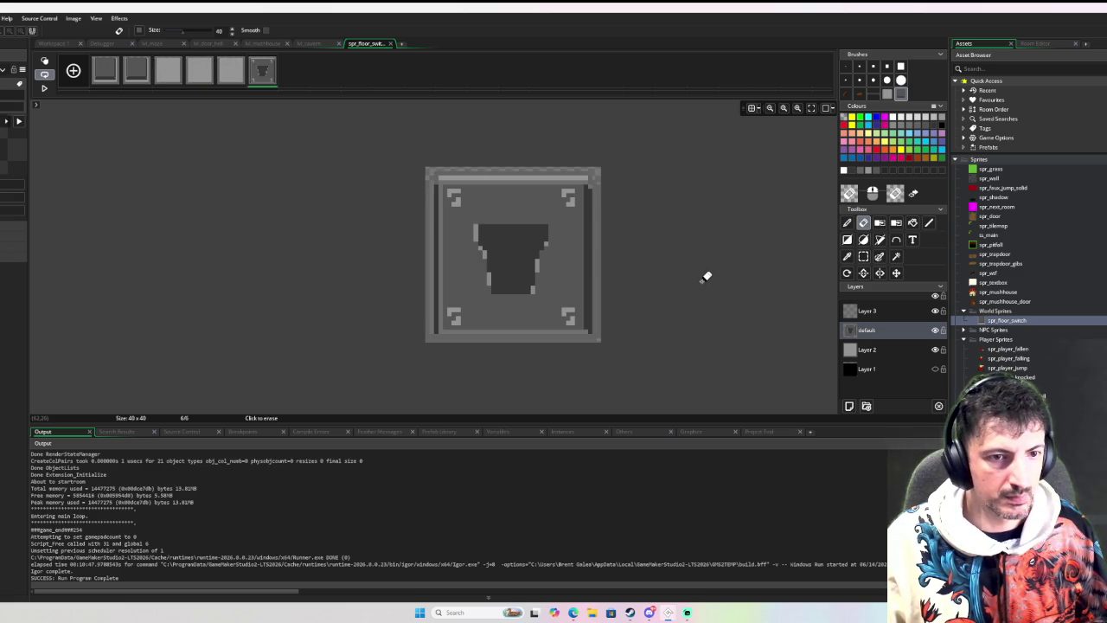
key(Left)
key(ctrl+v)
key(Left)
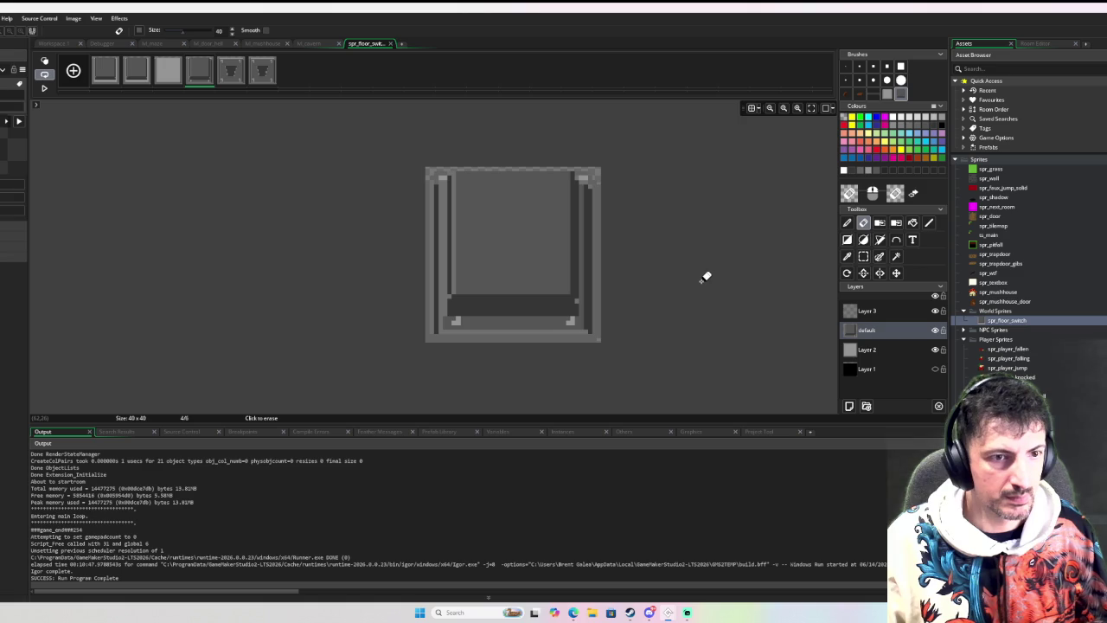
key(Left)
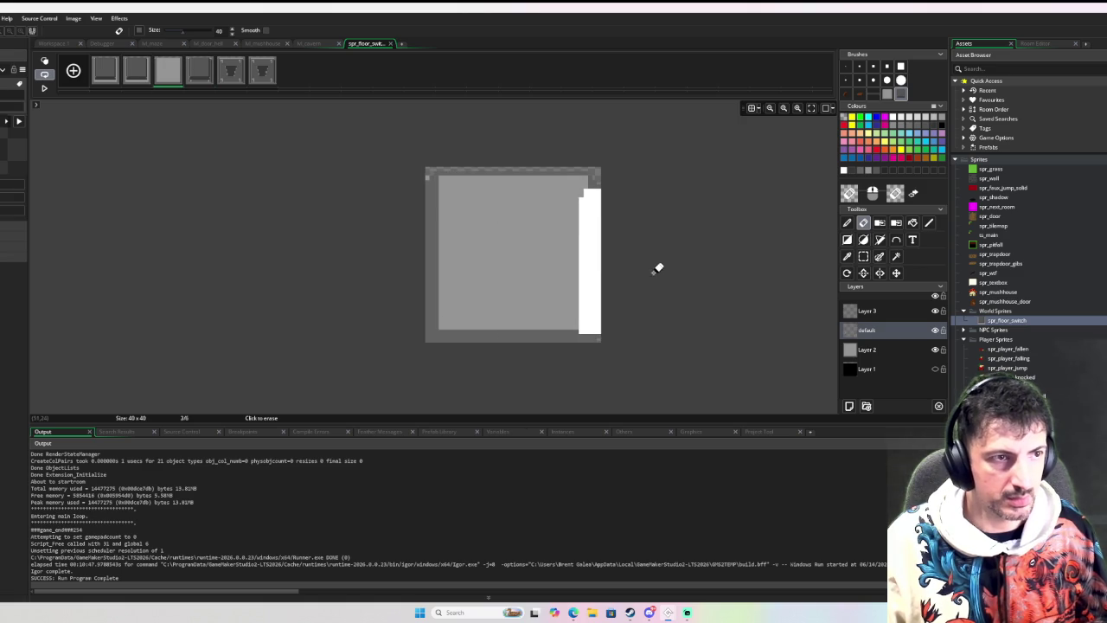
key(Left)
key(p)
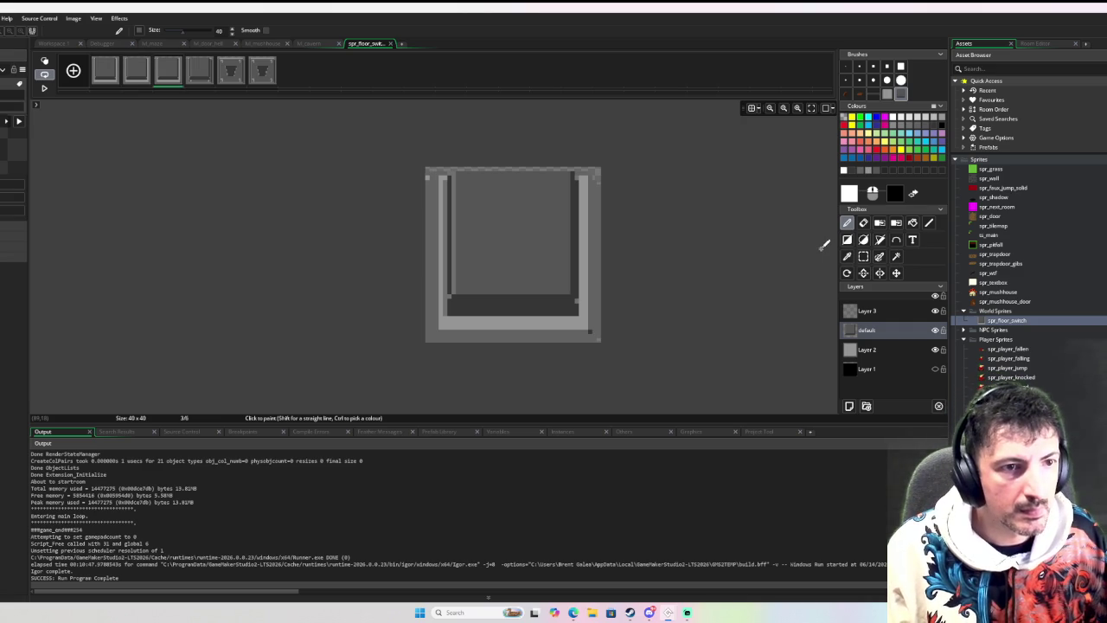
click(870, 349)
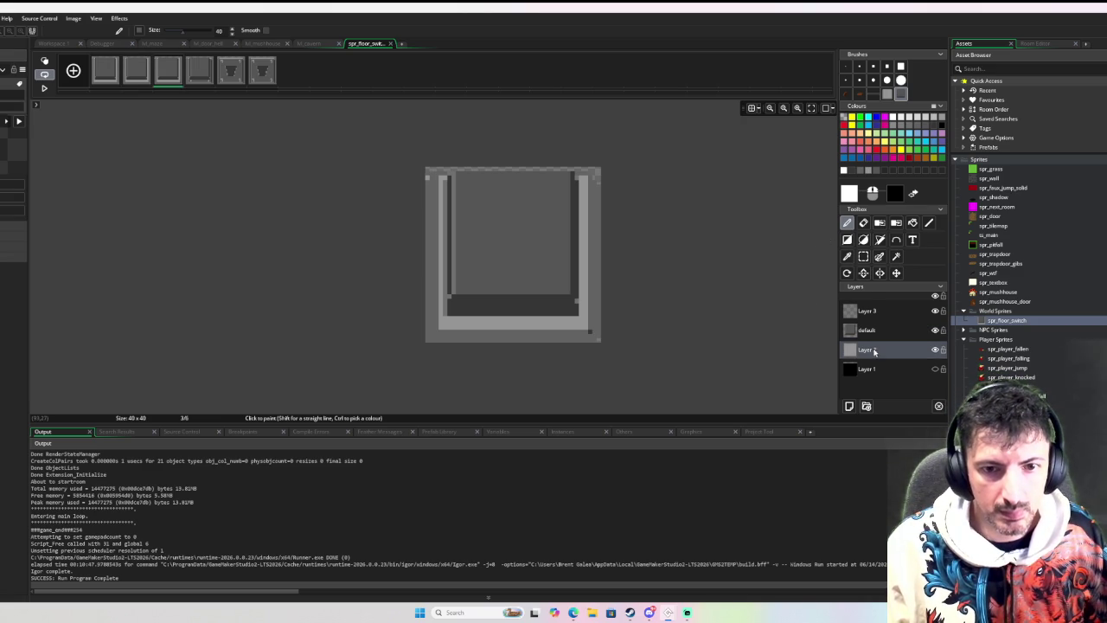
Erase the stray top-left pixels on frame 2 with a 1-pixel eraser.
scroll(420, 168, up, 3)
click(847, 67)
key(e)
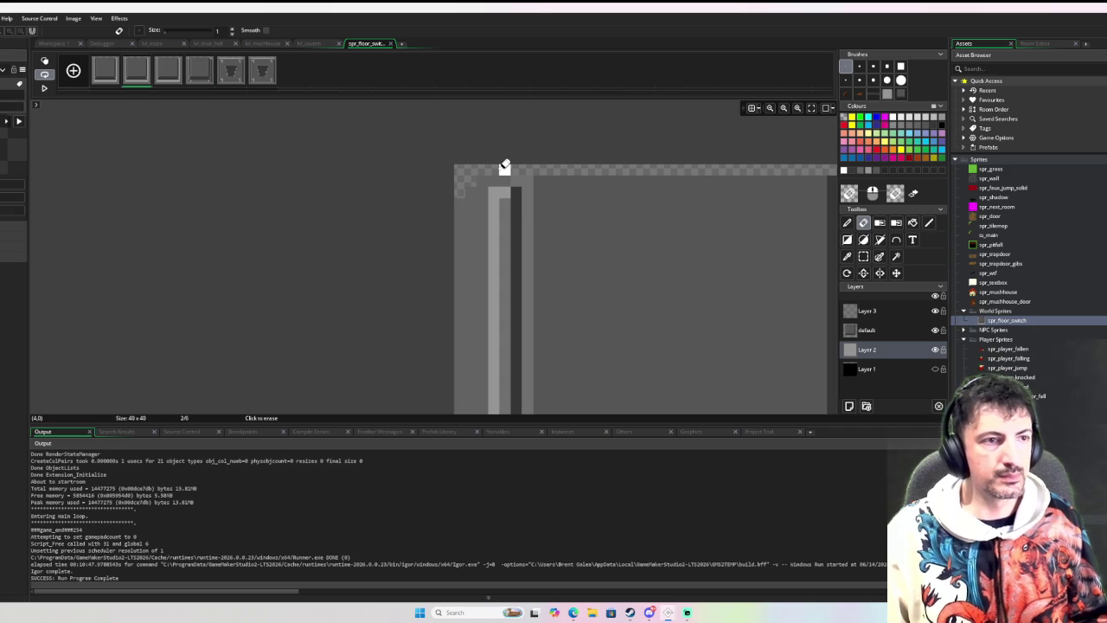
scroll(505, 169, down, 5)
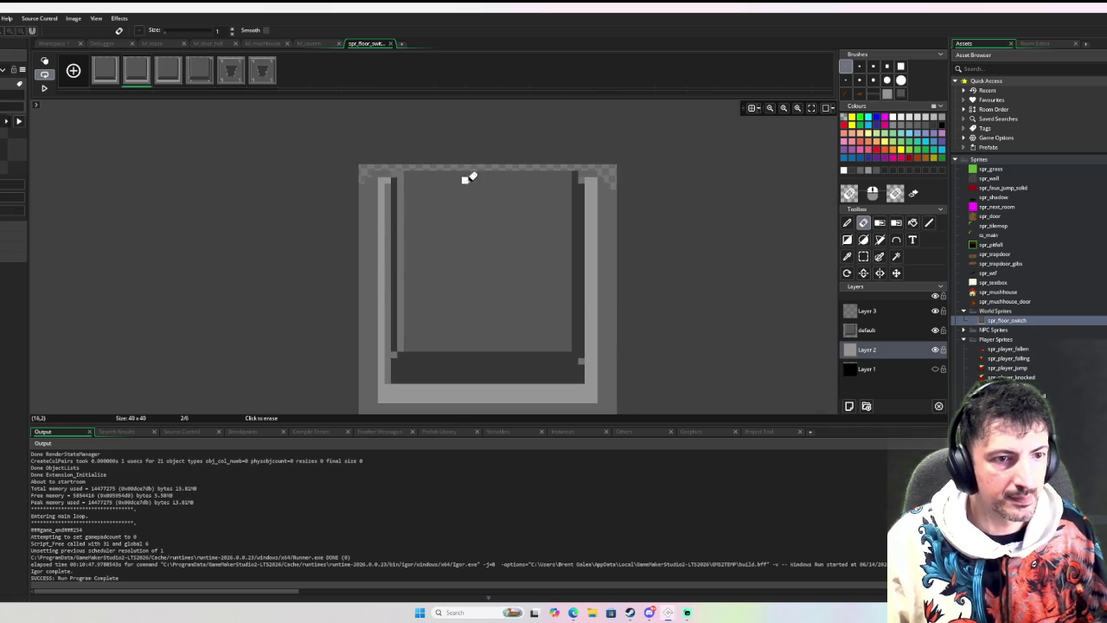
key(s)
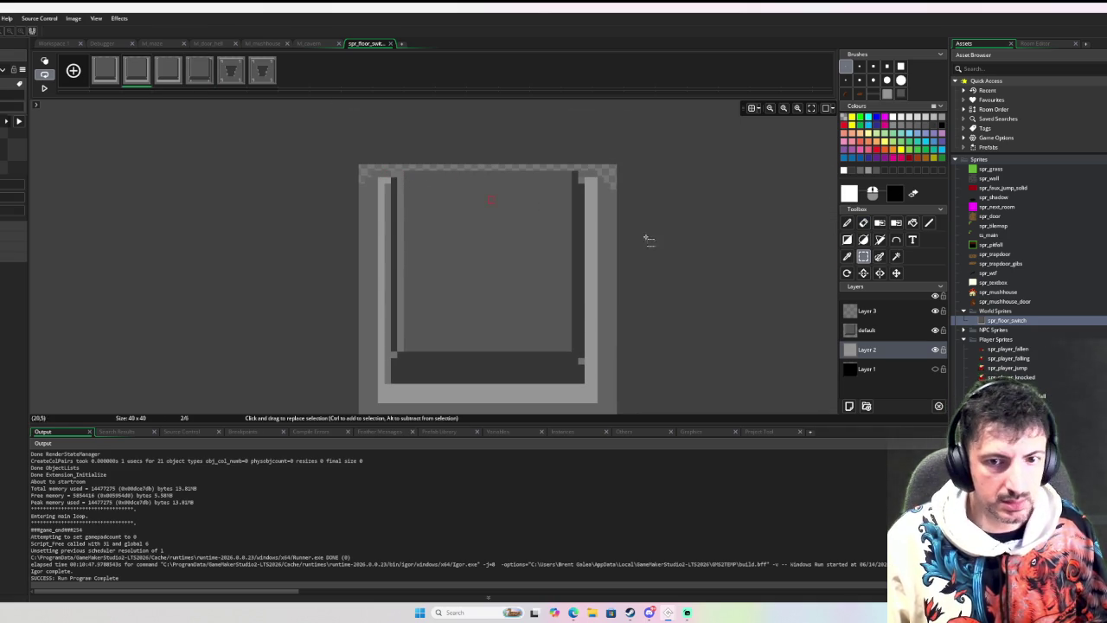
Select the inner plate on frame 2 of the default layer and nudge it down two pixels.
click(868, 330)
mouse_move(385, 170)
mouse_down()
mouse_move(519, 272)
mouse_move(585, 363)
mouse_up()
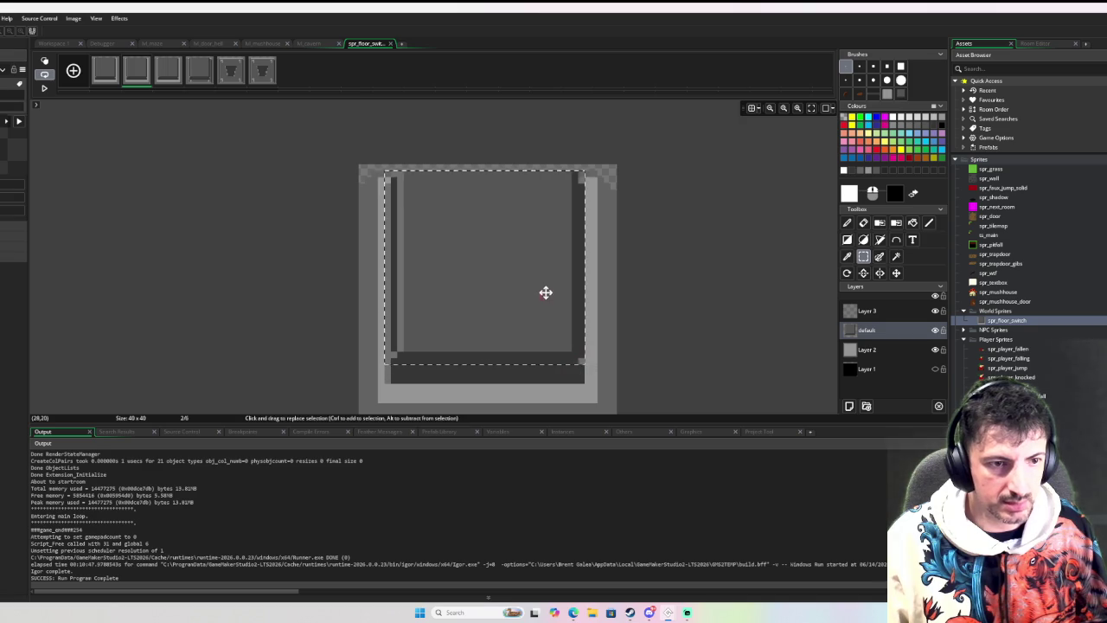
key(Down)
key(Down)
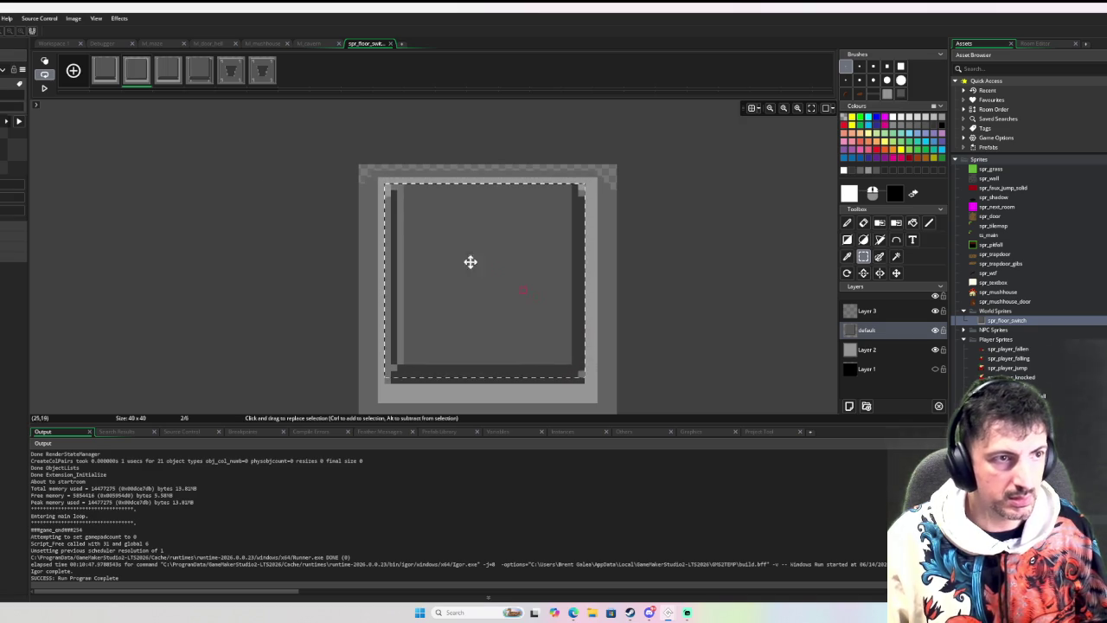
On frame 3, move the inner plate down about two pixels and erase the leftover dark bottom row.
click(170, 77)
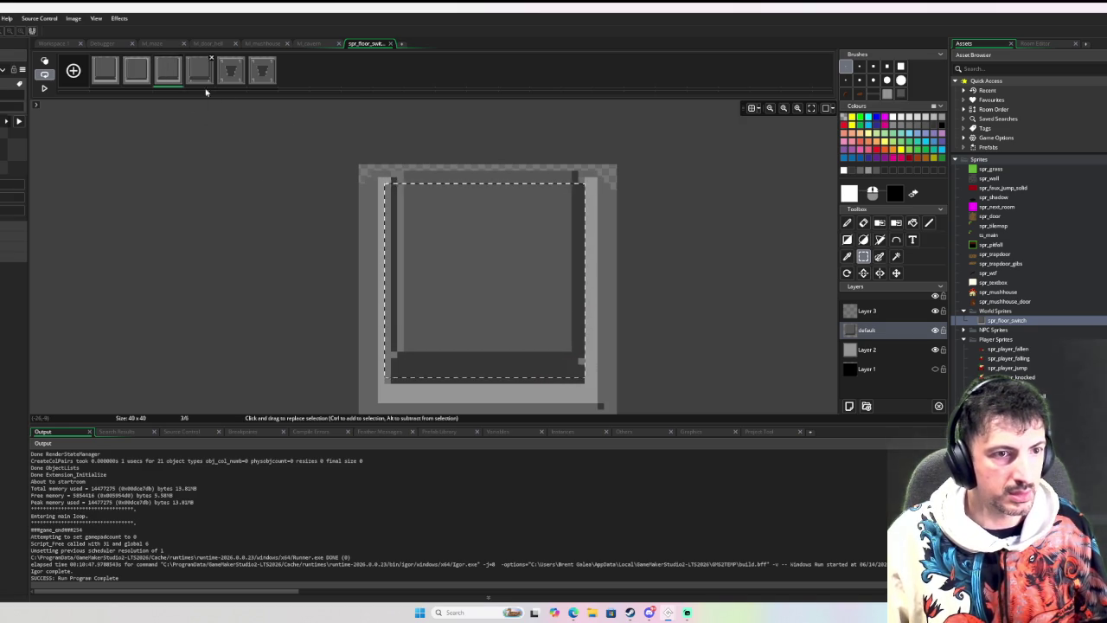
mouse_move(385, 170)
mouse_down()
mouse_move(474, 242)
mouse_move(564, 361)
mouse_up()
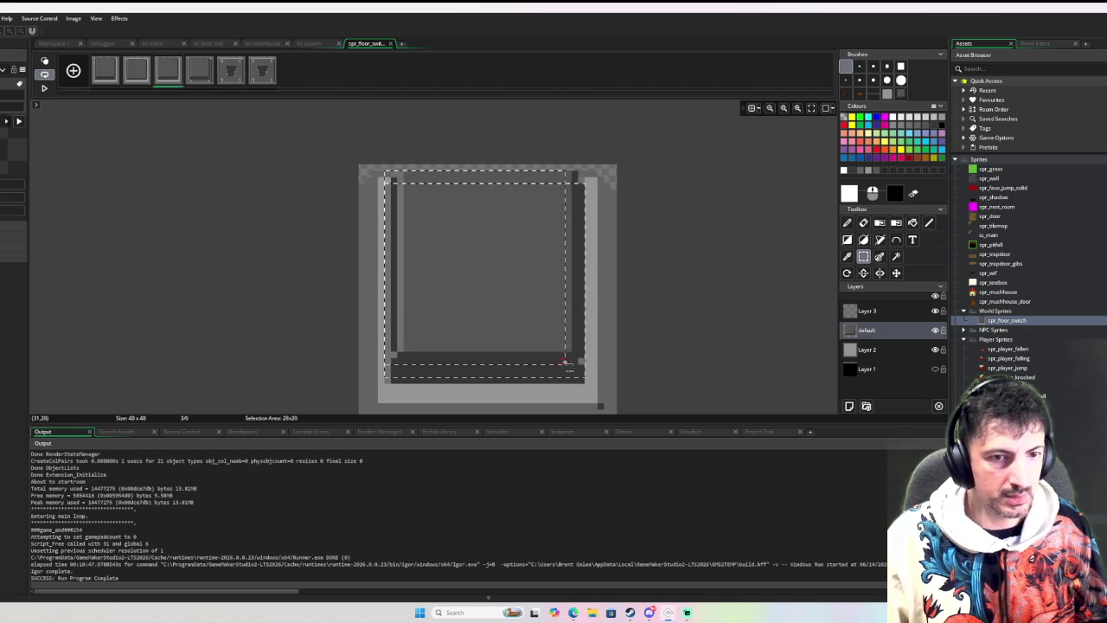
key(Down)
key(Down)
key(Right)
key(Left)
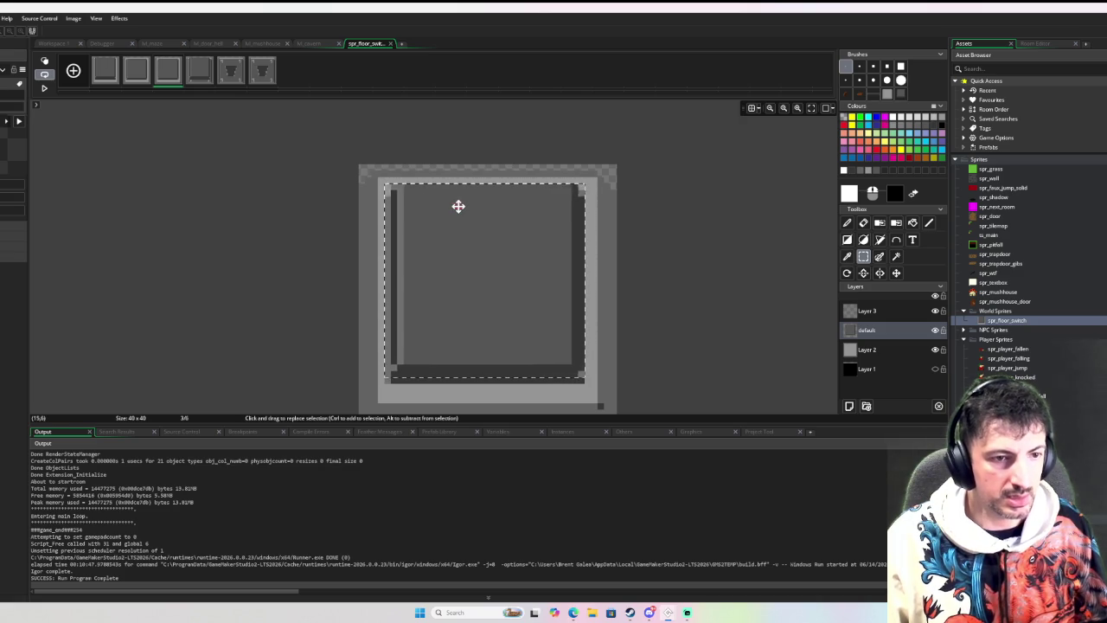
drag(458, 206, 459, 218)
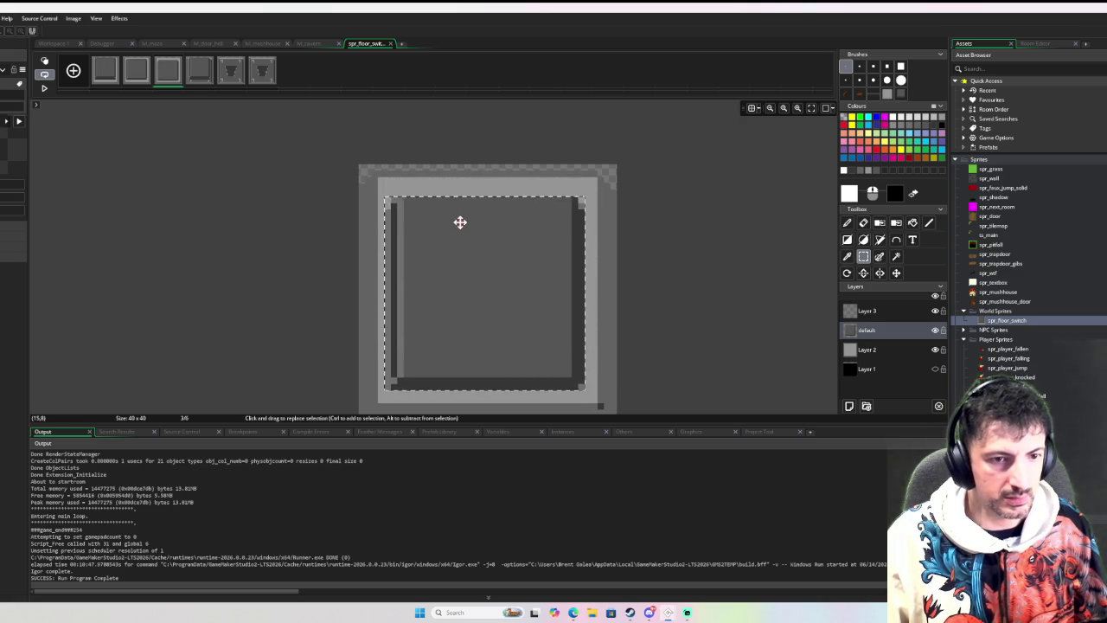
key(Escape)
key(e)
drag(594, 383, 381, 384)
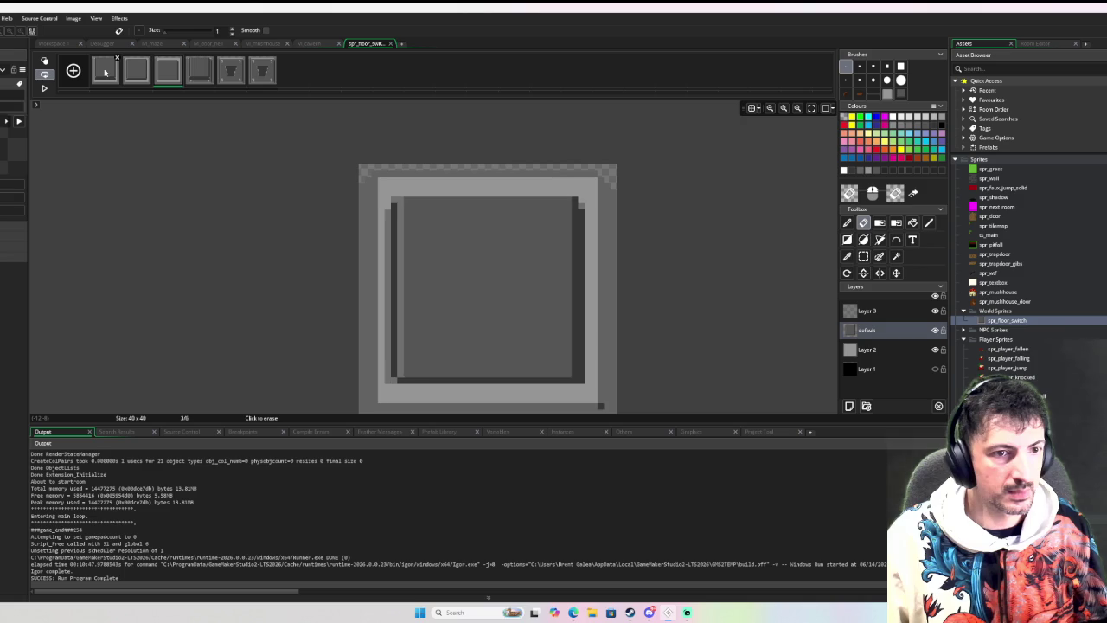
click(207, 75)
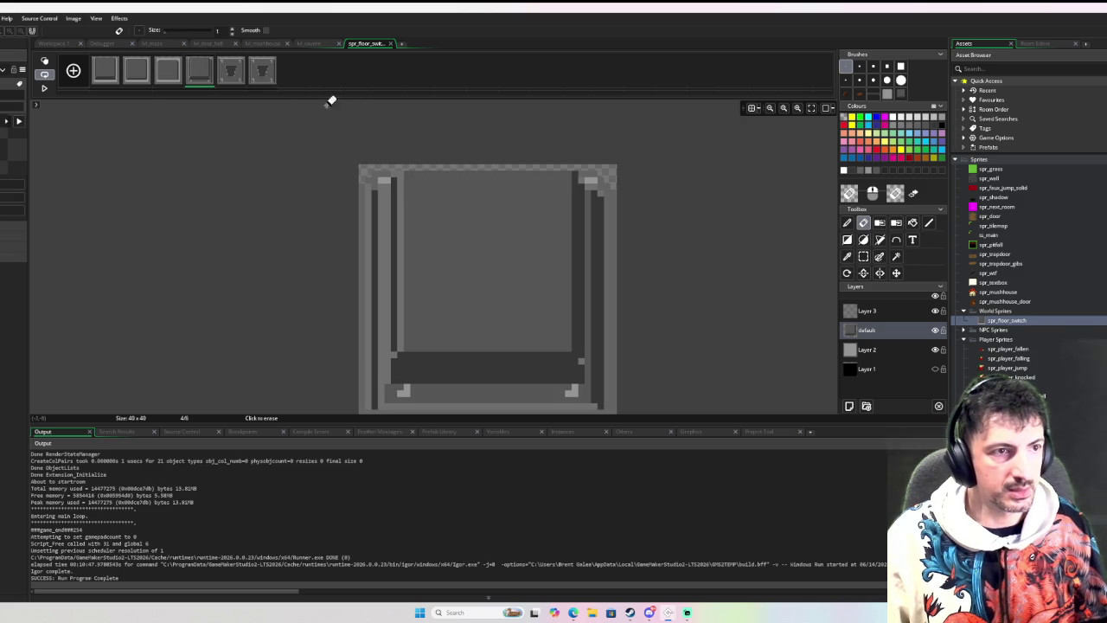
scroll(636, 248, down, 2)
scroll(571, 229, up, 1)
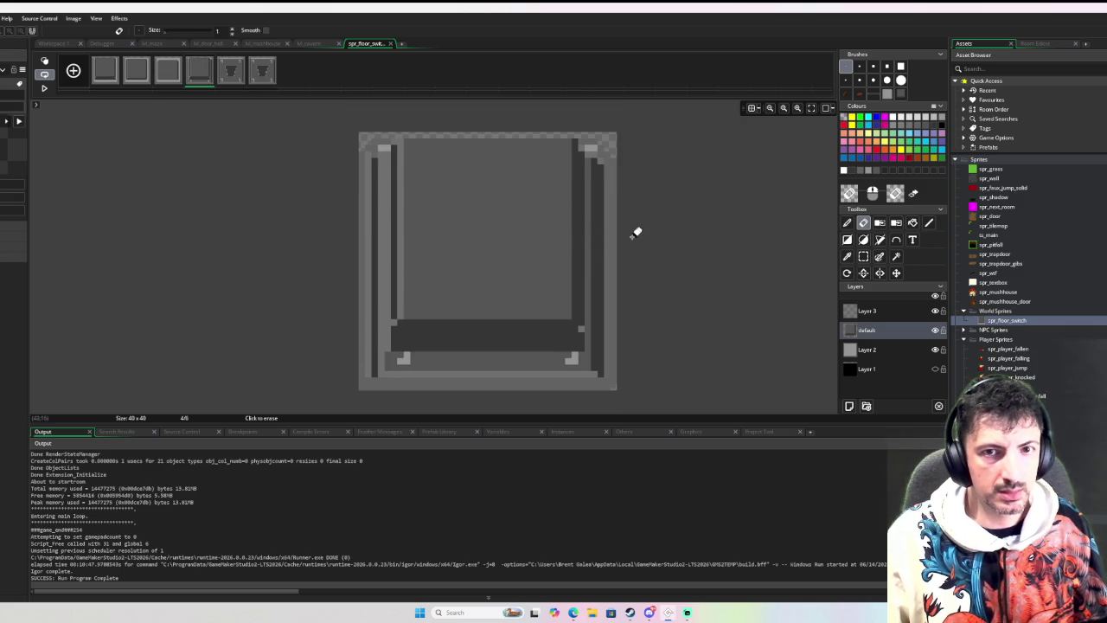
click(888, 353)
click(920, 334)
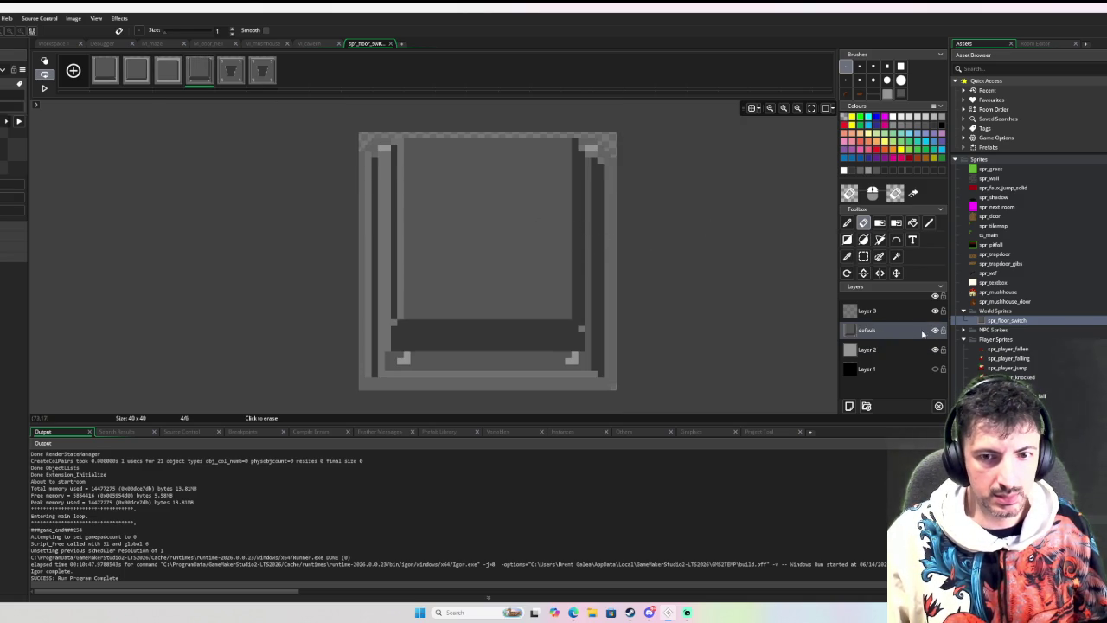
click(934, 330)
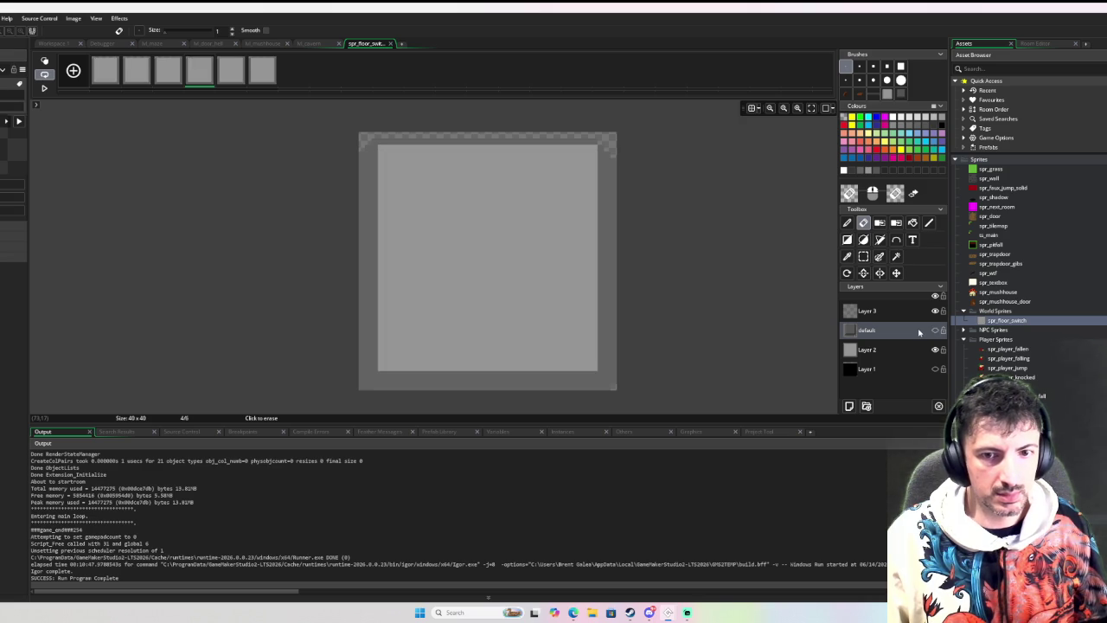
click(934, 330)
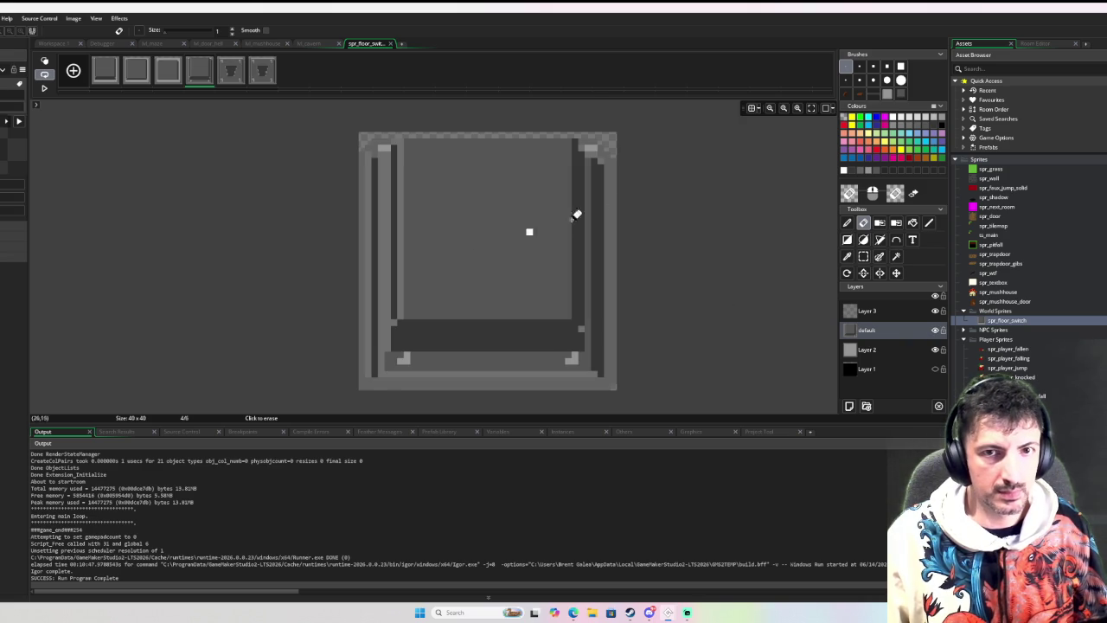
key(d)
click(900, 93)
key(e)
drag(454, 251, 583, 304)
key(d)
key(ctrl+z)
key(ctrl+z)
key(ctrl+z)
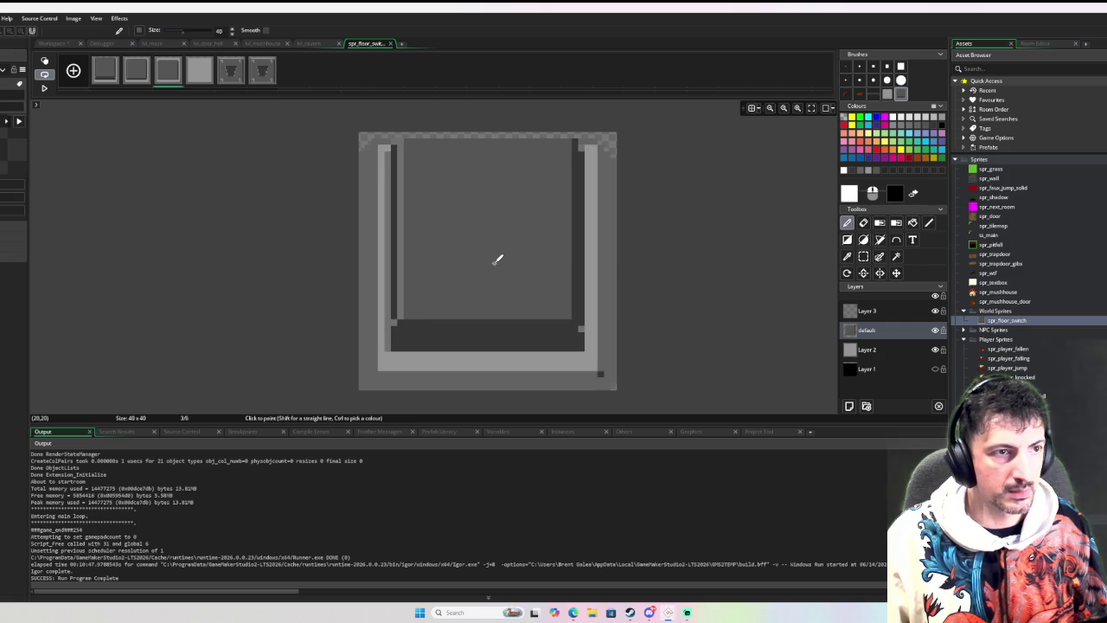
Box-select the inner frame drawing and move it down a few pixels.
key(s)
mouse_move(384, 139)
mouse_down()
mouse_move(539, 267)
mouse_move(581, 322)
mouse_move(571, 299)
mouse_up()
key(Down)
key(Down)
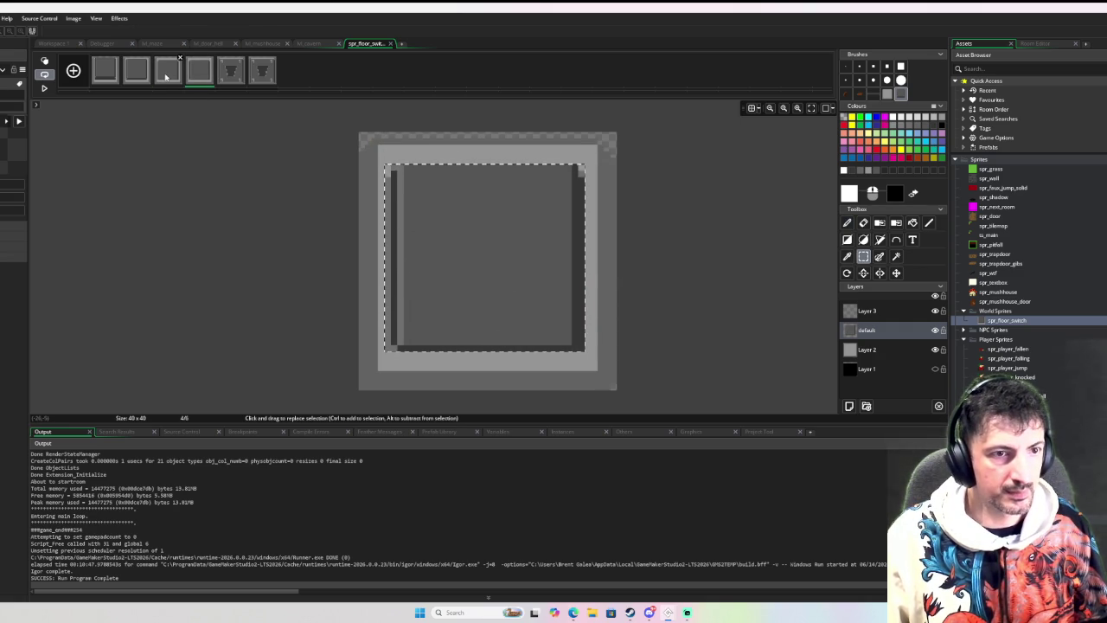
click(394, 167)
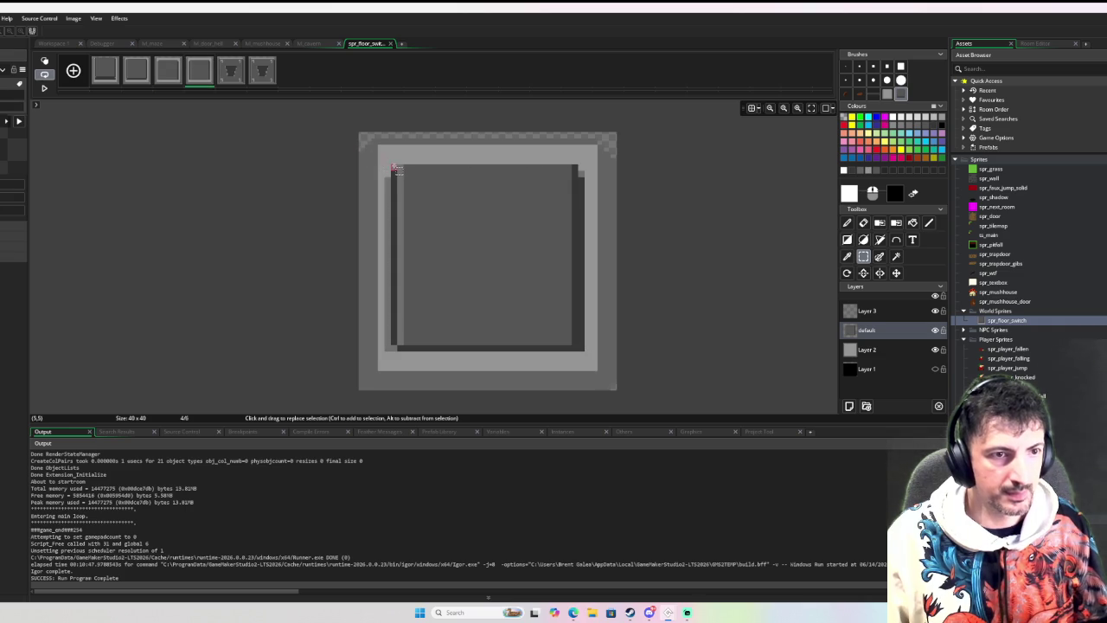
mouse_move(373, 158)
mouse_down()
mouse_move(445, 202)
mouse_move(591, 344)
mouse_up()
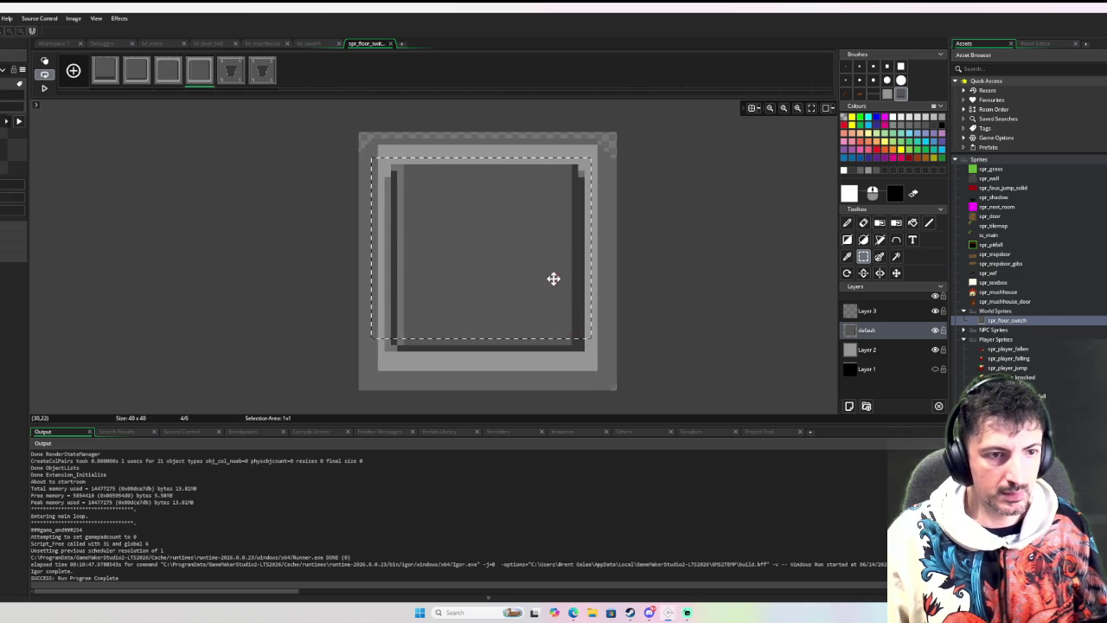
drag(555, 283, 555, 290)
click(582, 268)
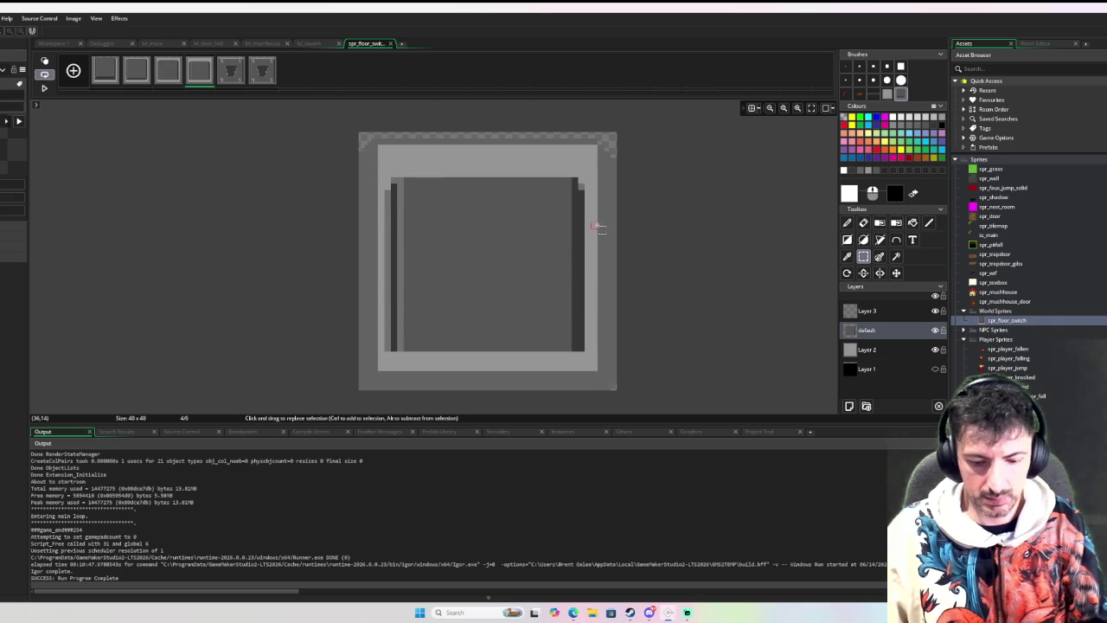
Sample the dark edge colour and paint a dark line along the top edge.
key(i)
click(577, 180)
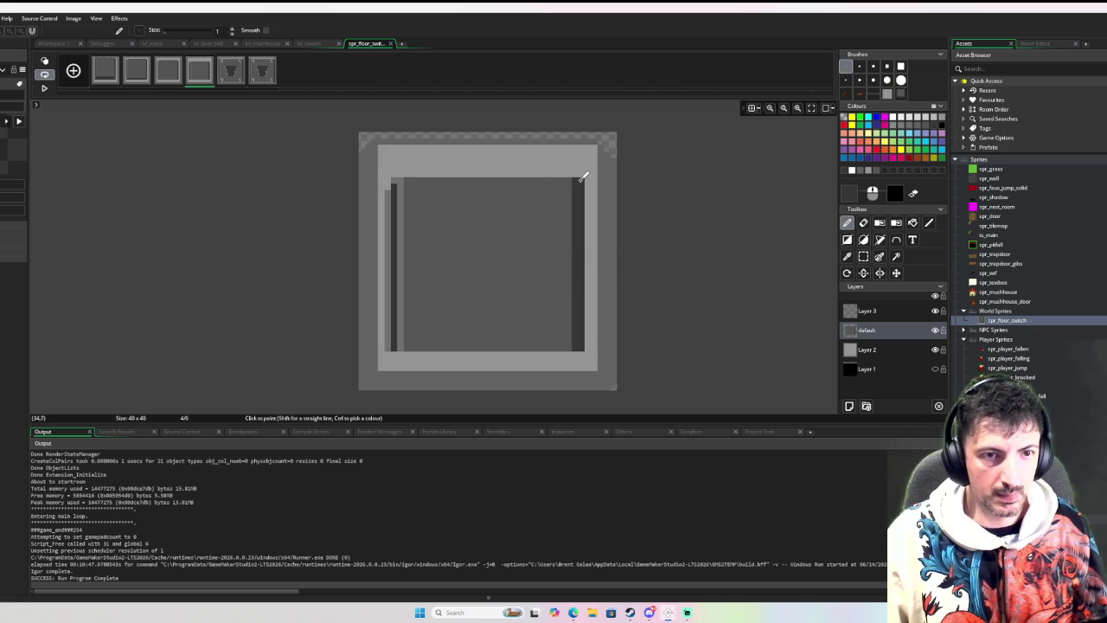
mouse_move(582, 172)
mouse_down()
mouse_move(404, 167)
mouse_move(568, 166)
mouse_up()
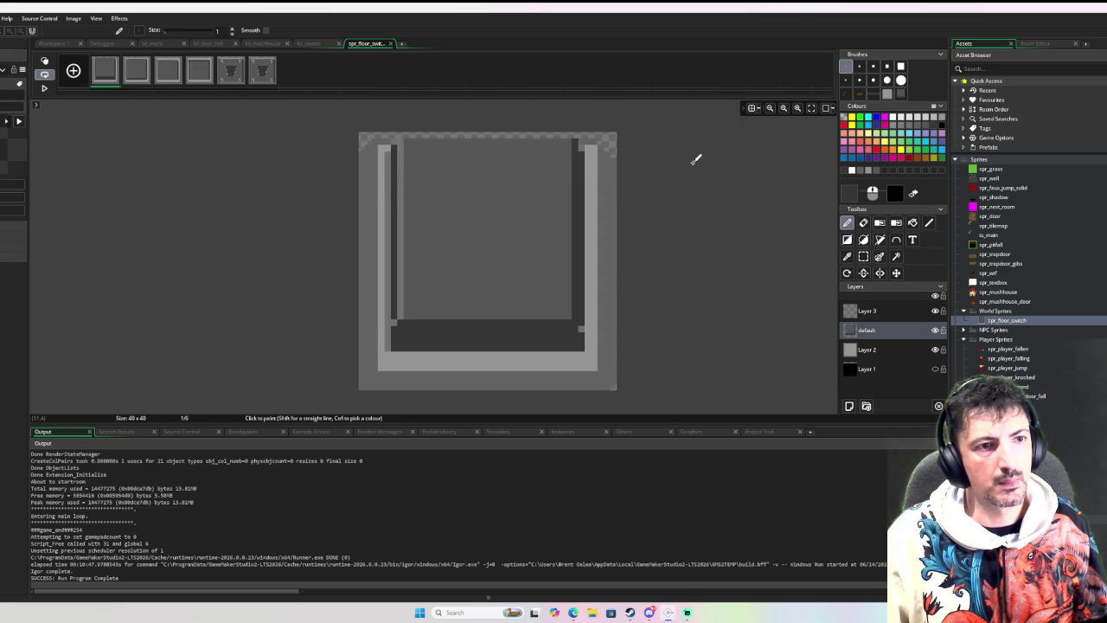
On frame 4, paint a dark row along the bottom inner edge and darken the left stripe's bottom pixel.
key(Right)
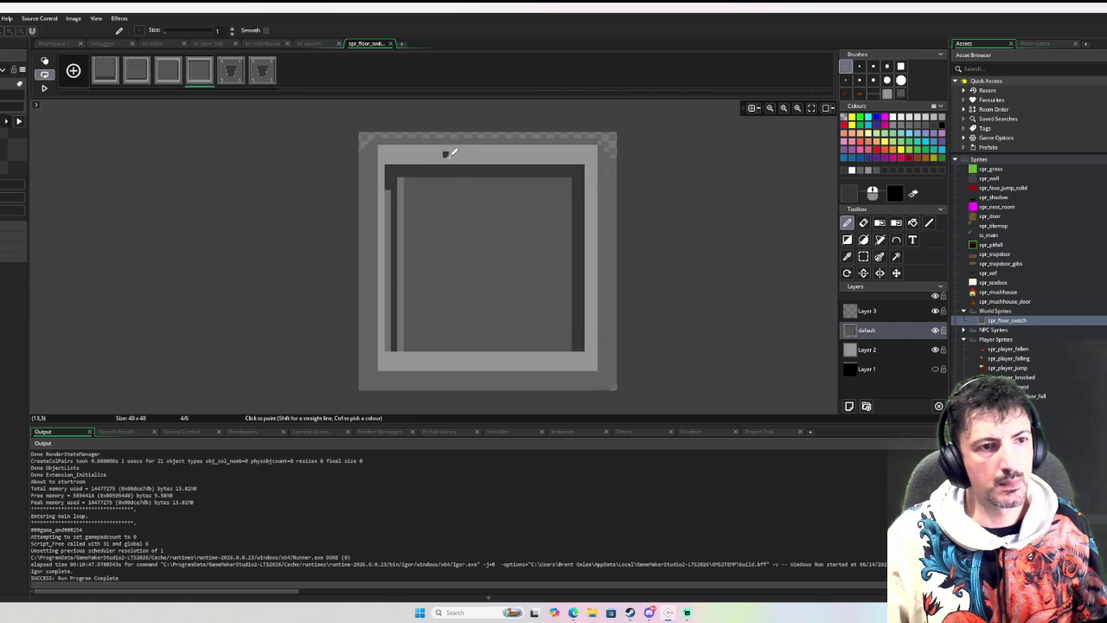
key(Left)
key(Right)
drag(393, 344, 534, 337)
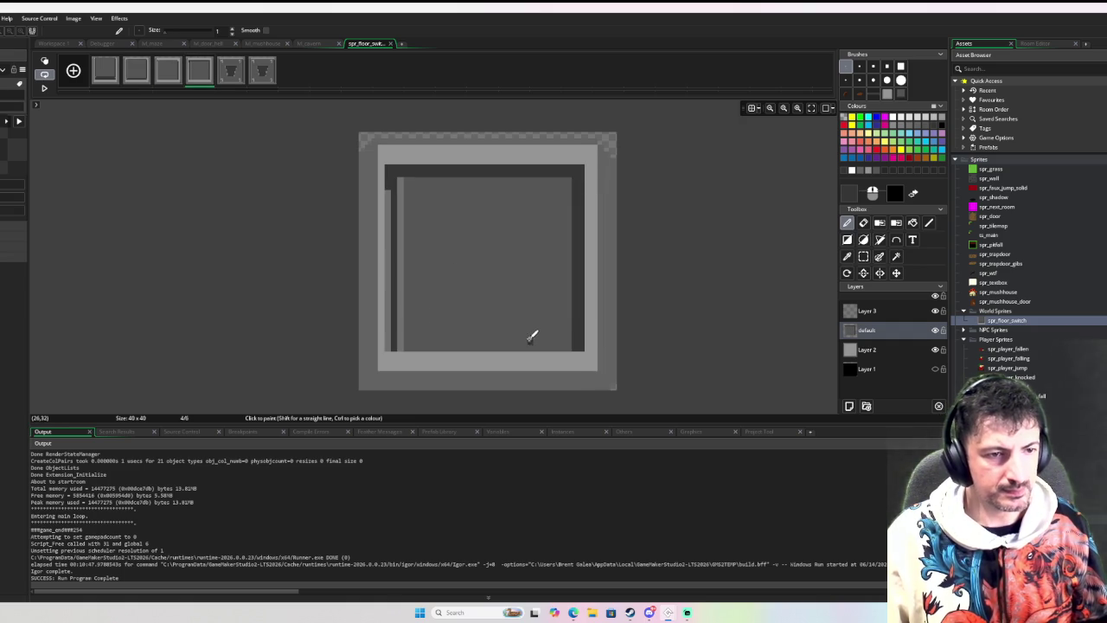
click(388, 338)
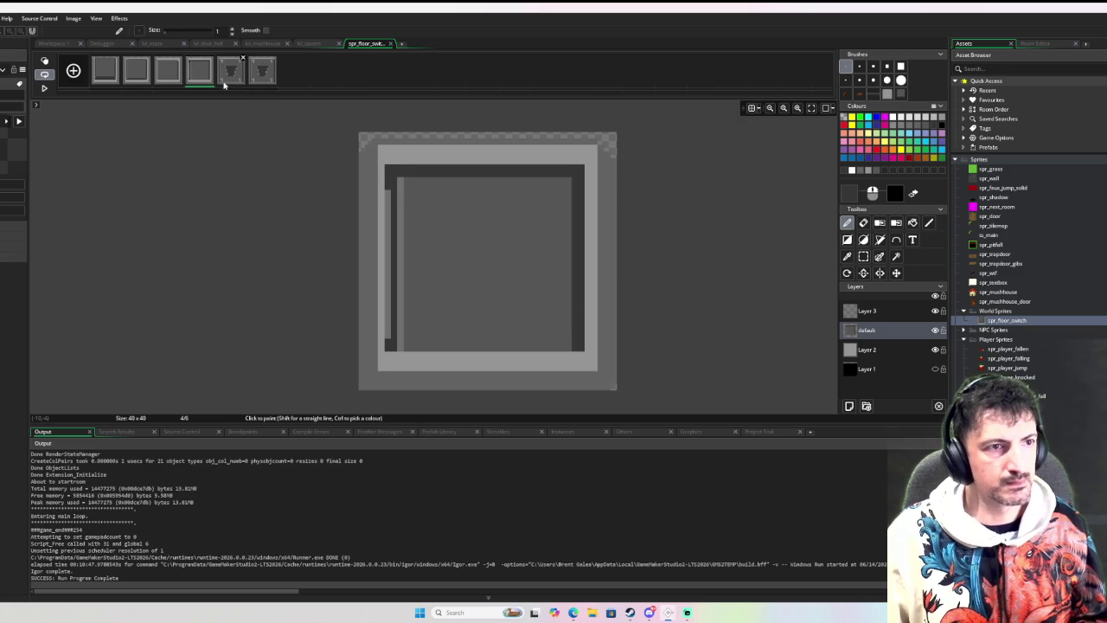
Add two frames after frame 4, delete the two trailing icon frames, and select frame 5.
key(ctrl+v)
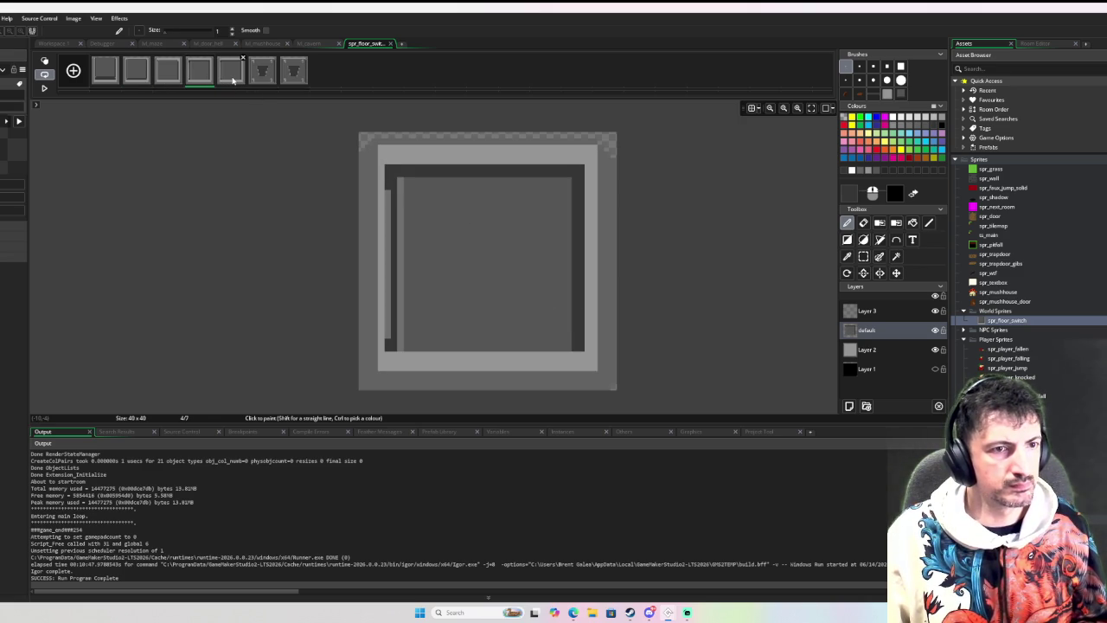
key(ctrl+v)
click(294, 73)
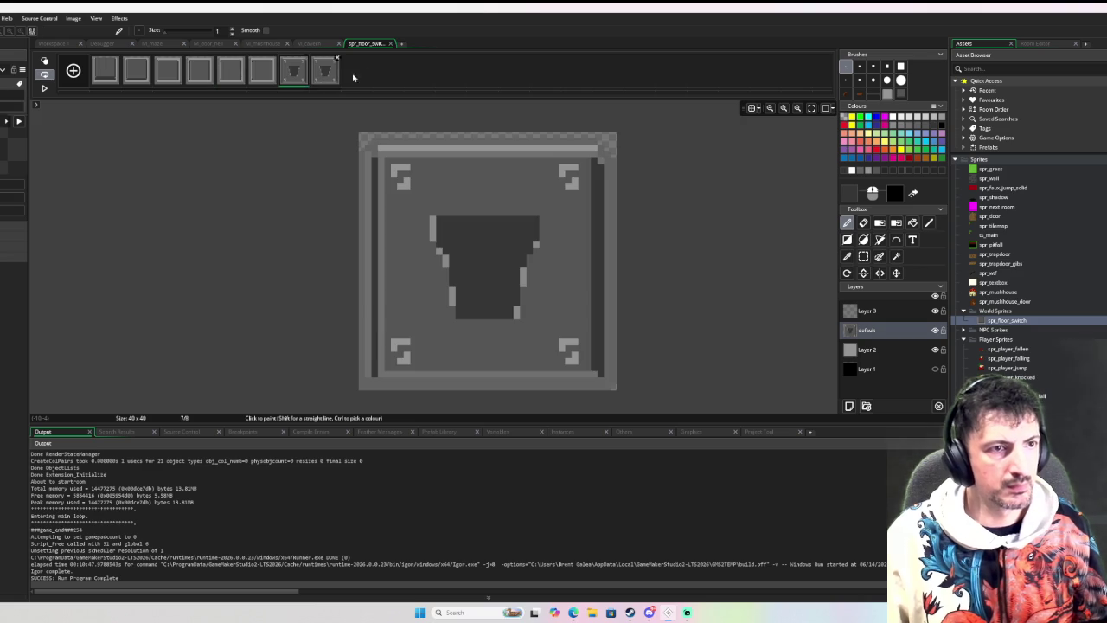
click(336, 59)
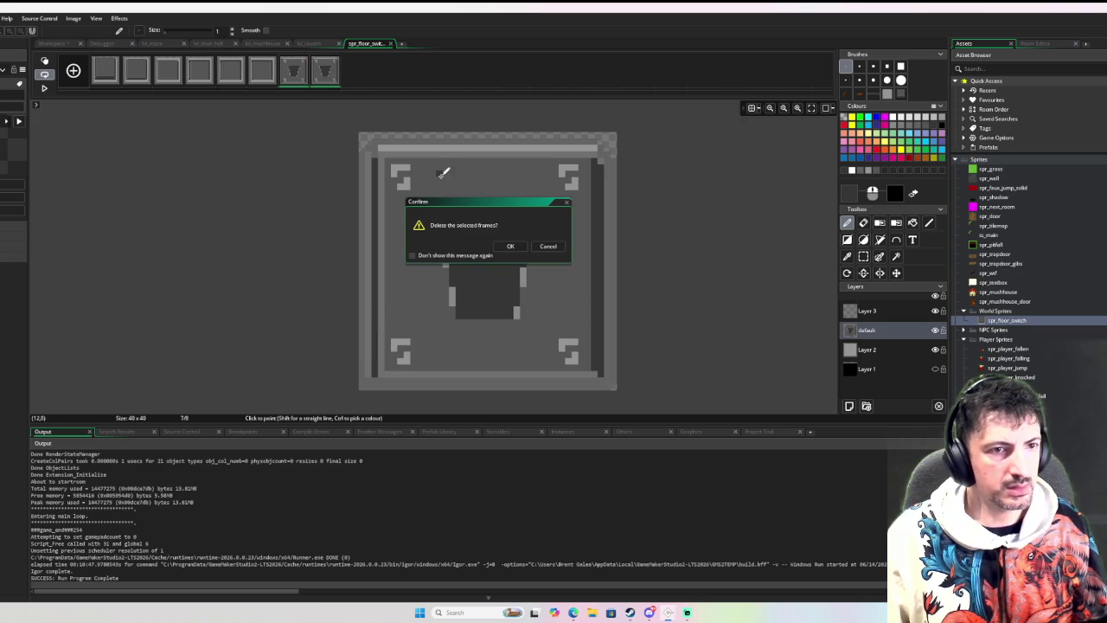
click(509, 246)
click(232, 76)
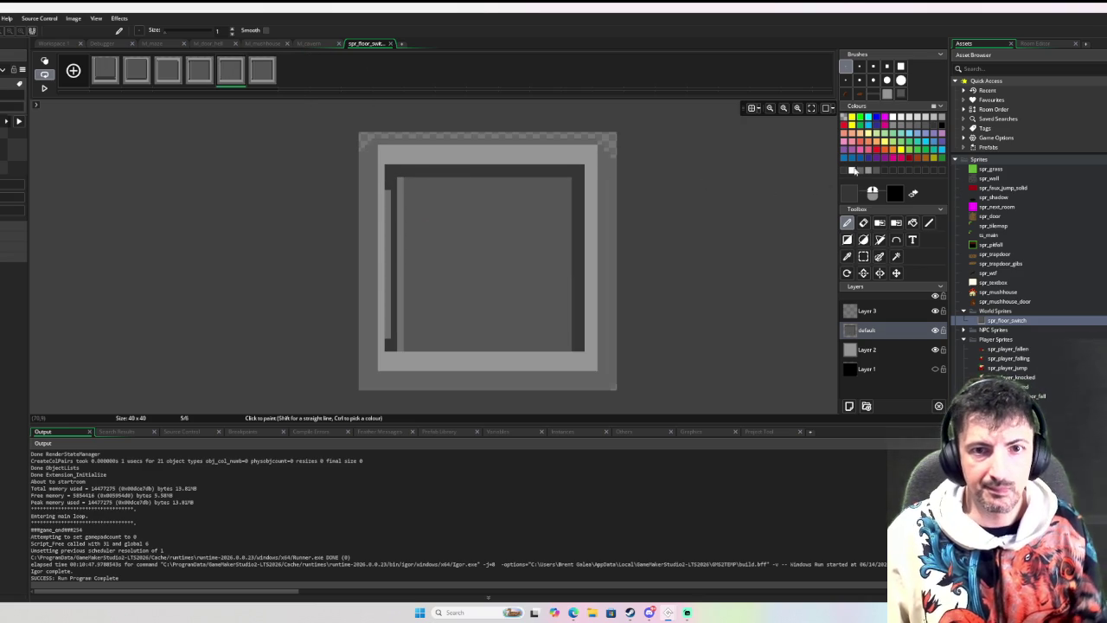
Sample the canvas grey and tint it to a muted green as the primary colour.
click(932, 160)
key(i)
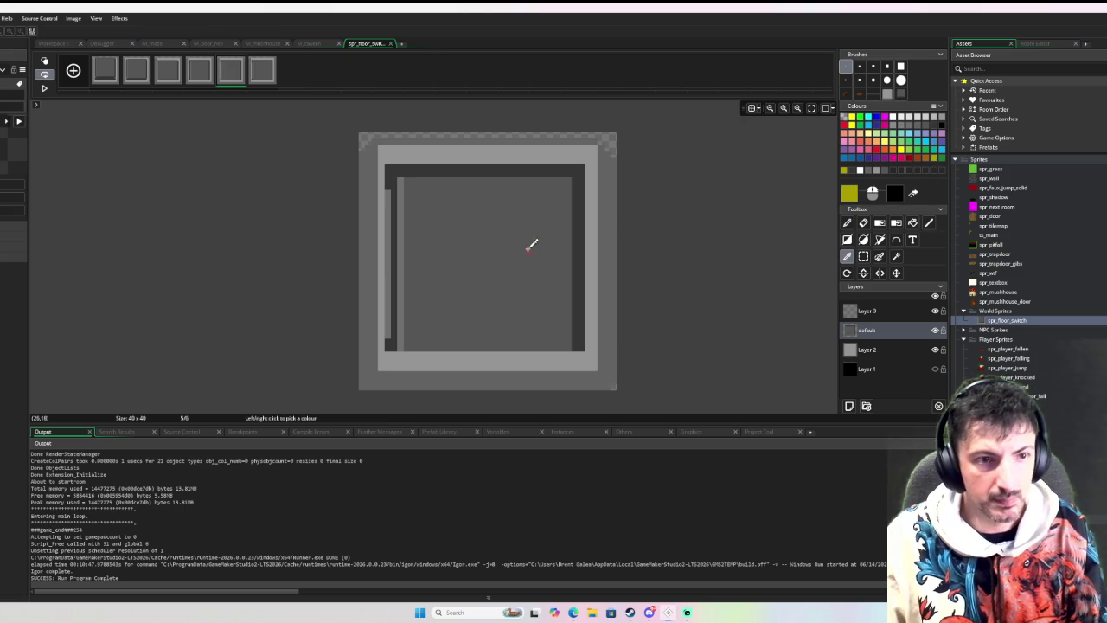
click(529, 245)
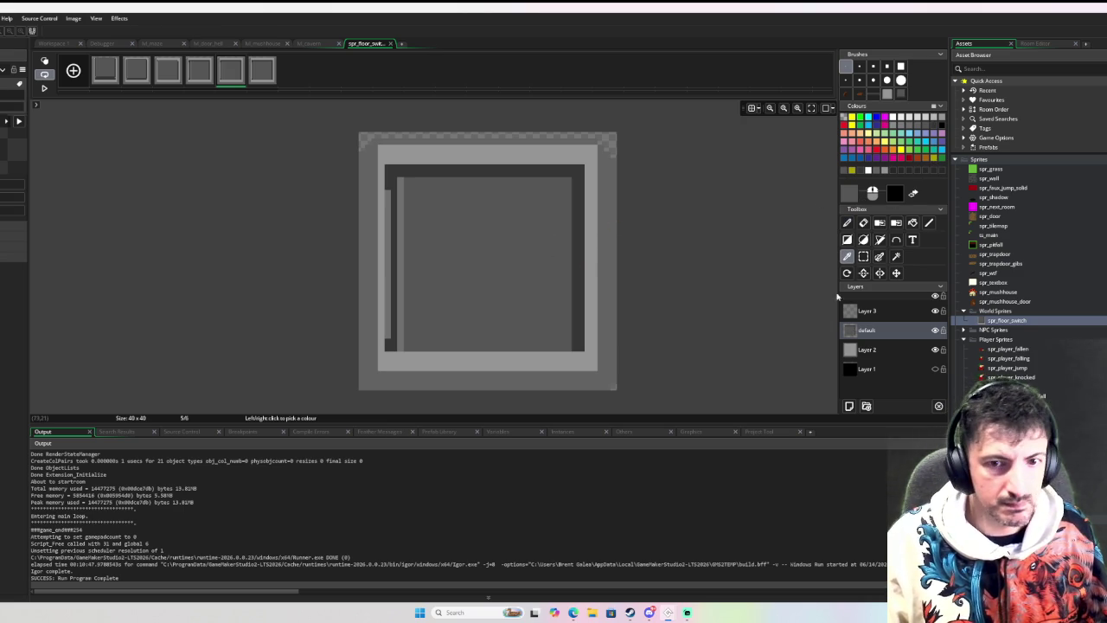
click(844, 199)
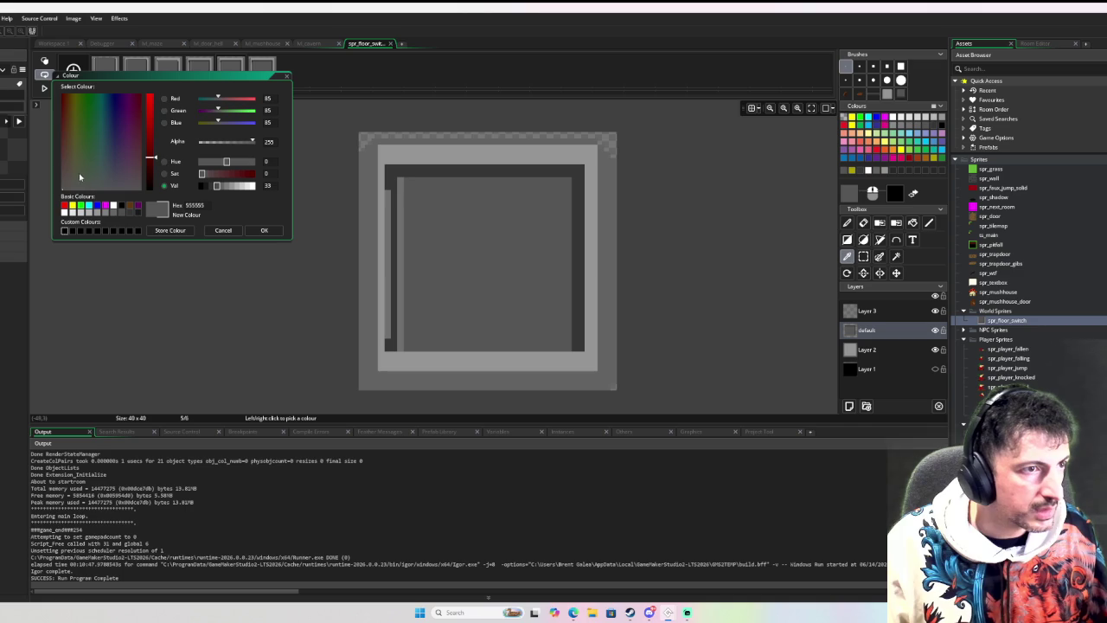
mouse_move(63, 186)
mouse_down()
mouse_move(77, 181)
mouse_move(67, 172)
mouse_move(89, 180)
mouse_up()
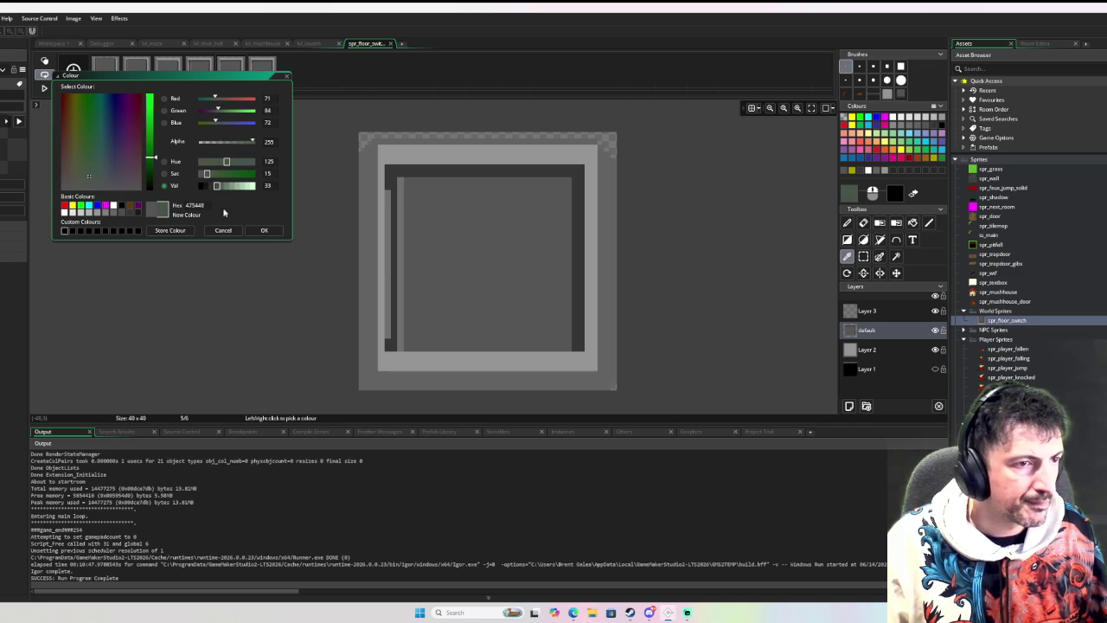
click(266, 230)
Fill frame 6's inner square green, then darken the green to hex 375141.
key(f)
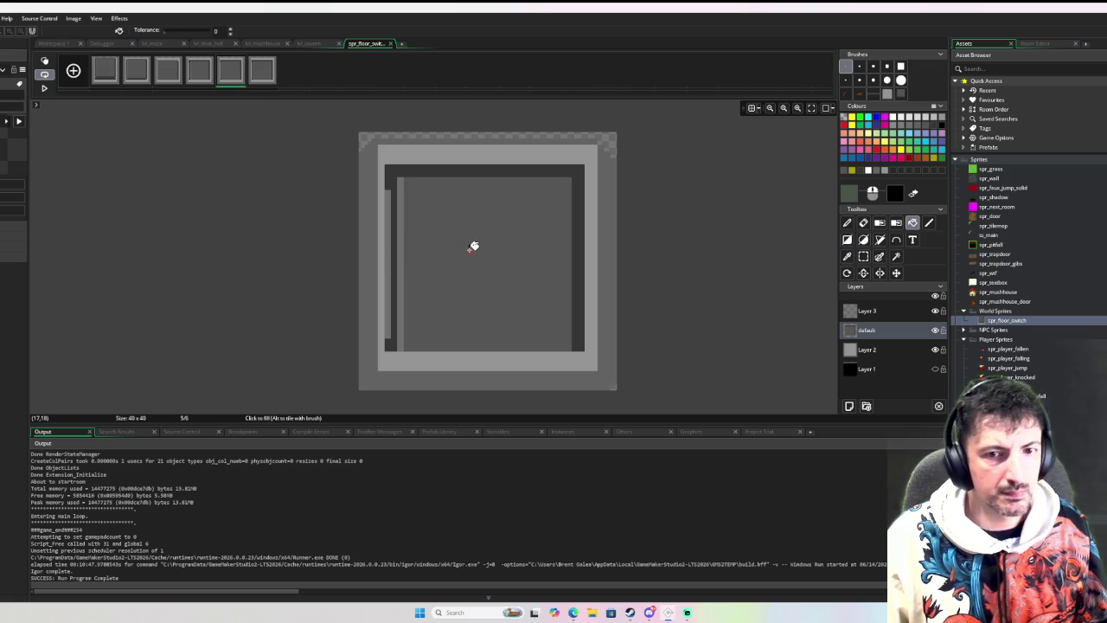
key(Right)
click(481, 259)
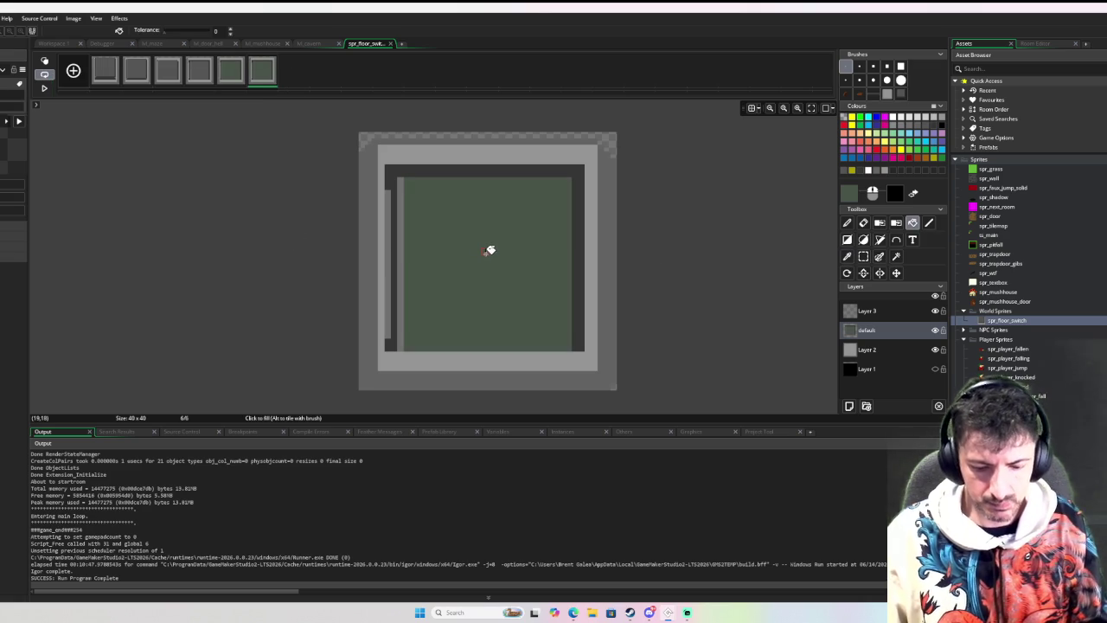
key(i)
click(851, 192)
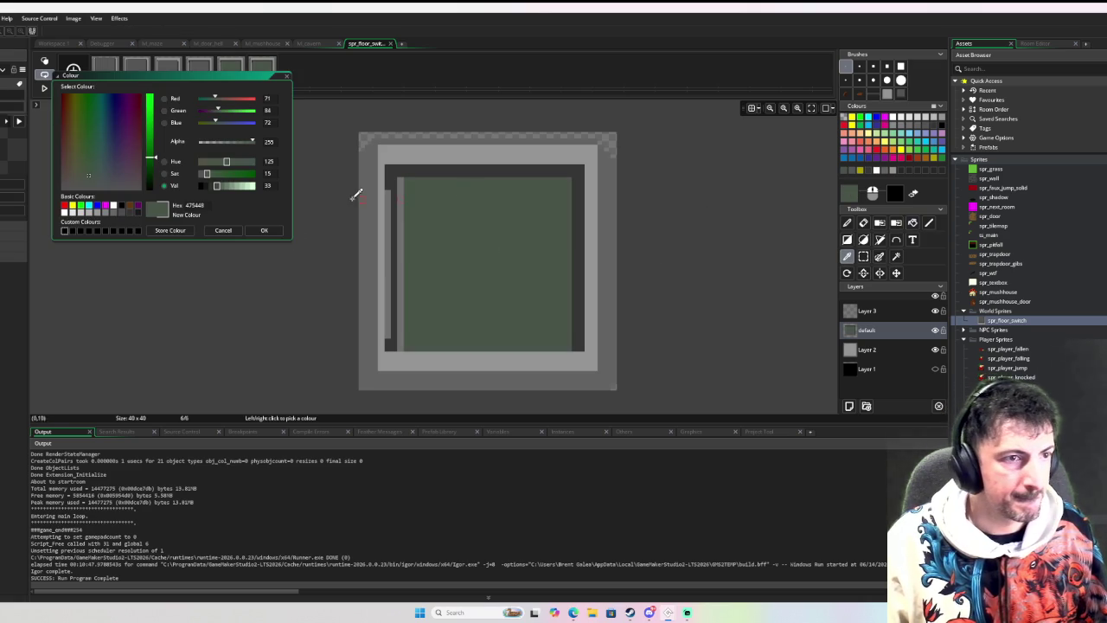
click(89, 173)
drag(91, 166, 94, 163)
click(261, 231)
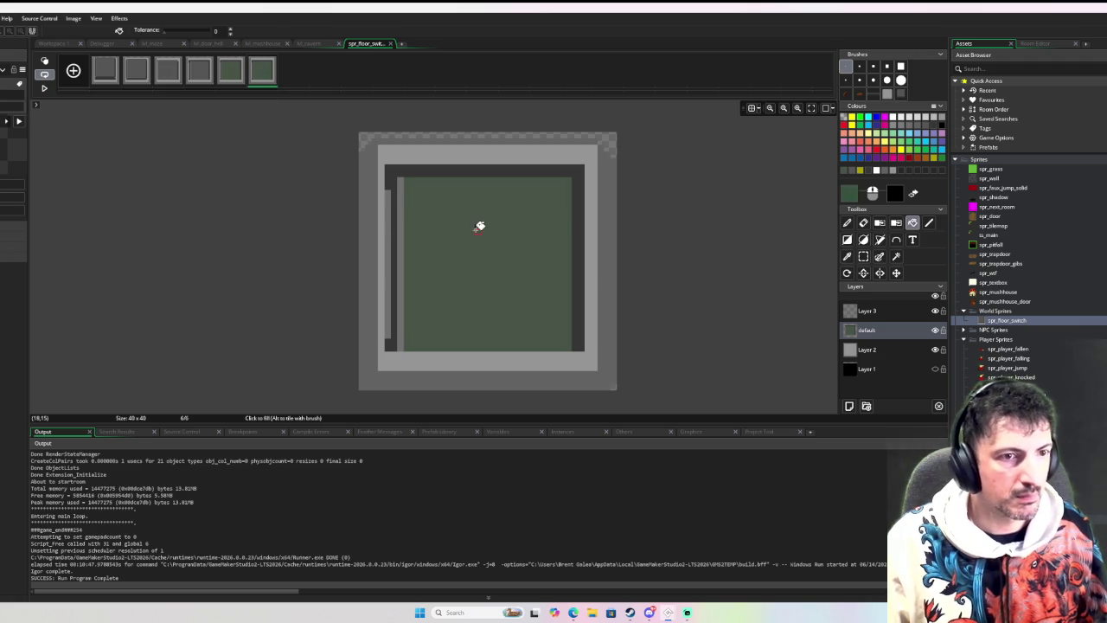
Play and stop the sprite animation, then step through the frames starting from frame 3.
click(44, 88)
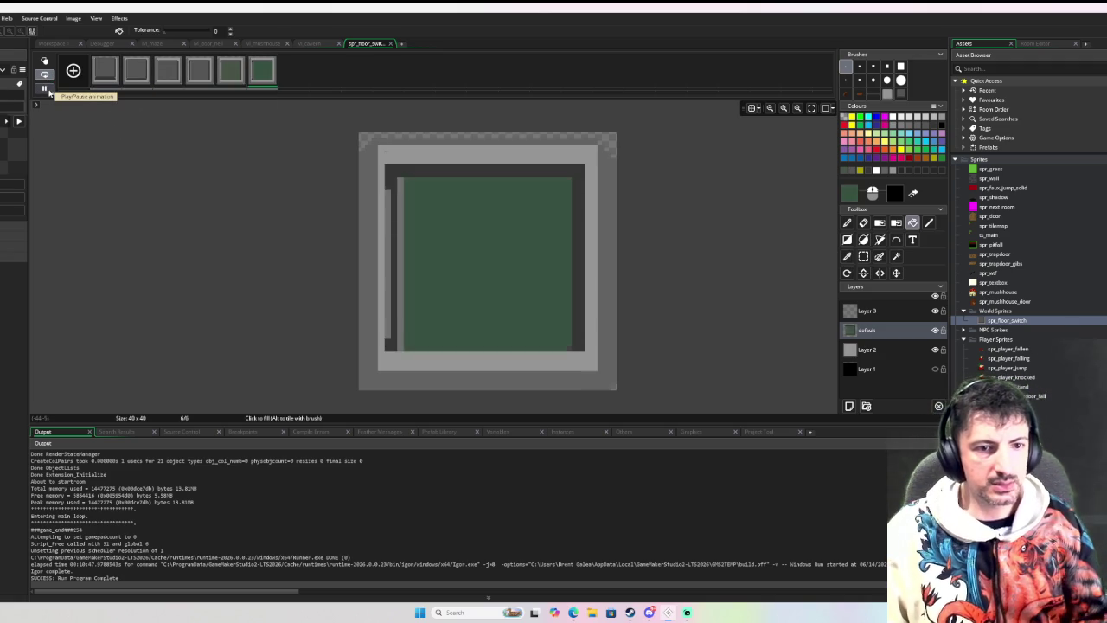
click(44, 87)
click(168, 71)
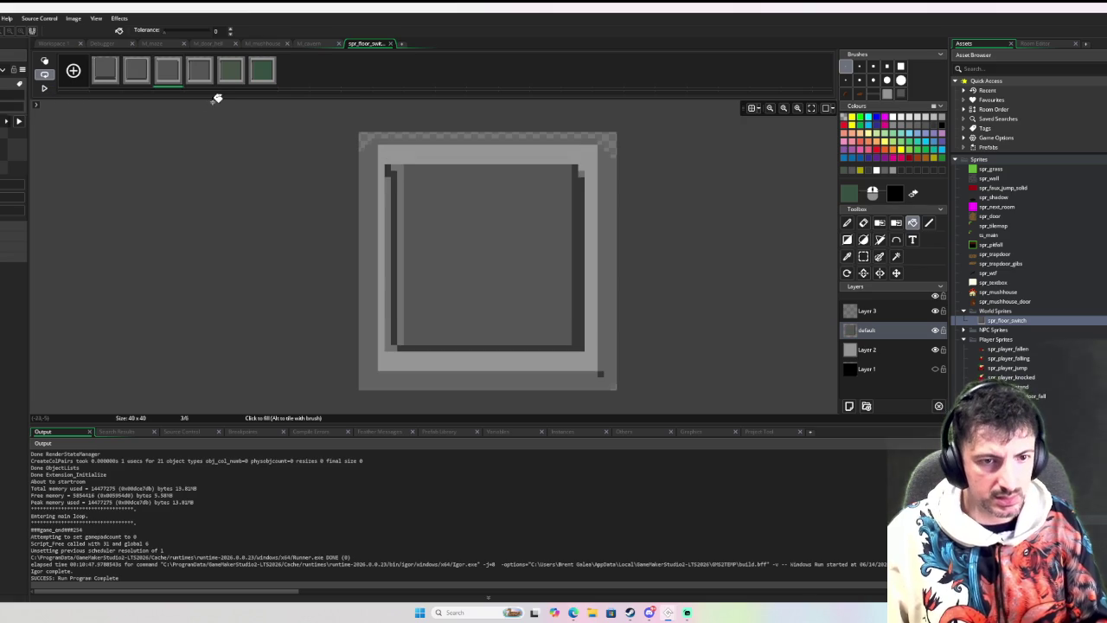
key(Right)
key(Right)
key(Right)
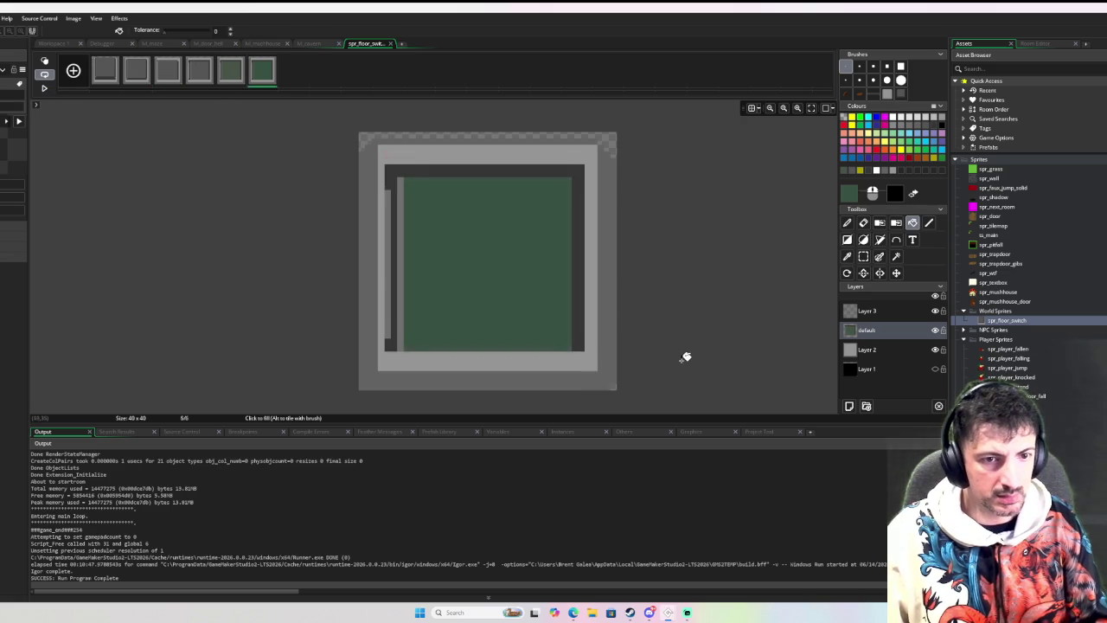
key(Right)
key(Right)
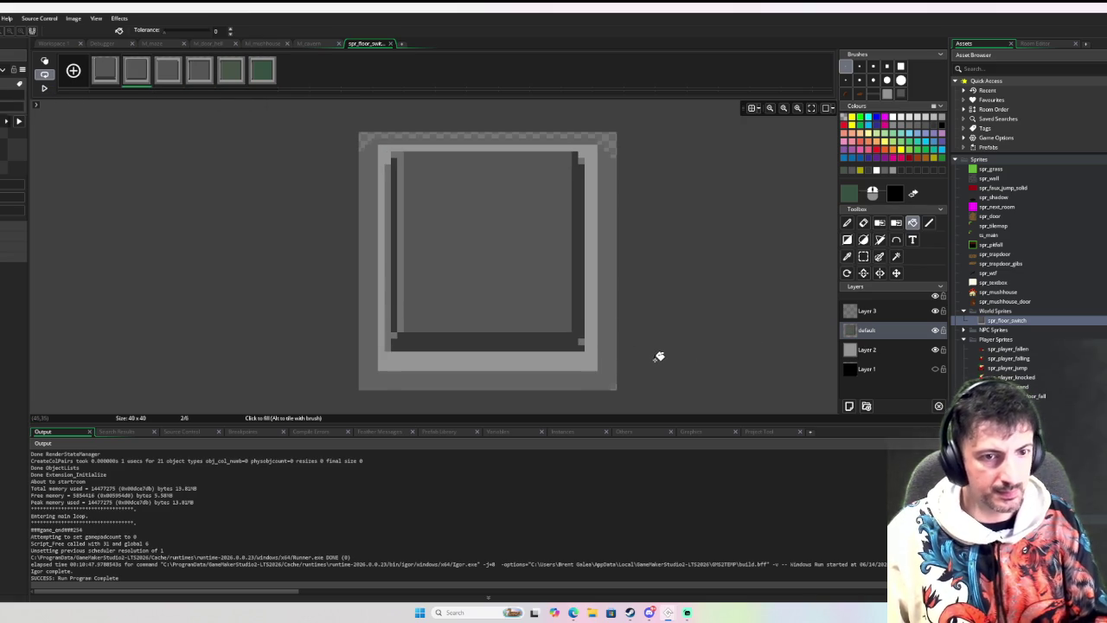
key(Left)
key(Right)
key(Right)
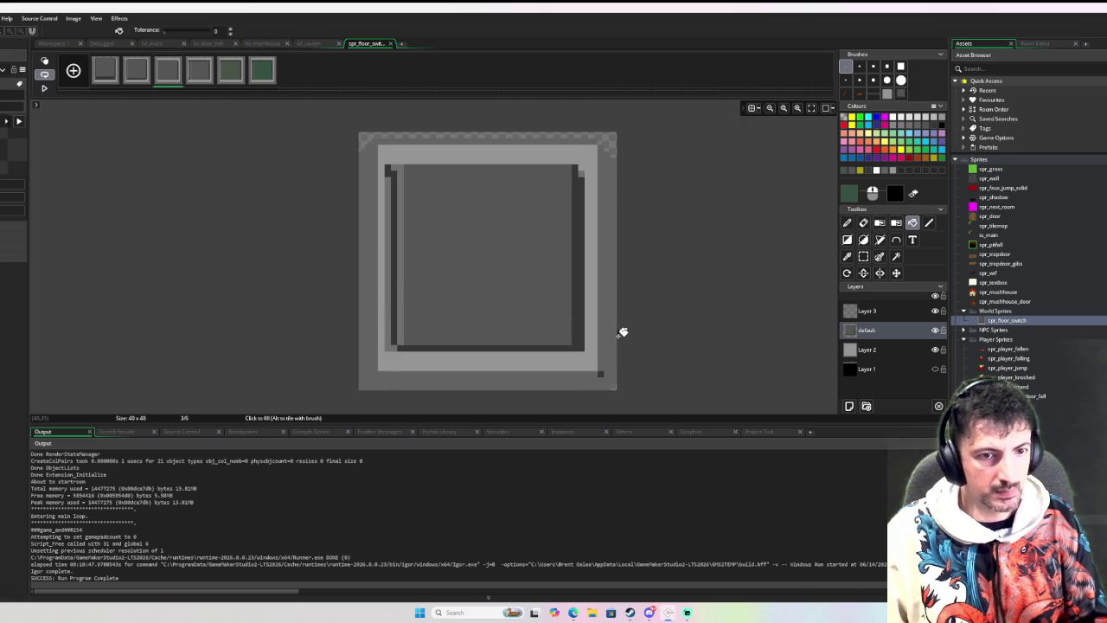
key(alt)
Erase a stray corner pixel, replay the animation, and run the game with the debugger (F6).
key(e)
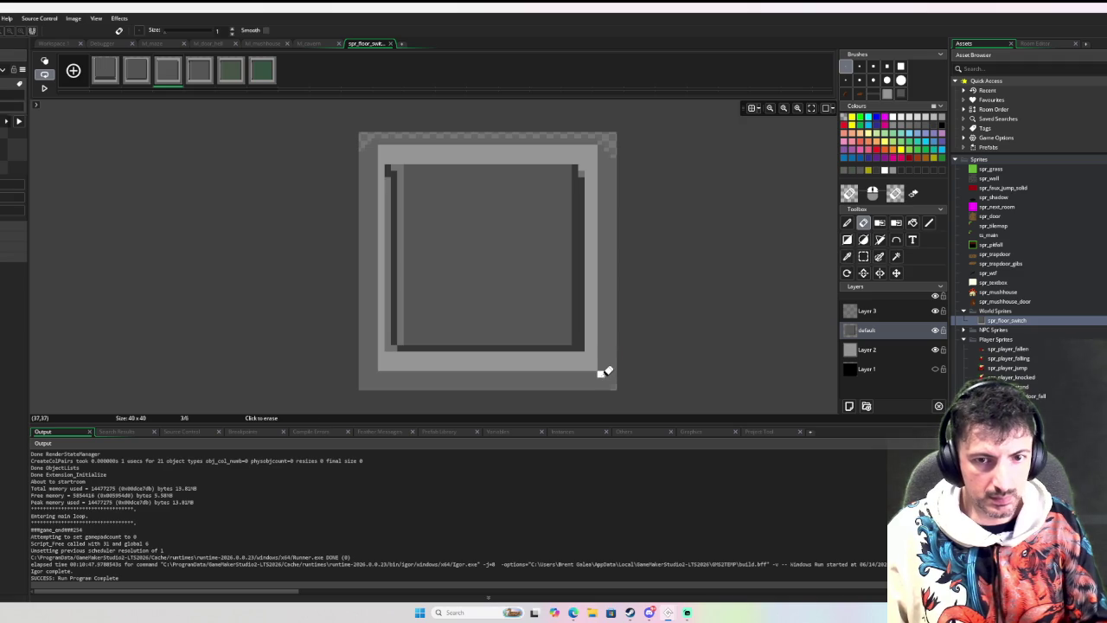
click(44, 88)
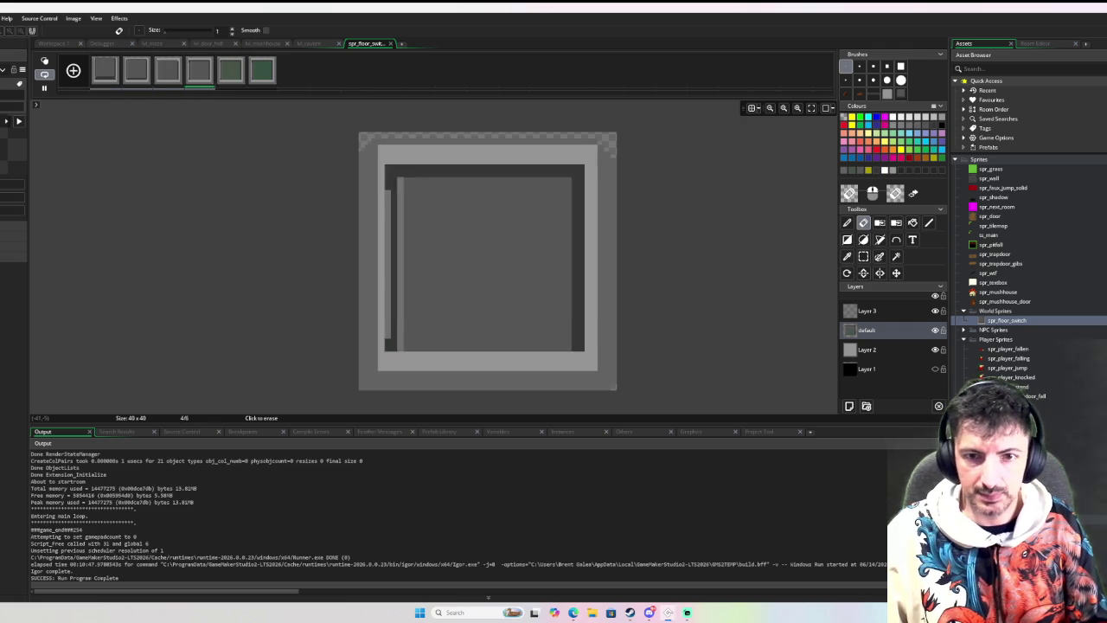
key(F6)
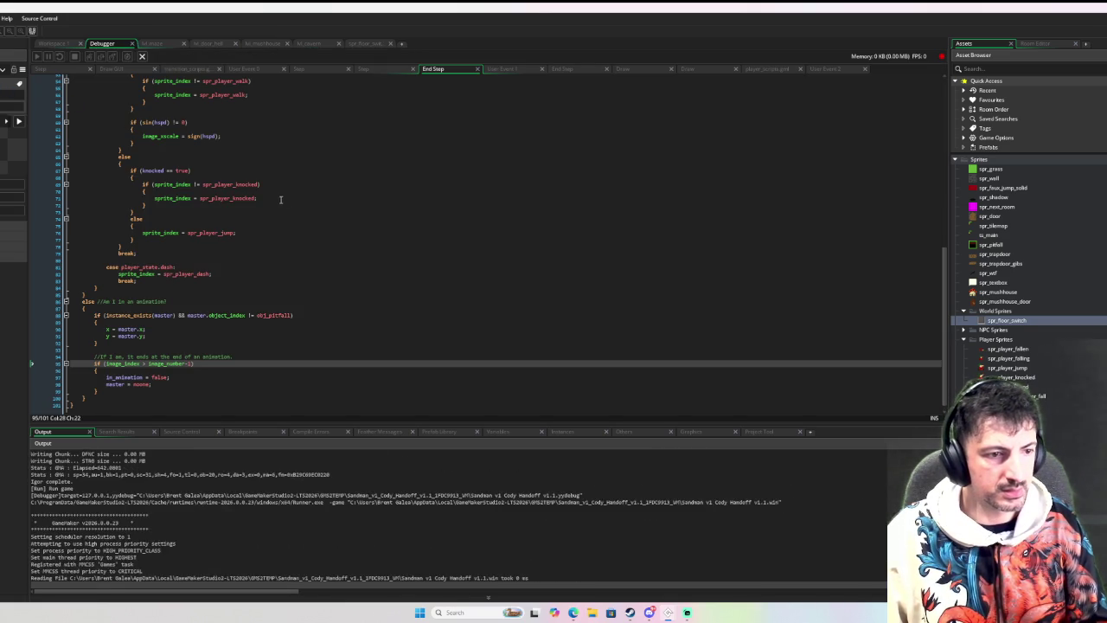
Walk the player onto and off the switch plate repeatedly, turning it green.
key(Up)
key(Left)
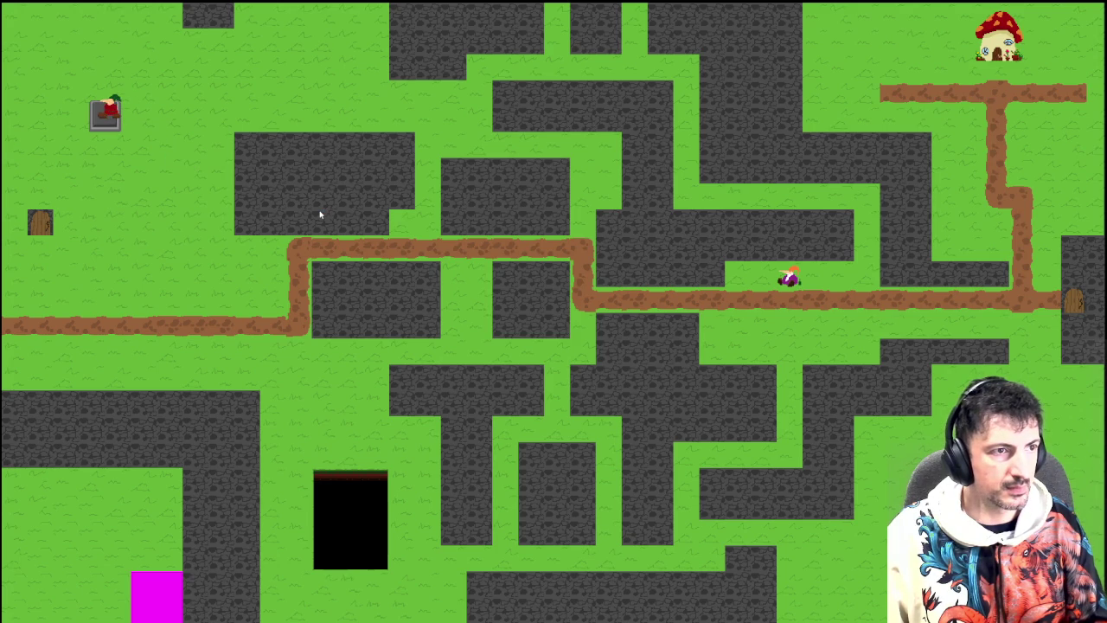
key(Right)
key(Down)
key(Left)
key(Right)
key(Right)
key(Up)
key(Left)
key(Right)
key(Down)
key(Left)
key(Up)
key(Up)
key(Left)
key(Down)
key(Right)
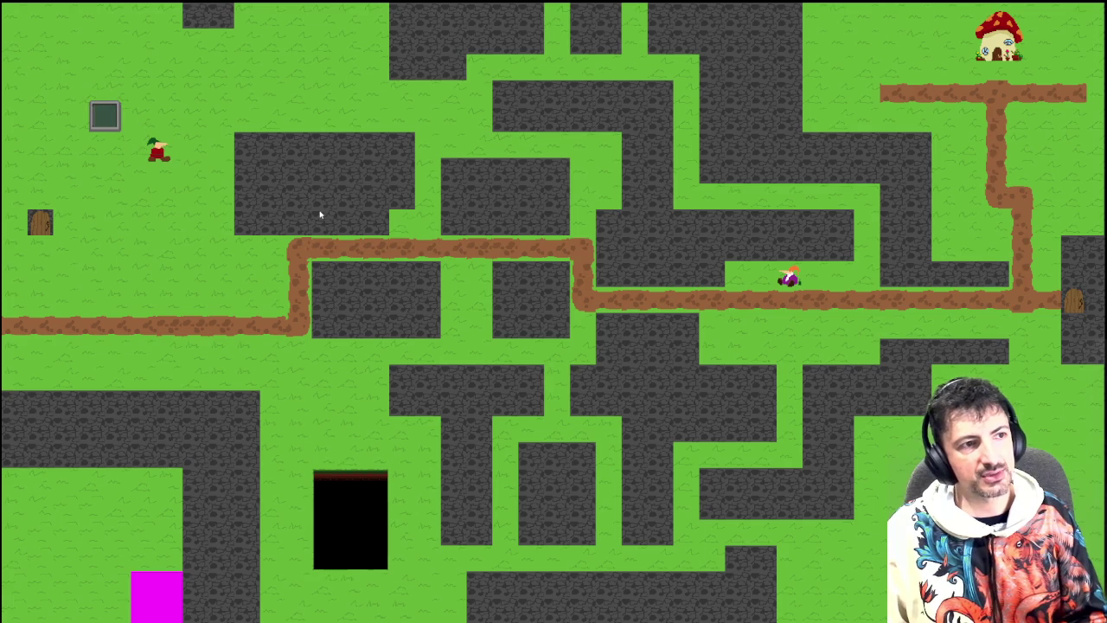
key(Up)
key(Left)
key(Right)
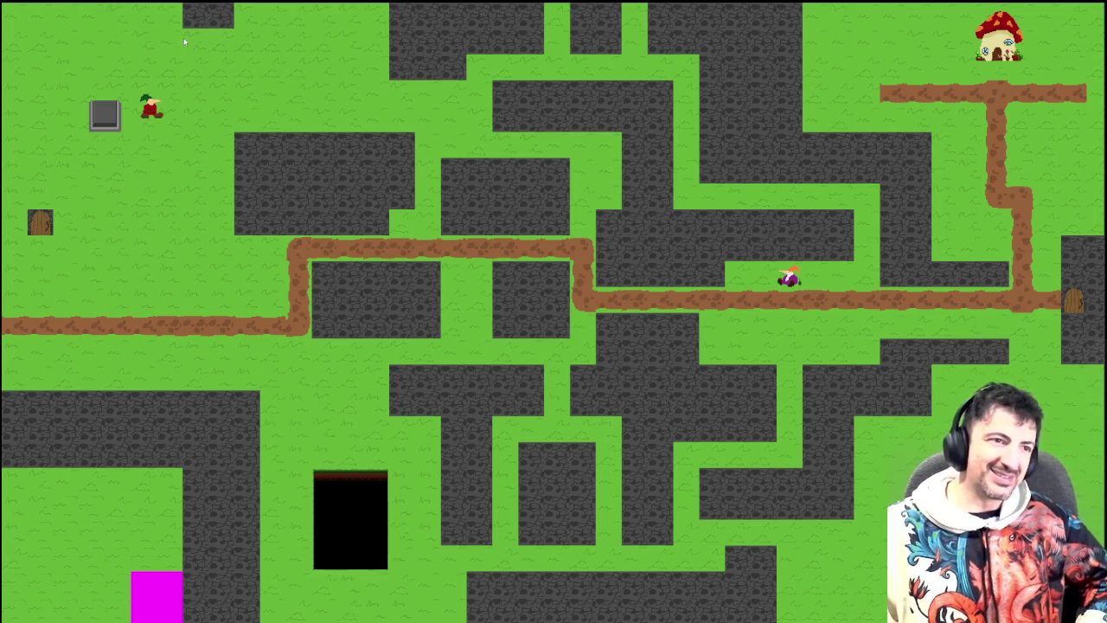
key(Left)
key(Right)
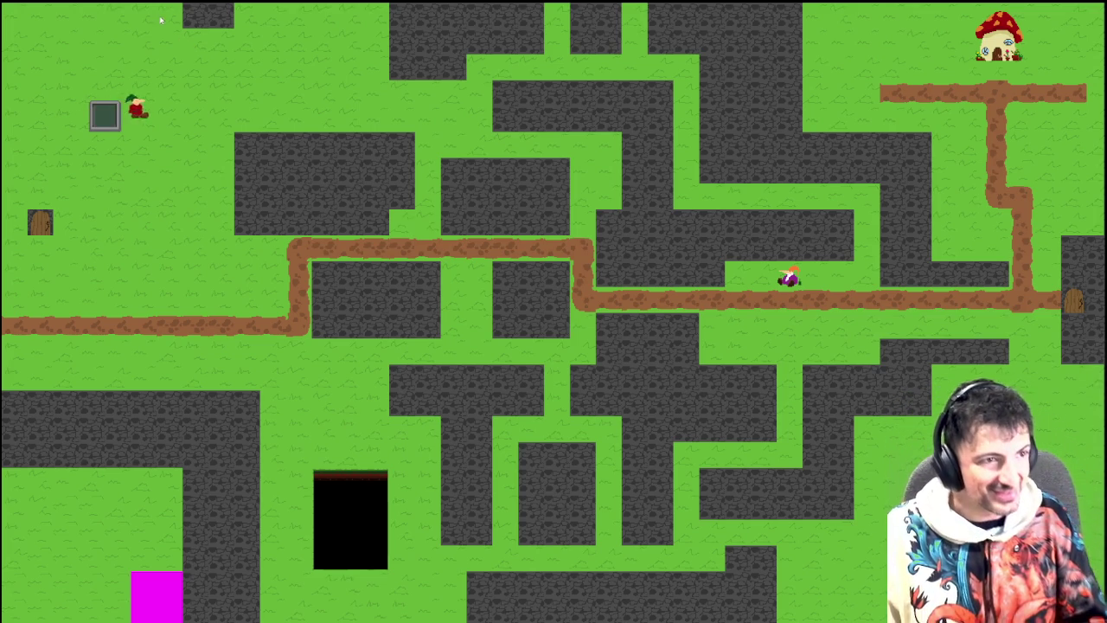
Jump the player back and forth over the plate without landing on it.
key(Left)
key(space)
key(Right)
key(Left)
key(space)
key(Right)
key(space)
key(Left)
key(space)
key(Right)
key(space)
key(Left)
key(Right)
key(space)
key(Left)
key(Right)
key(space)
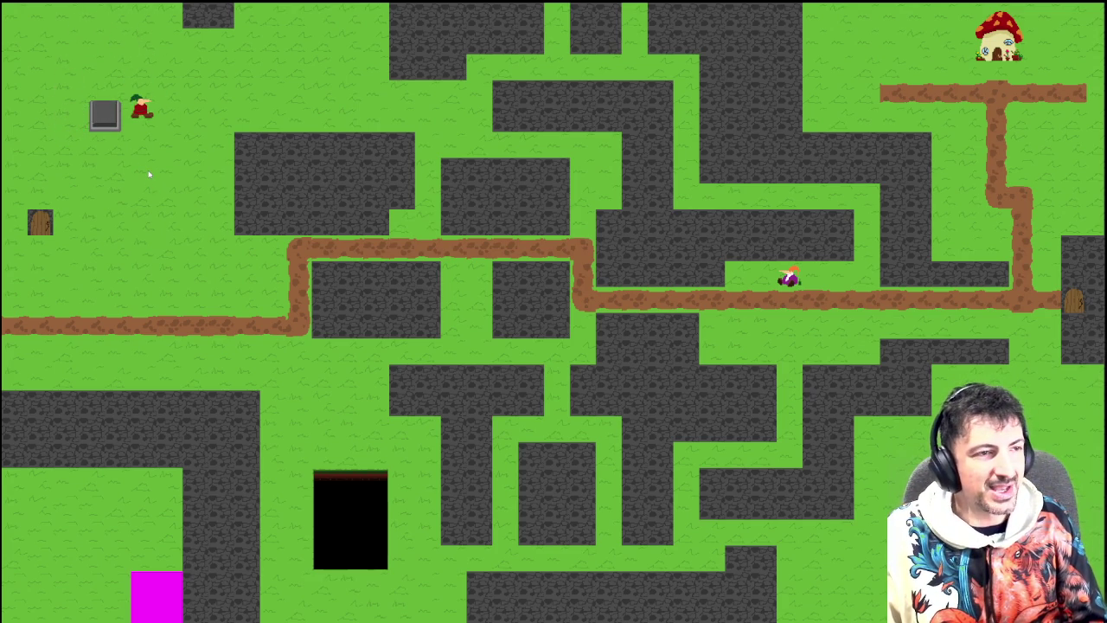
key(Left)
key(space)
key(Right)
key(space)
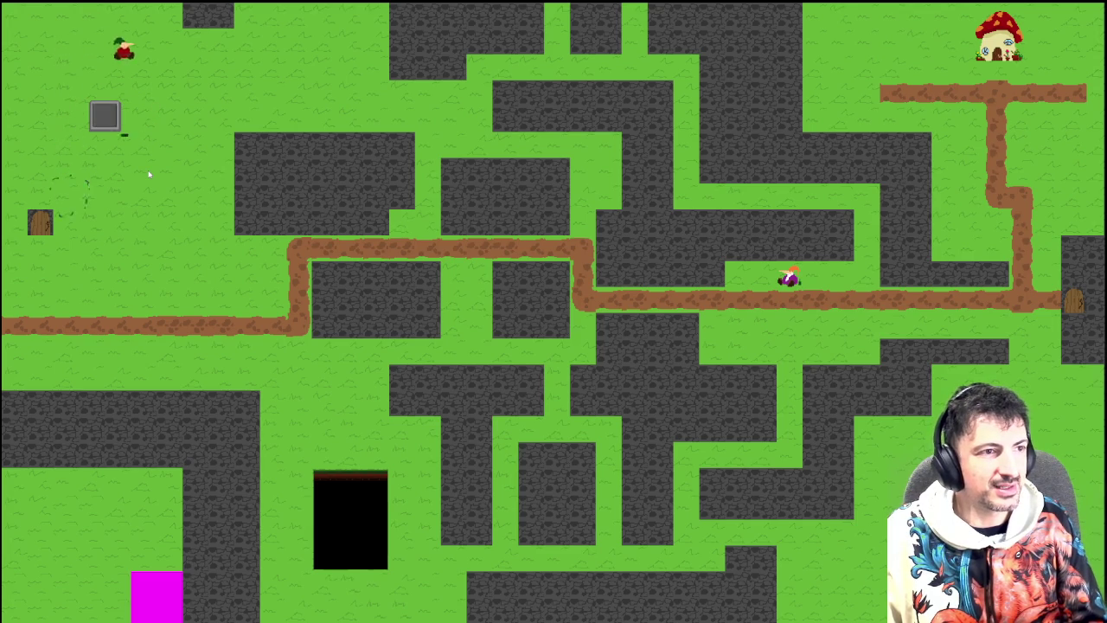
key(Left)
key(space)
Wander the level, walk back onto the plate to turn it green, then quit the game.
key(Left)
key(Down)
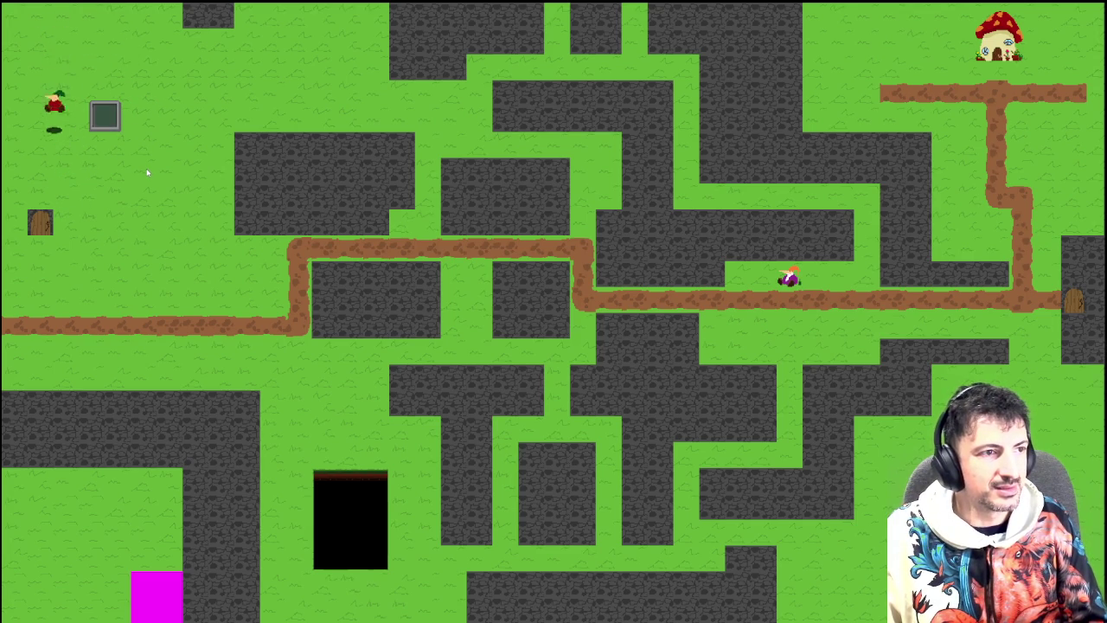
key(Down)
key(space)
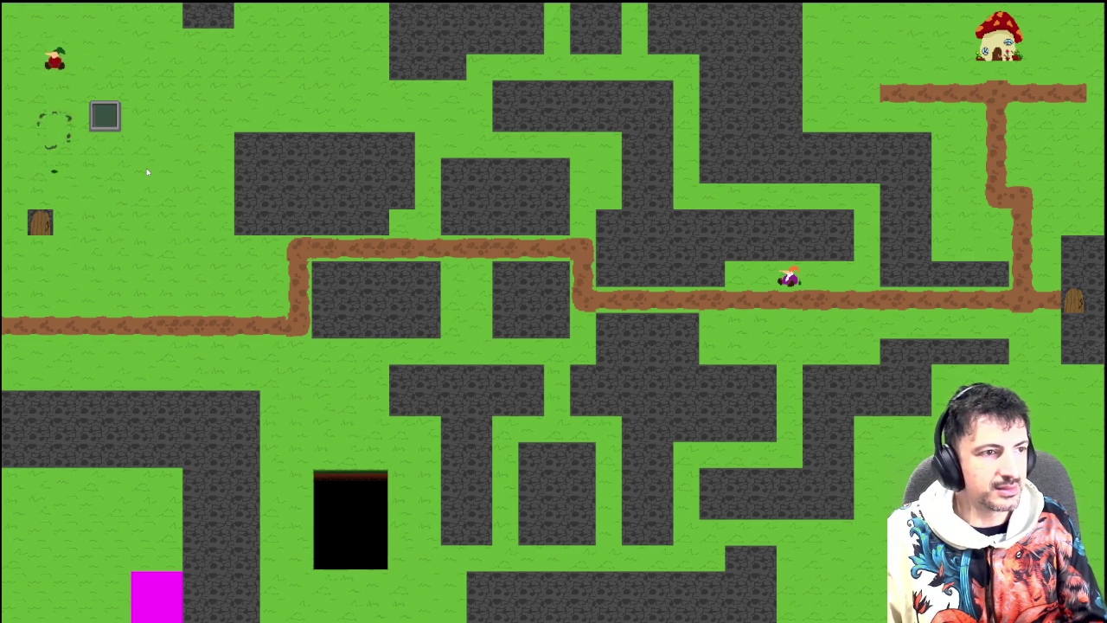
key(Down)
key(Right)
key(Down)
key(space)
key(Left)
key(Right)
key(Left)
key(Up)
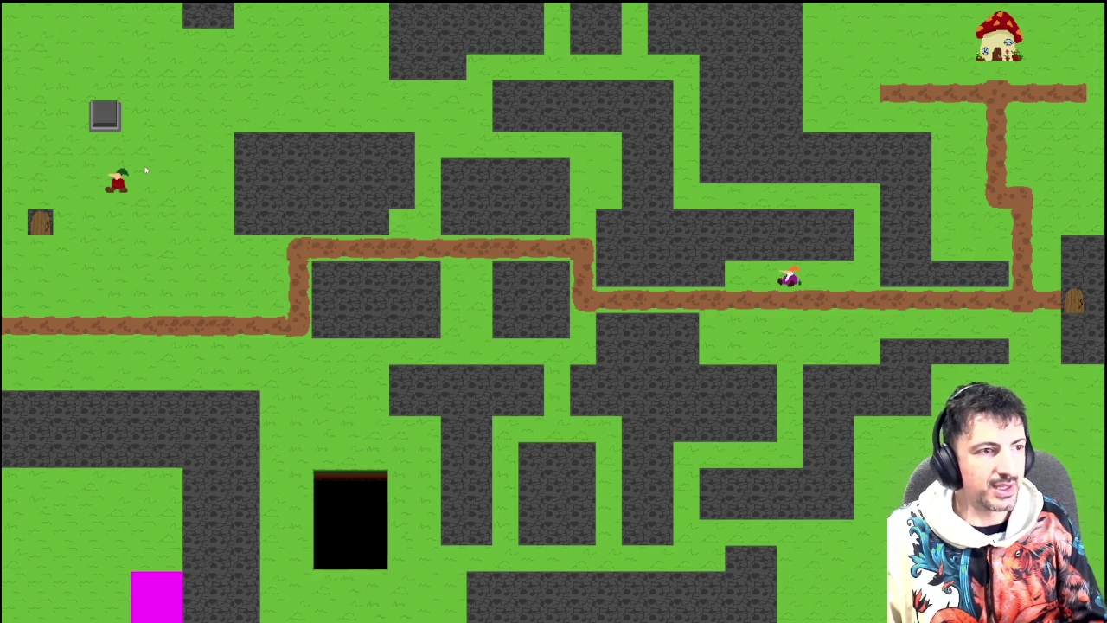
key(Right)
key(Up)
key(Right)
key(Right)
key(Left)
key(Up)
key(Right)
key(Left)
key(Up)
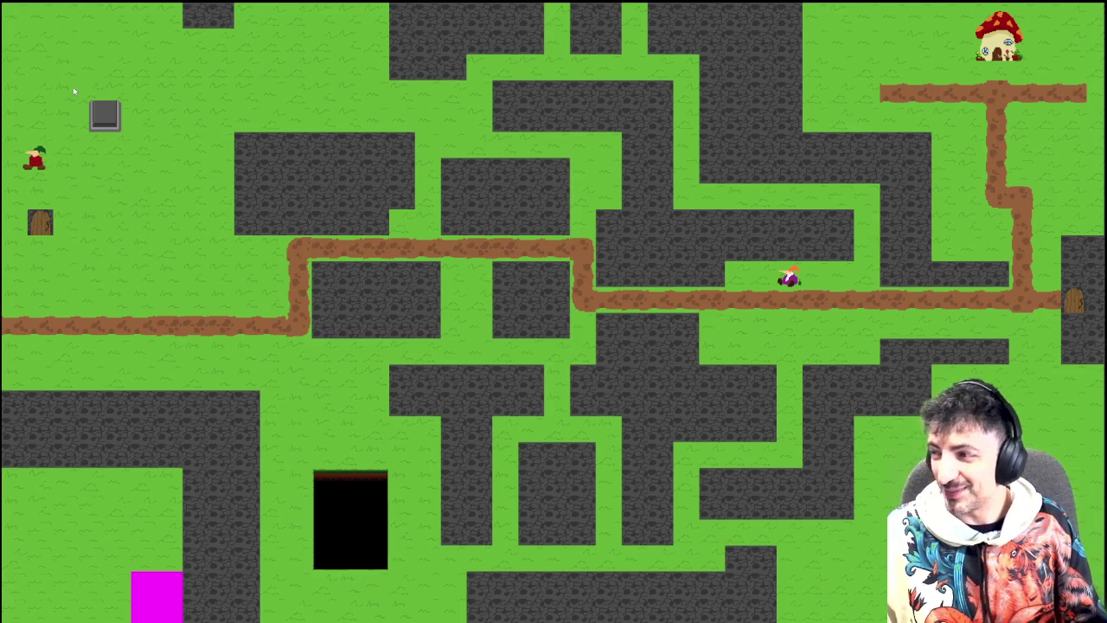
key(Up)
key(Right)
key(Right)
key(Right)
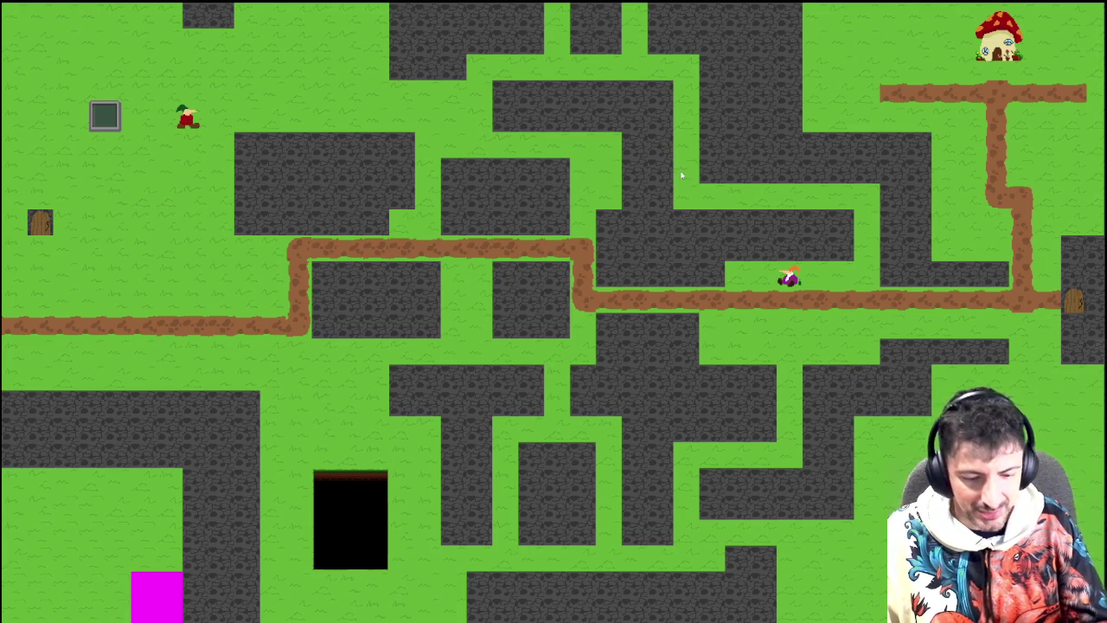
key(Escape)
scroll(1067, 400, down, 5)
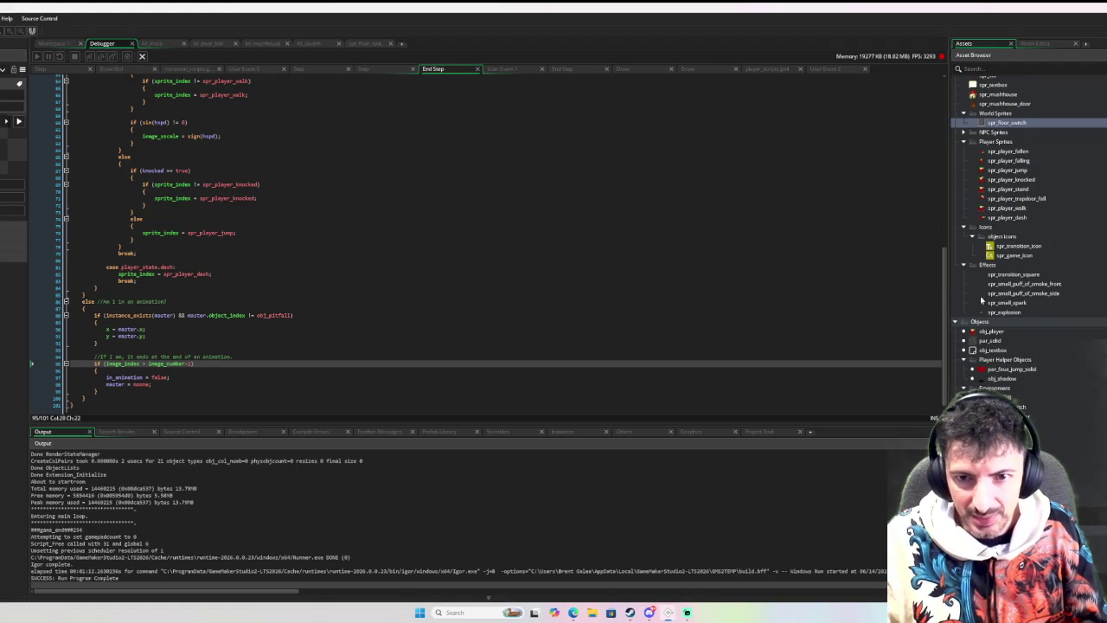
Collapse Sprites, open and preview snd_switch from Sounds > Environment Sounds, then start a project search.
scroll(960, 321, up, 5)
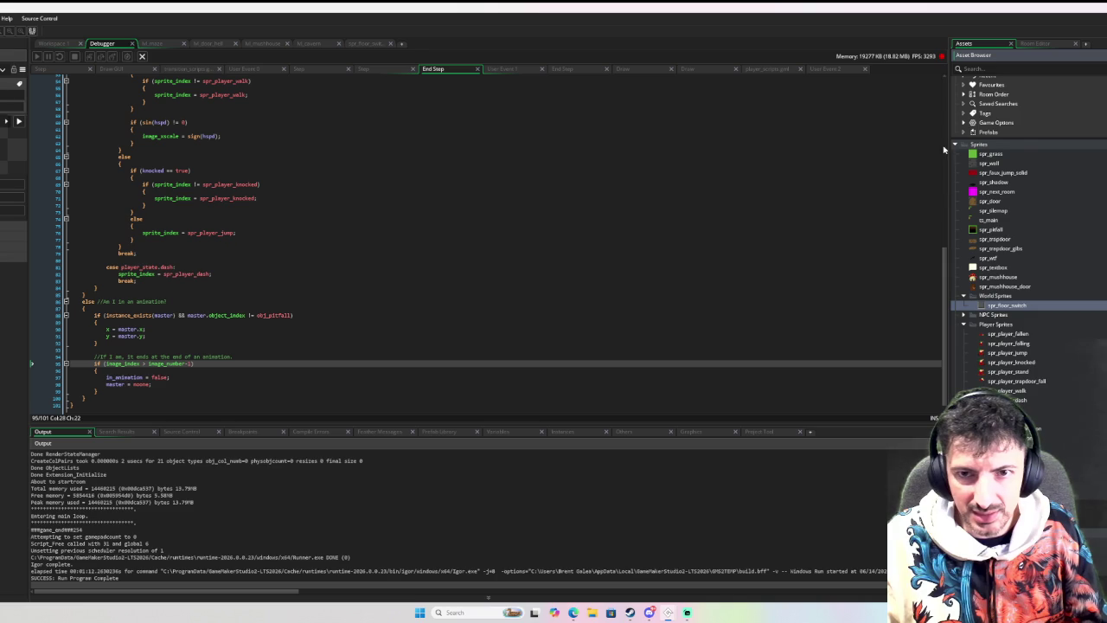
click(955, 145)
click(956, 245)
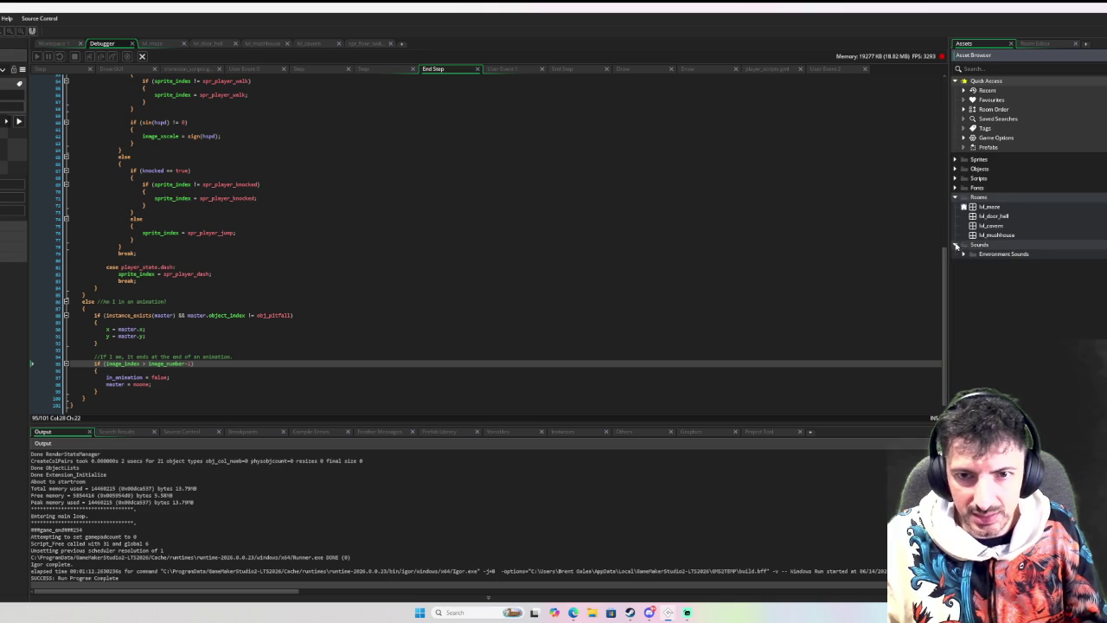
click(964, 254)
double_click(994, 263)
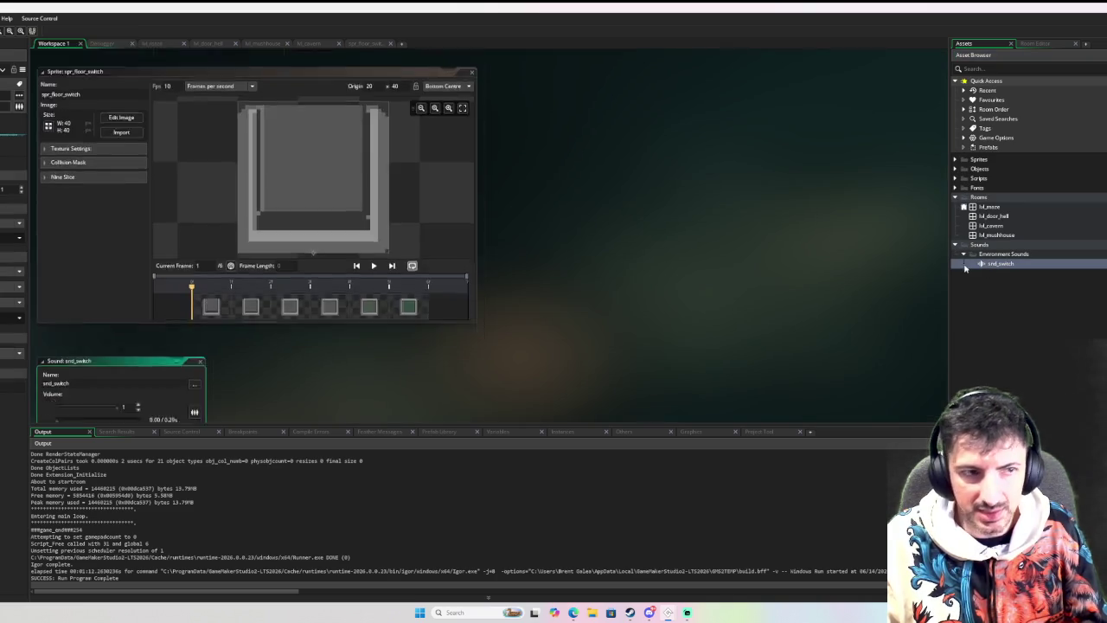
click(148, 165)
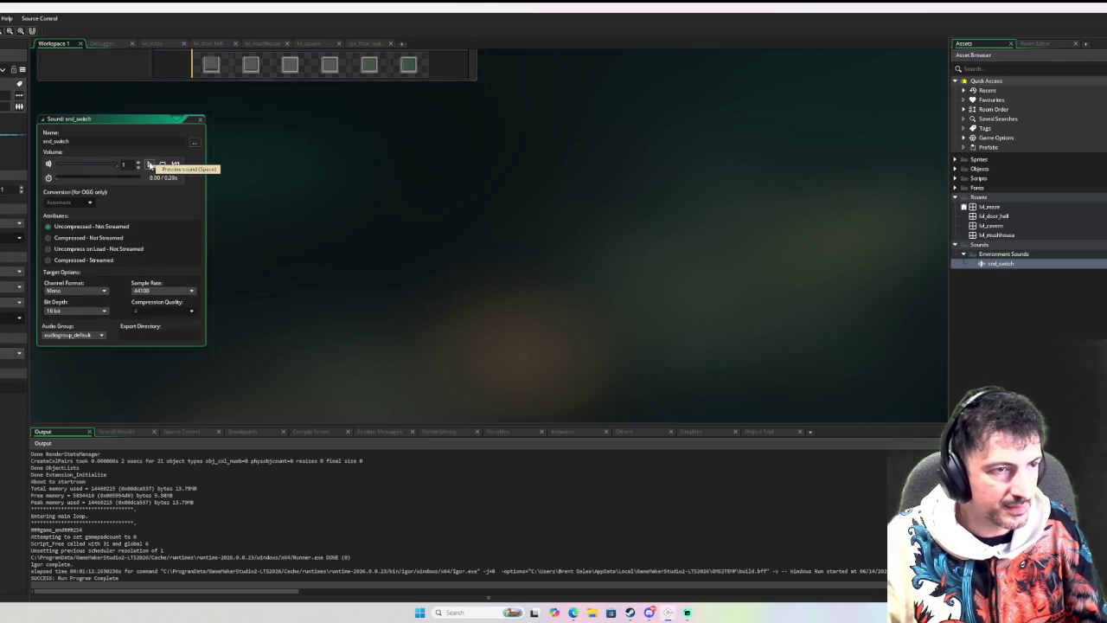
scroll(640, 193, up, 3)
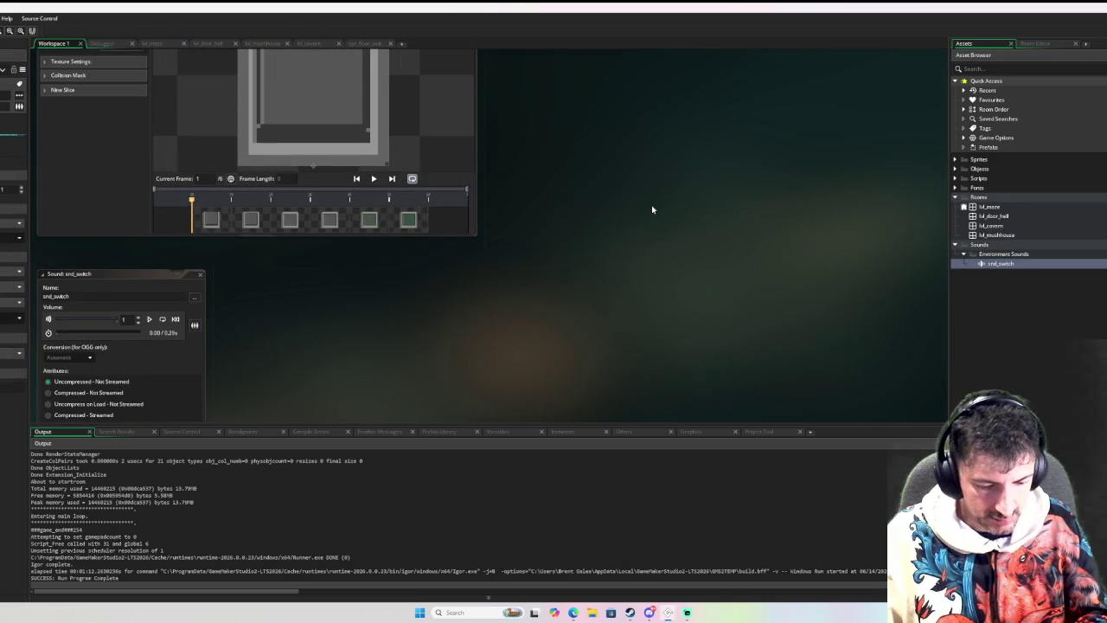
key(ctrl+shift+f)
Search the project for snd_switch and inspect the audio_play_sound call on line 41.
text(snd_switch)
key(Return)
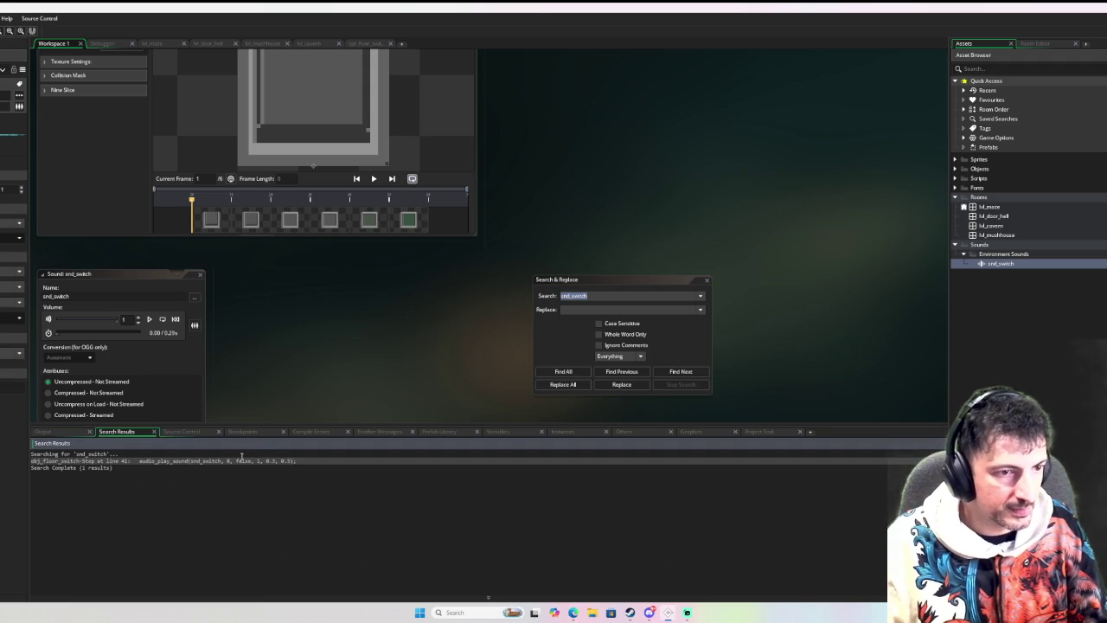
double_click(237, 461)
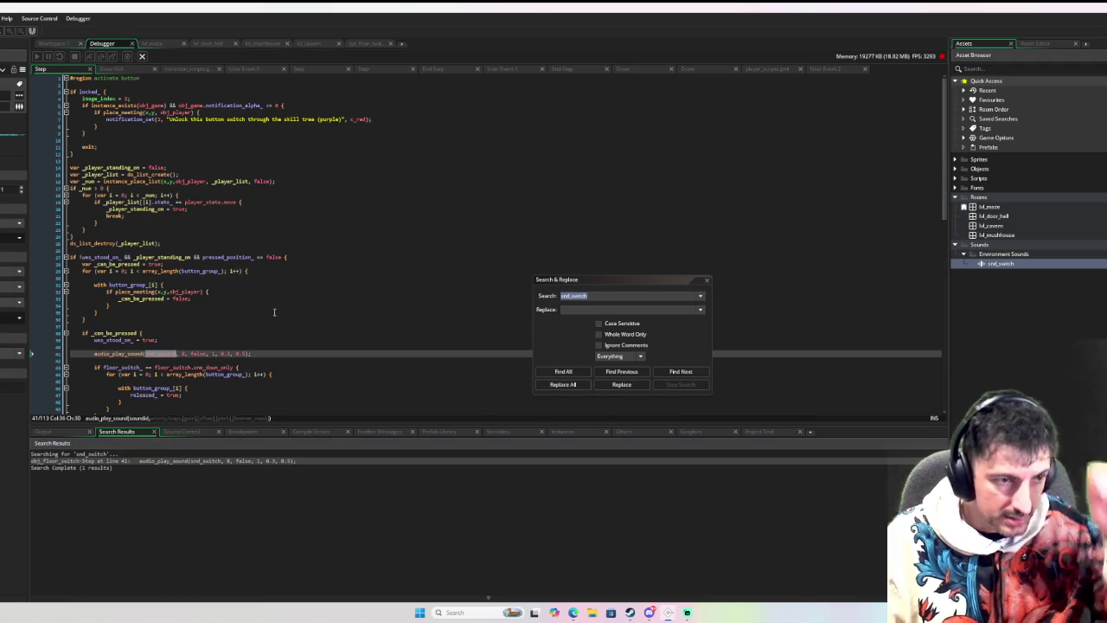
click(230, 353)
key(Right)
key(Left)
key(Left)
key(Left)
key(Left)
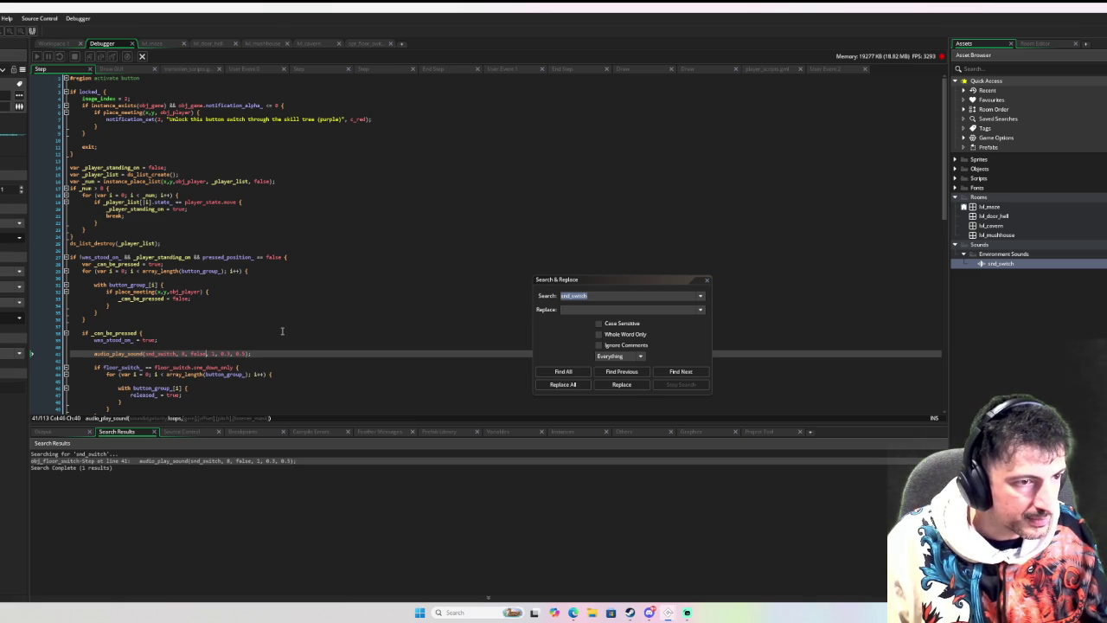
key(Left)
key(Left)
key(Left)
key(Right)
key(Right)
key(Right)
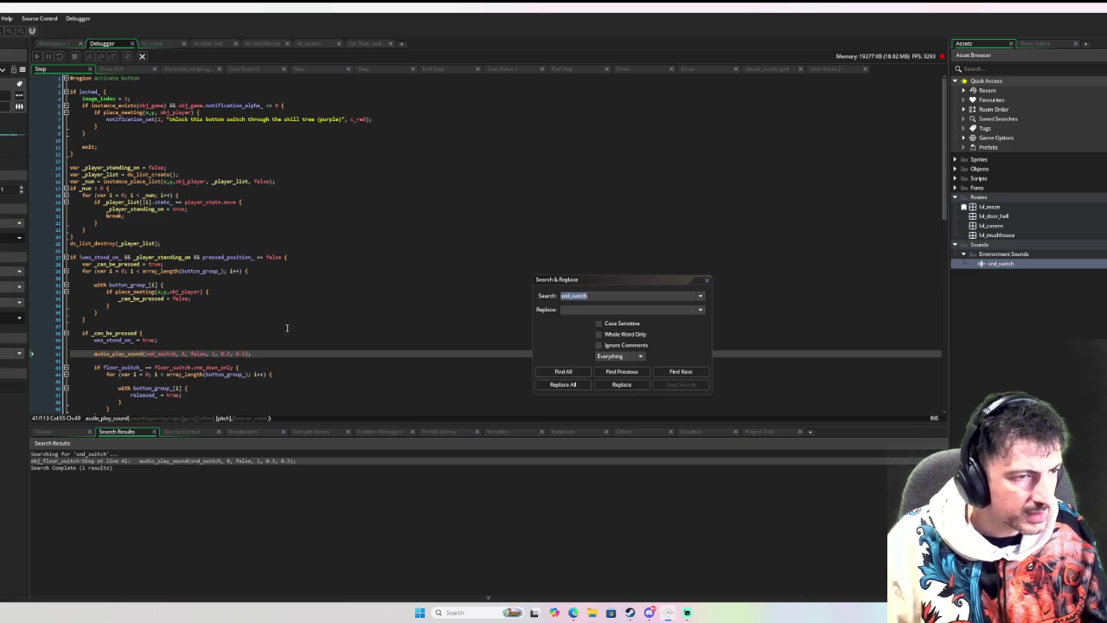
scroll(282, 331, down, 3)
Set a breakpoint on line 41, debug-run with F6, and step past the sound call.
click(68, 303)
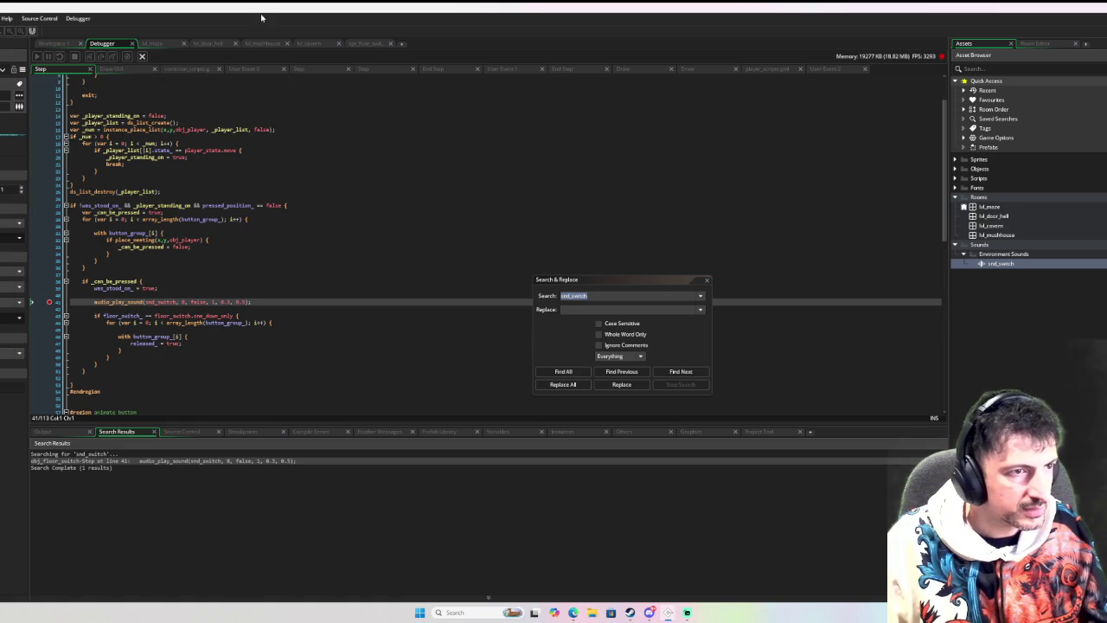
scroll(219, 139, up, 3)
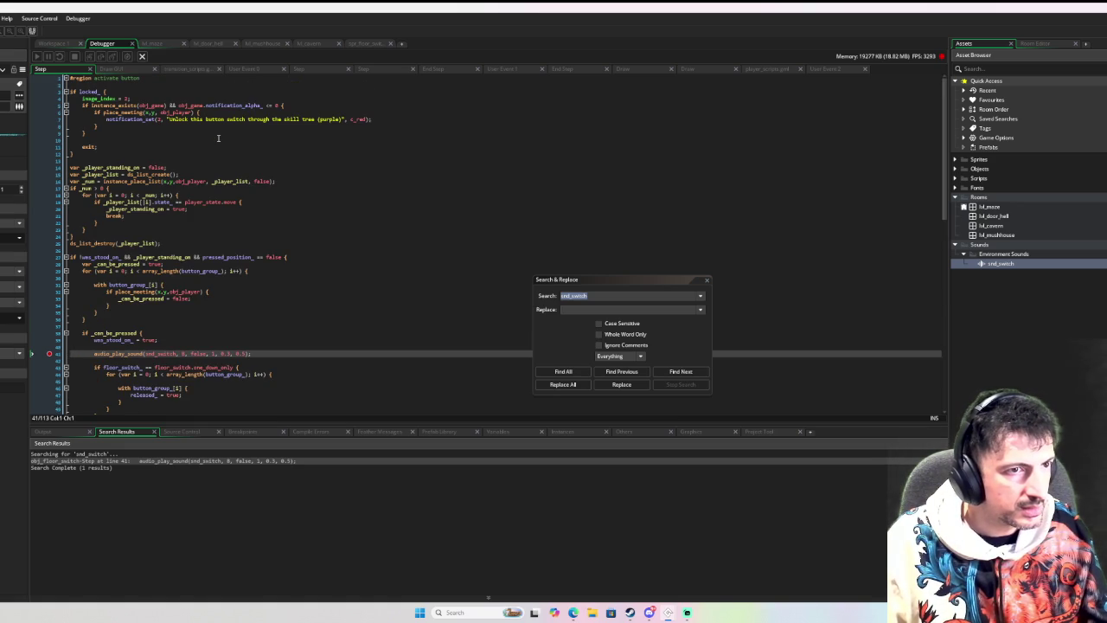
scroll(219, 138, down, 7)
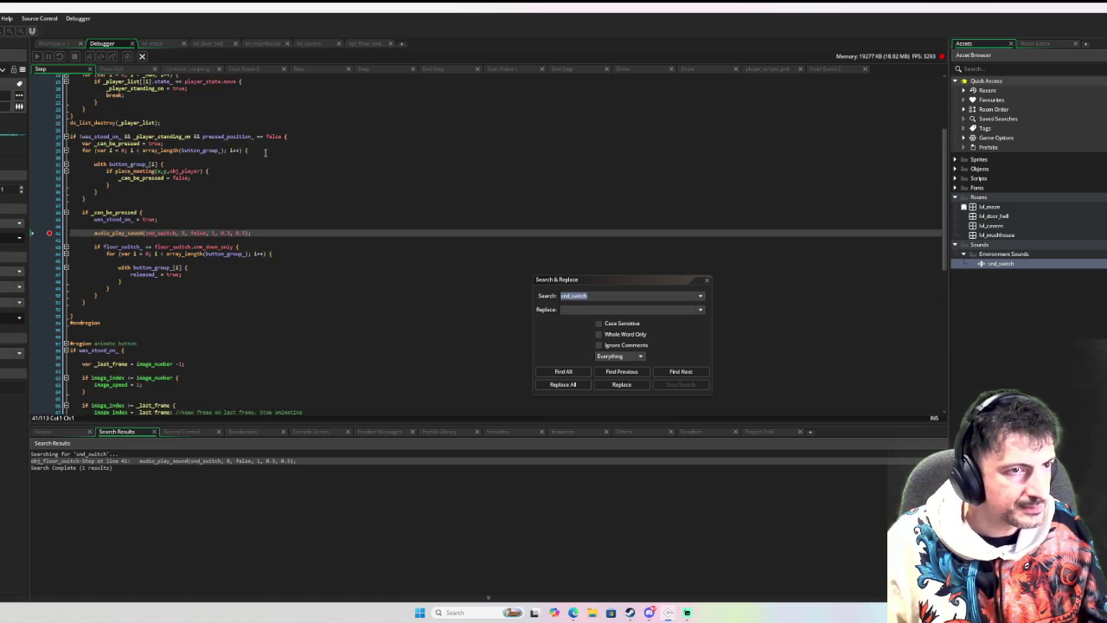
scroll(247, 143, up, 7)
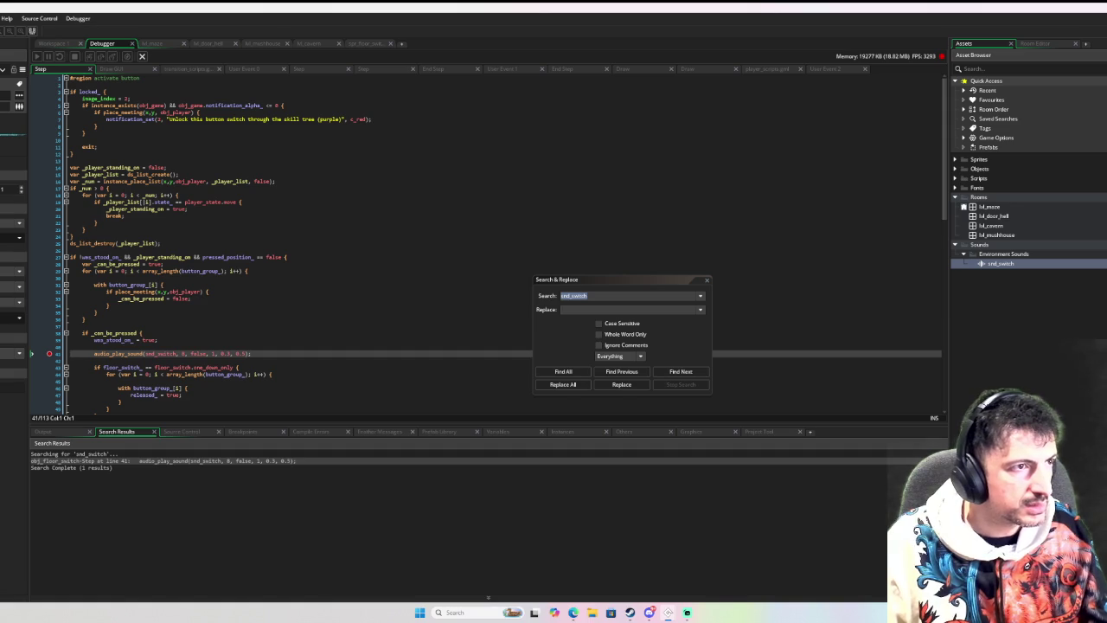
key(F6)
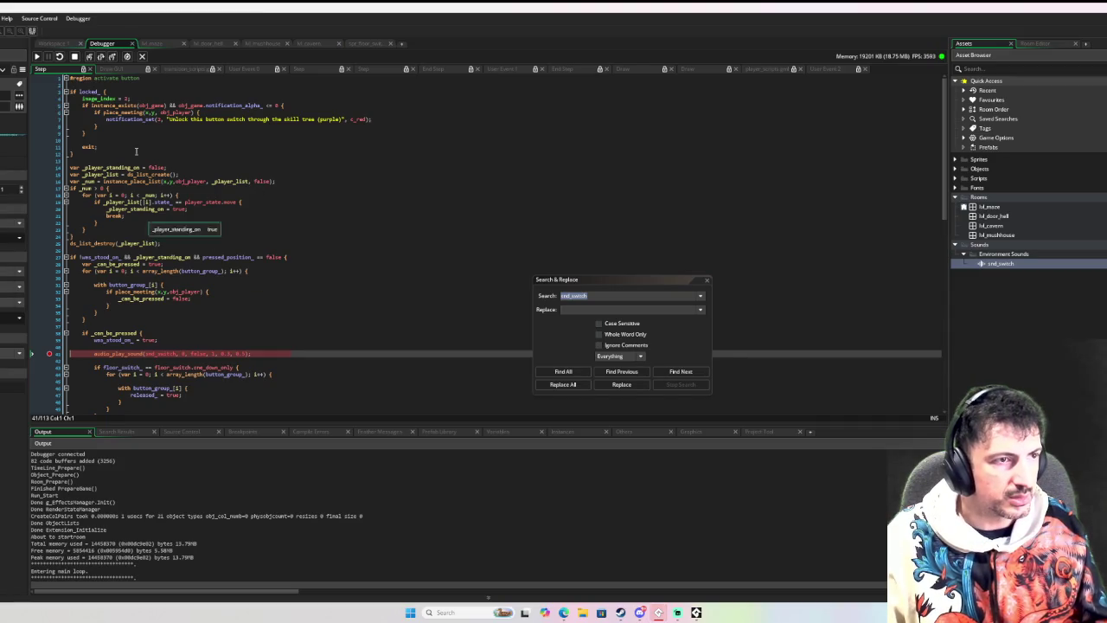
click(100, 56)
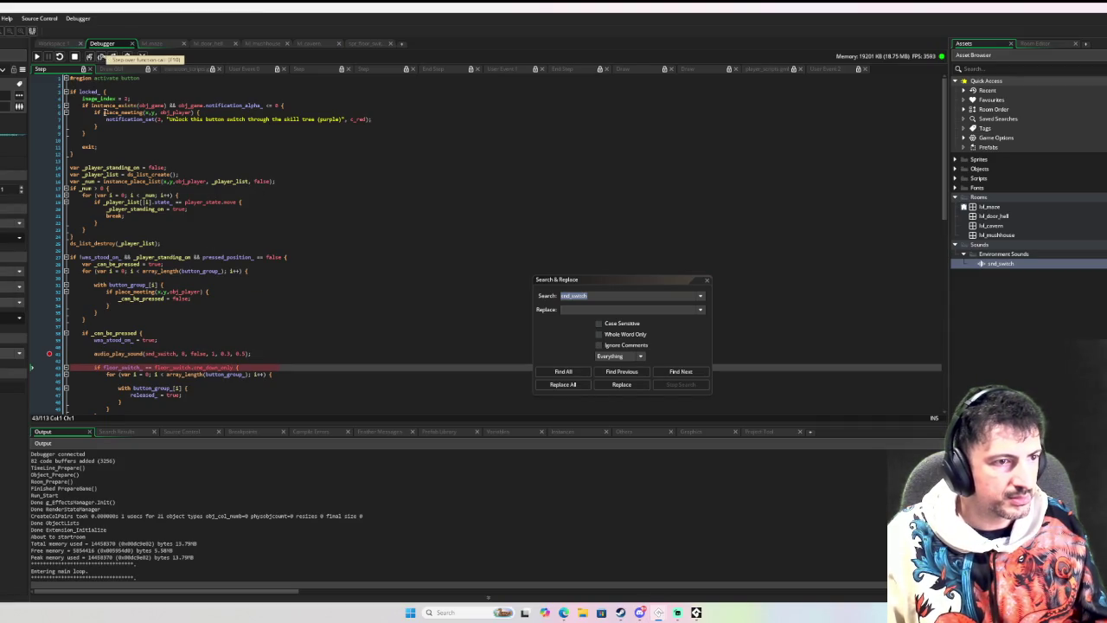
click(169, 354)
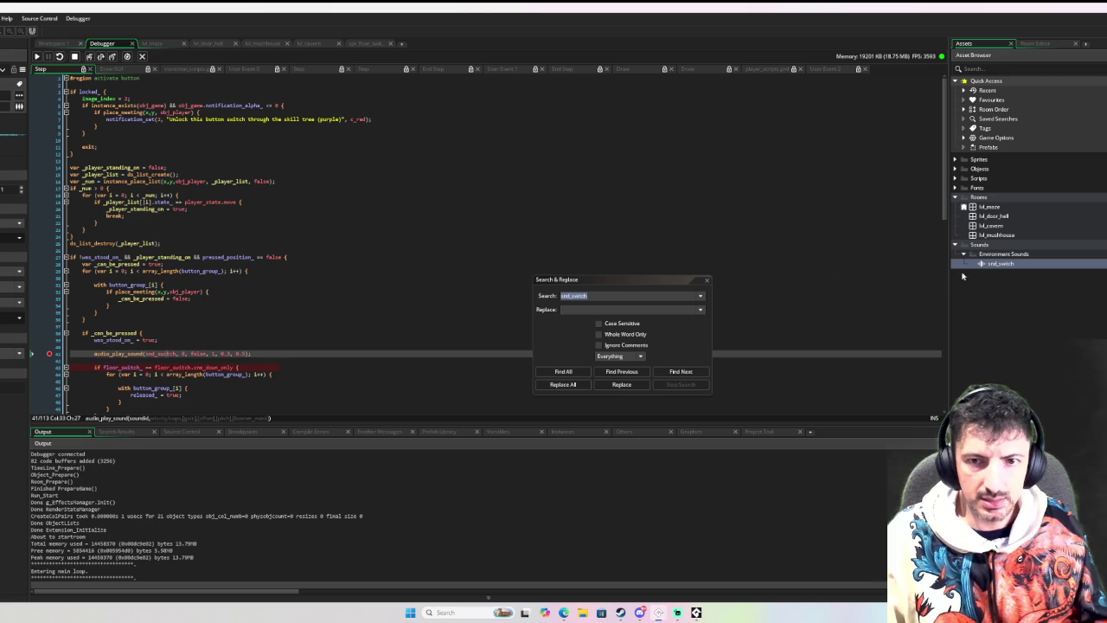
Preview the snd_switch sound, close its editor, and return to the search results.
double_click(1011, 268)
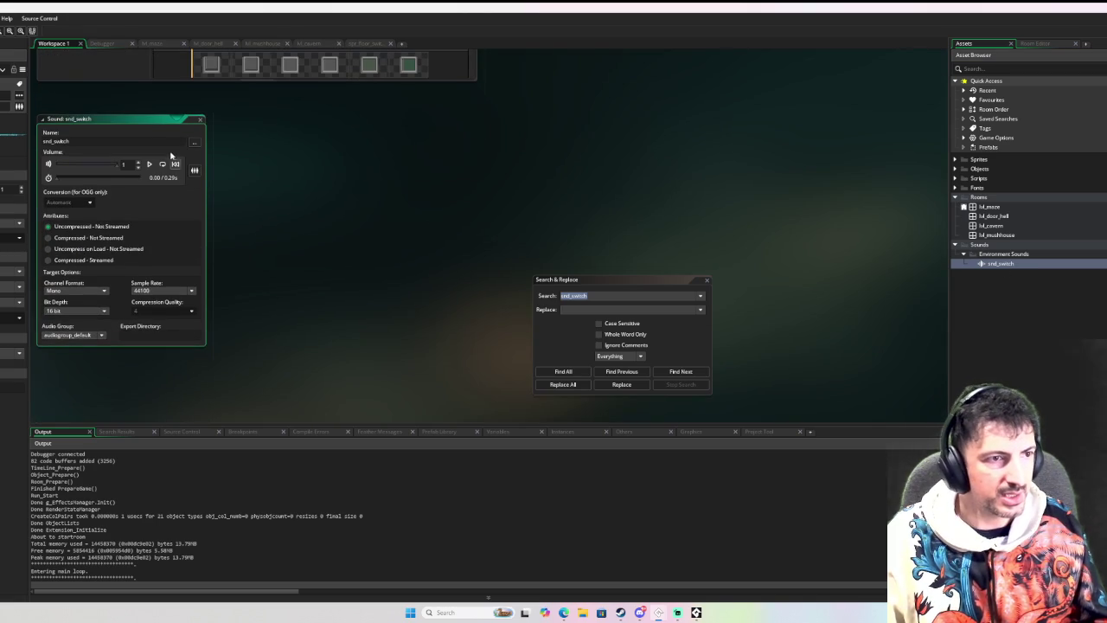
click(149, 163)
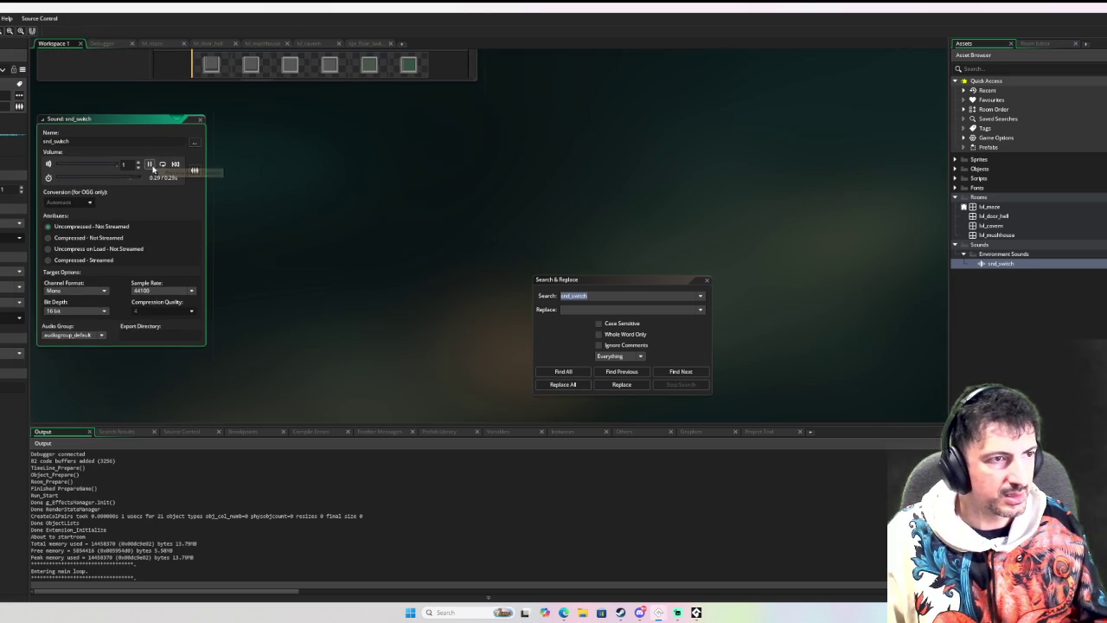
click(200, 119)
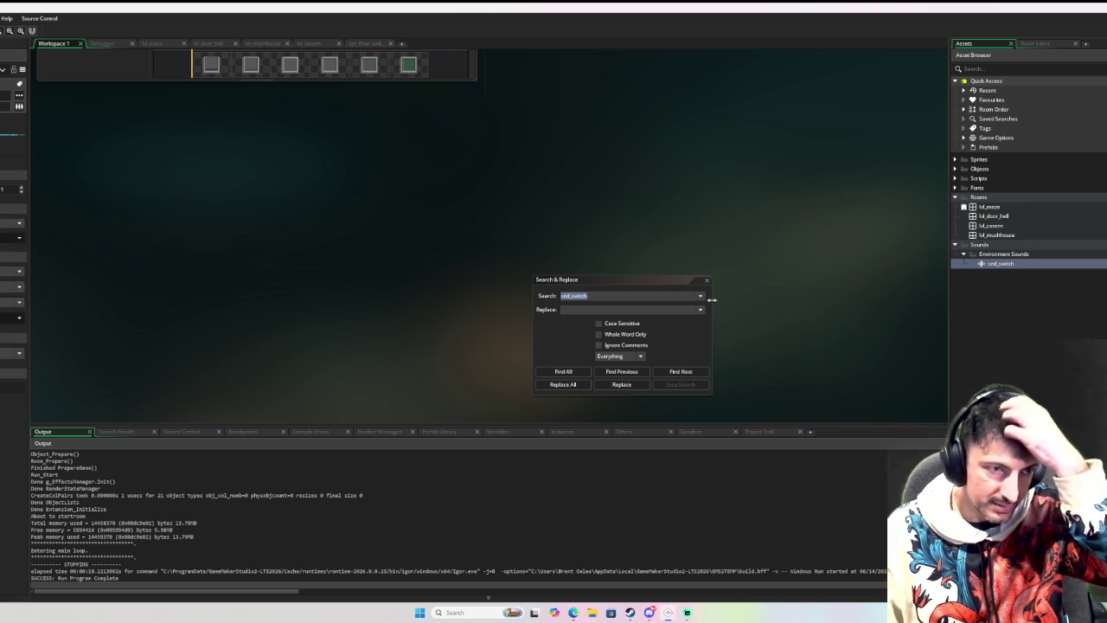
click(128, 429)
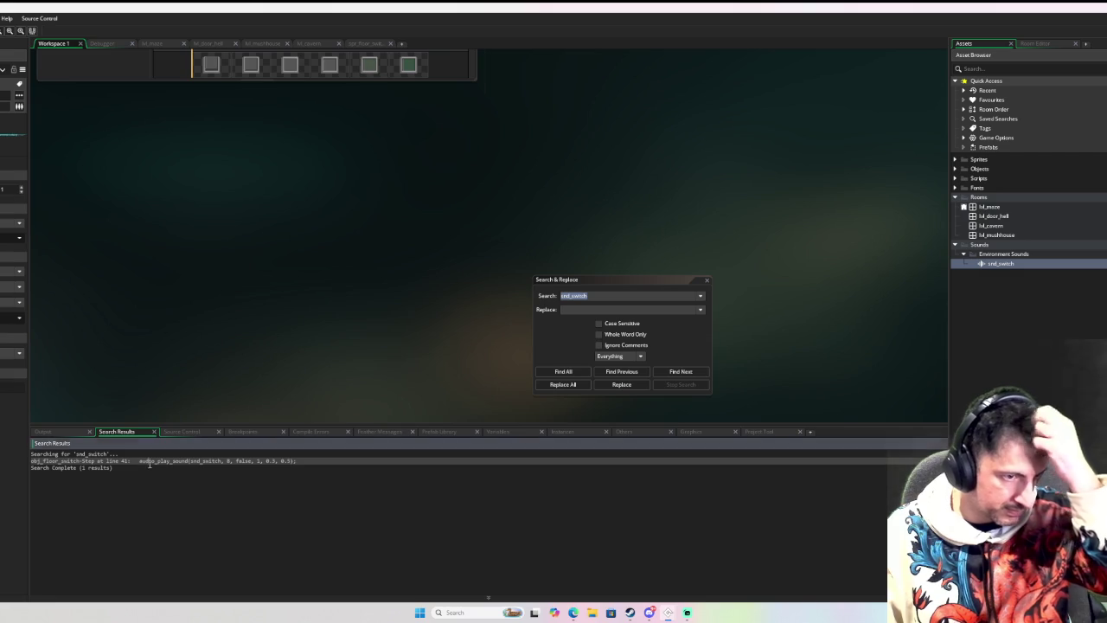
Change the snd_switch call's offset and pitch arguments from 0.3, 0.5 to 0 and 1.
double_click(152, 463)
click(243, 355)
click(183, 347)
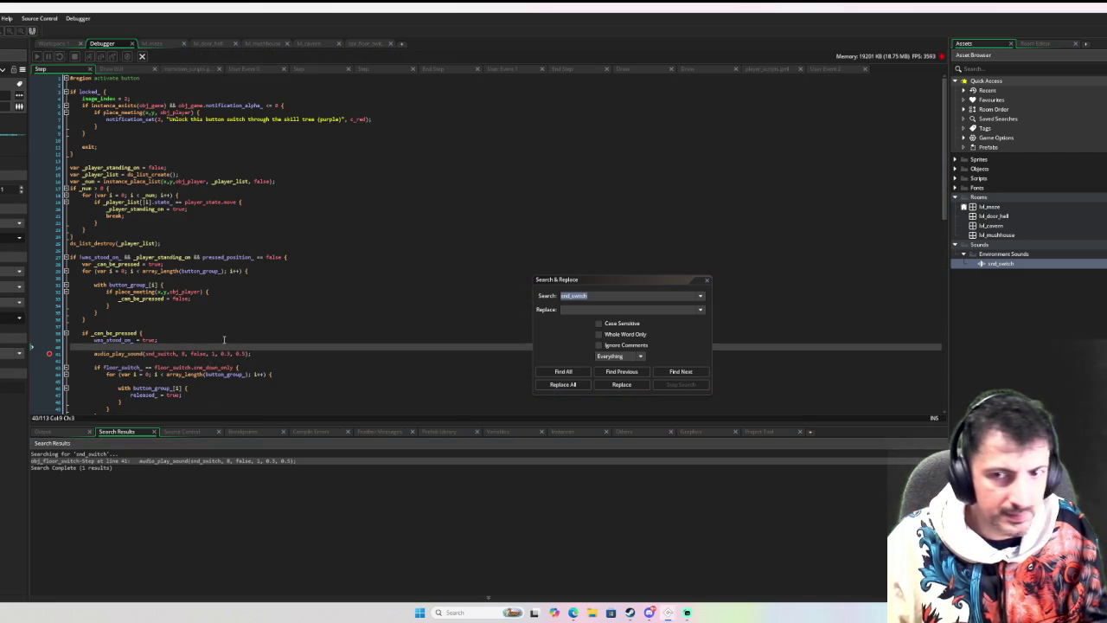
click(199, 354)
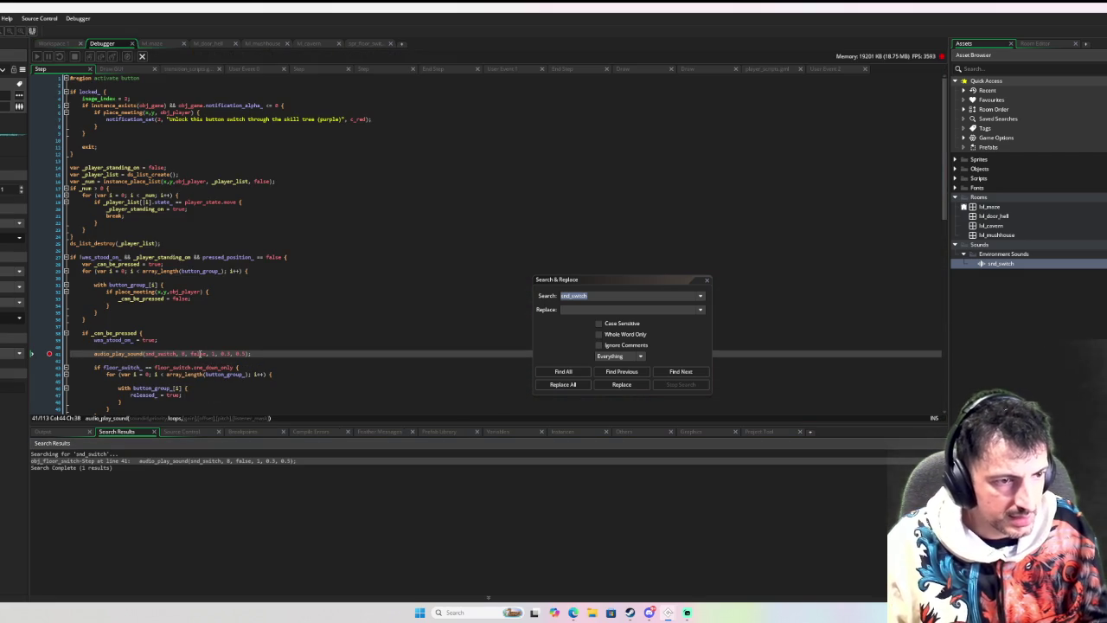
click(210, 353)
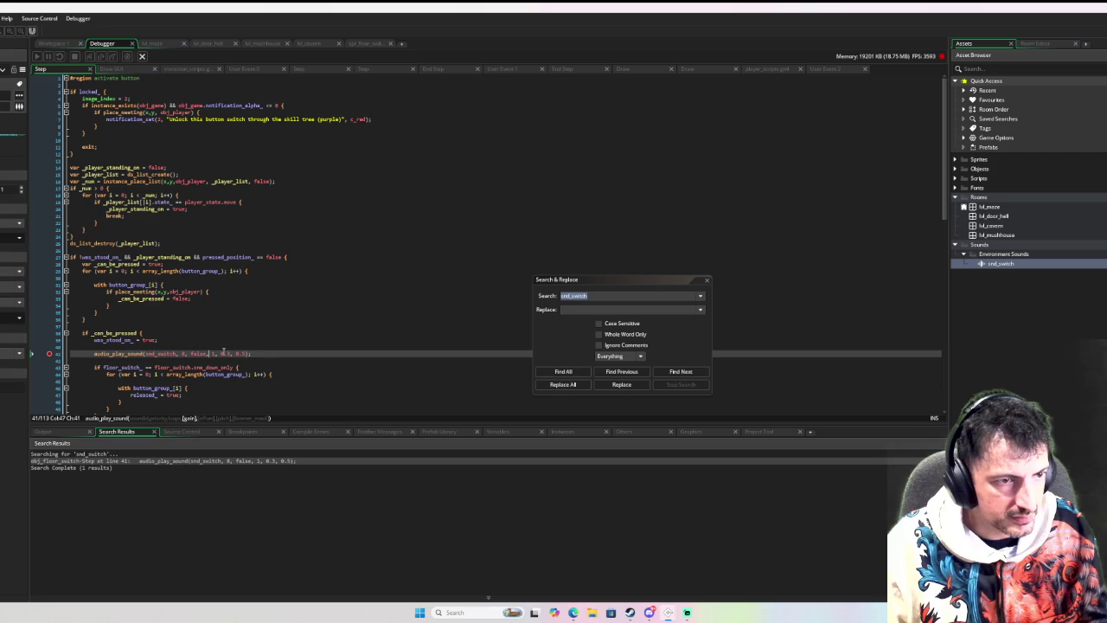
click(229, 353)
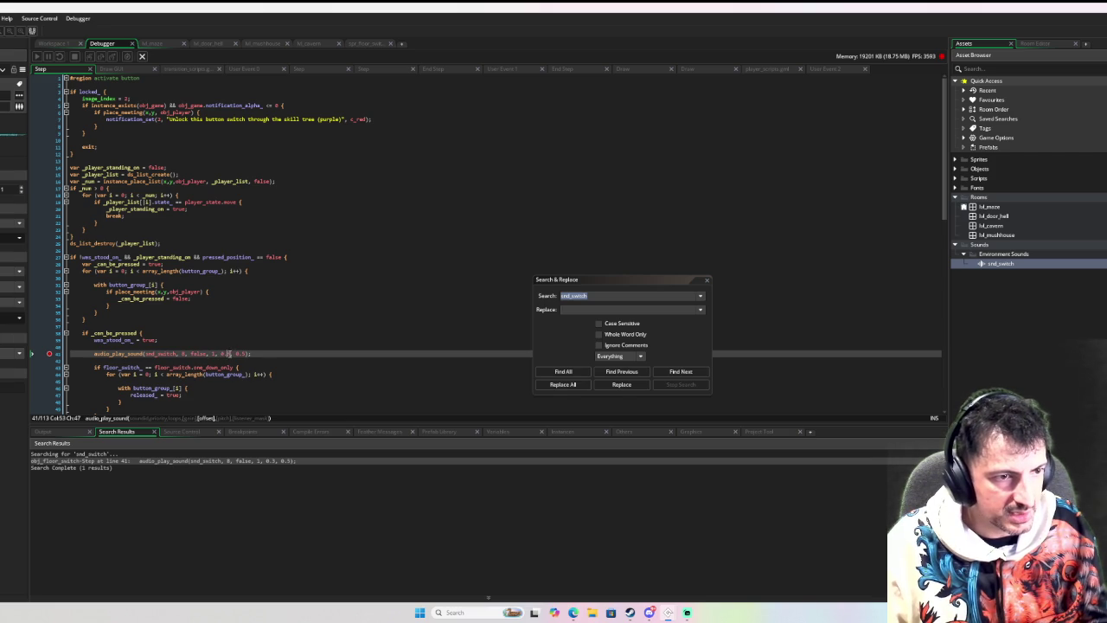
key(BackSpace)
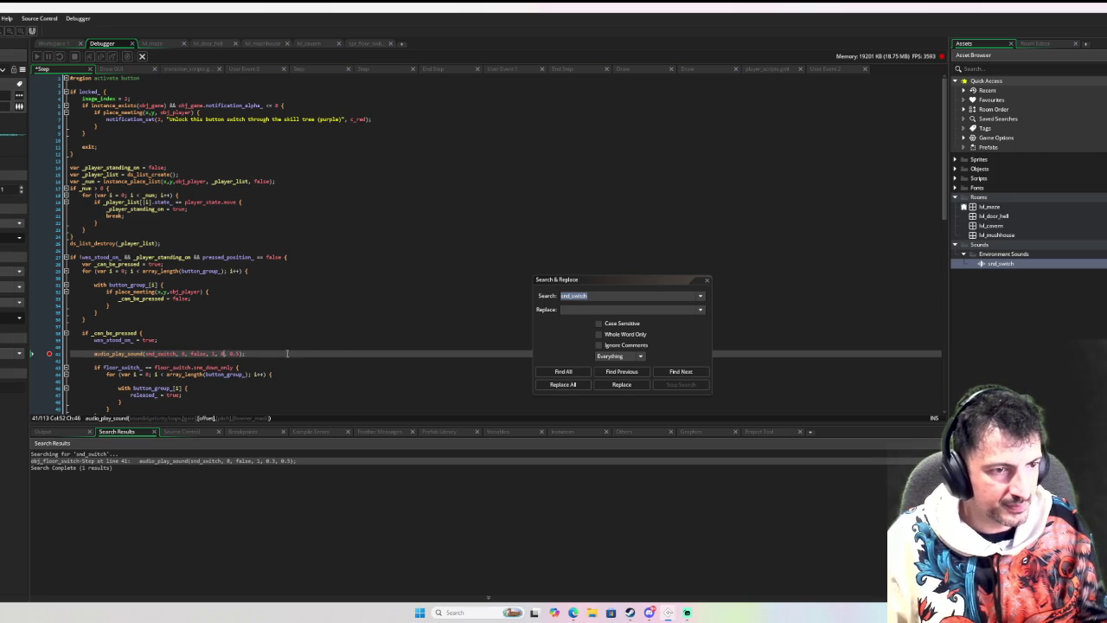
click(245, 354)
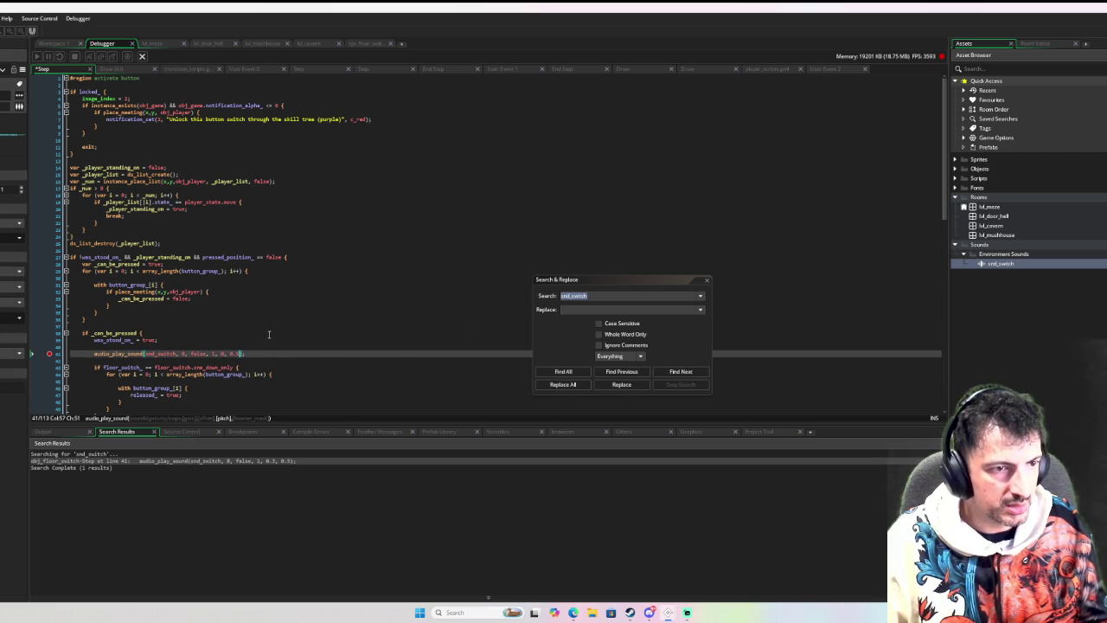
key(BackSpace)
key(BackSpace)
text(1)
Start an if statement on line 40, delete it, and relaunch the game with F5.
click(313, 312)
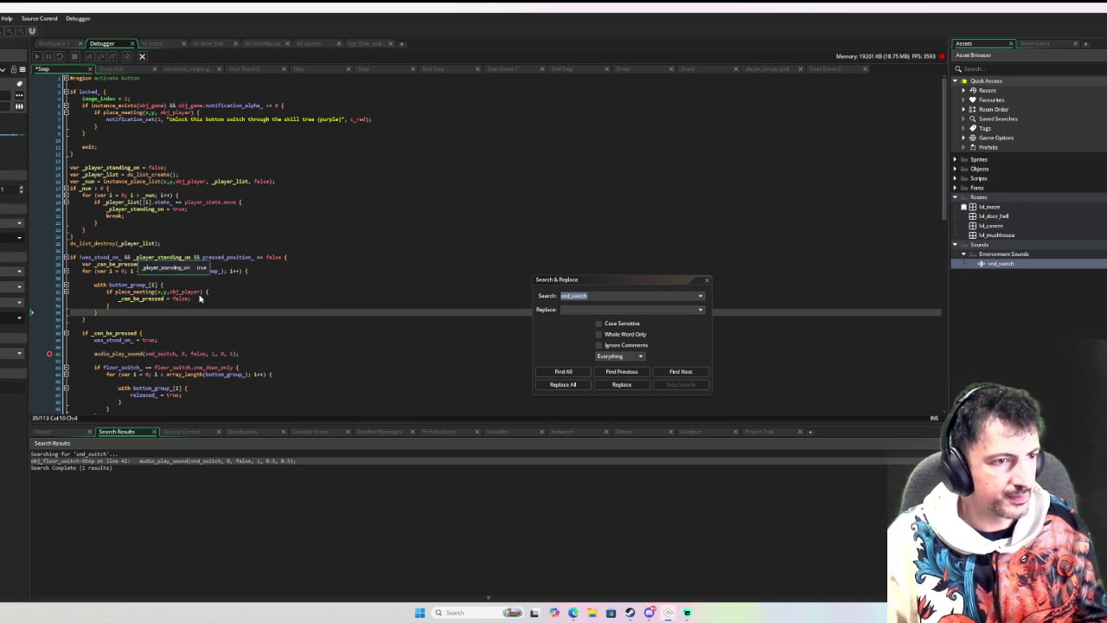
click(185, 346)
text(if)
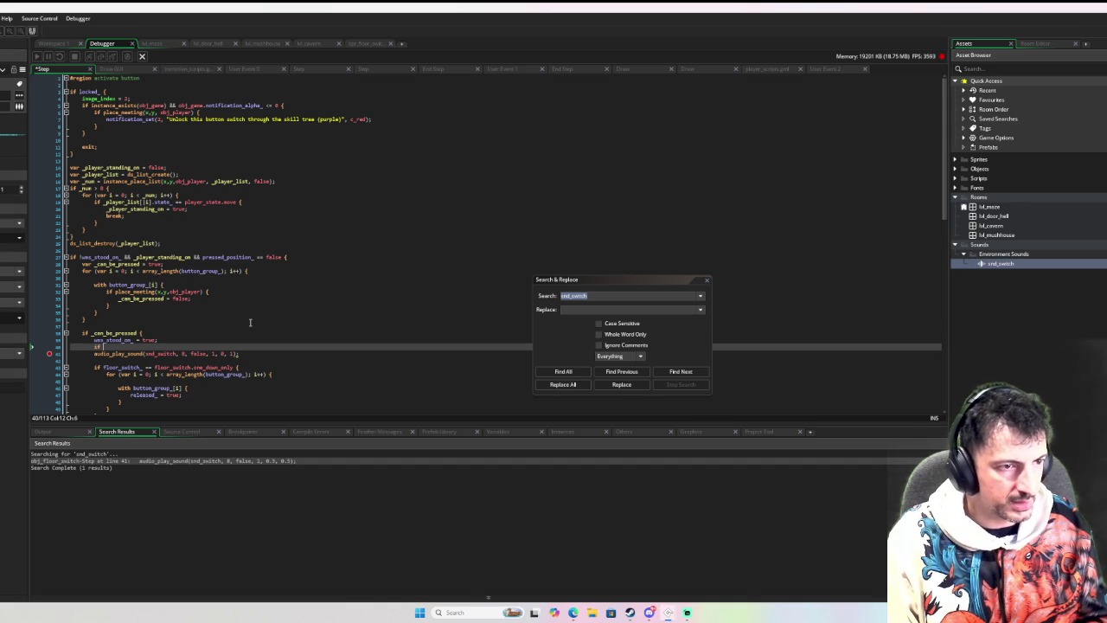
key(BackSpace)
key(BackSpace)
key(BackSpace)
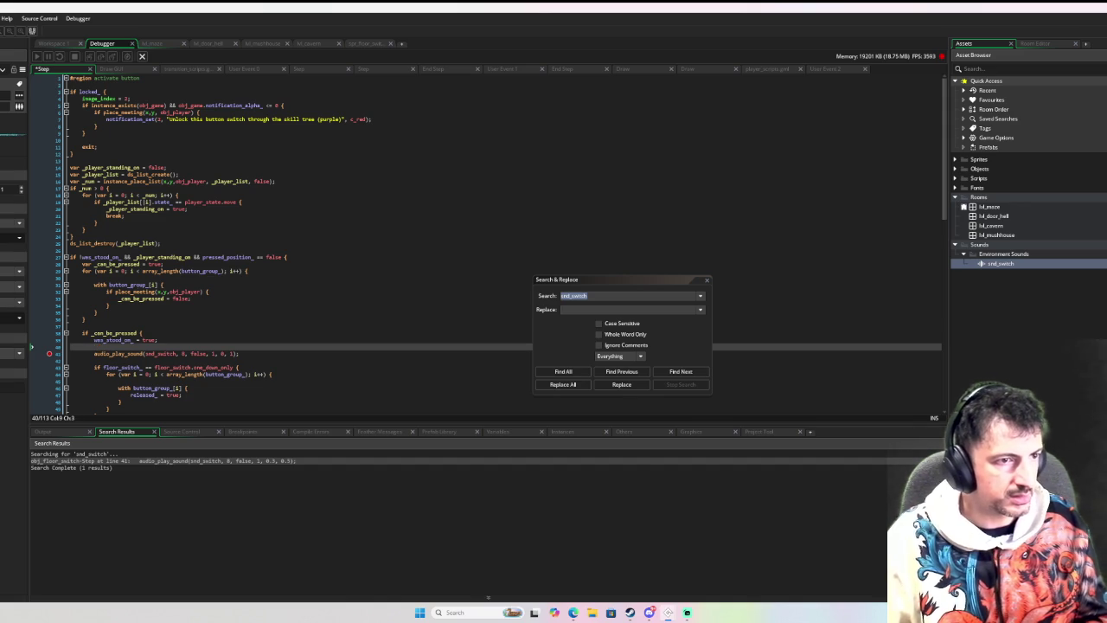
key(F5)
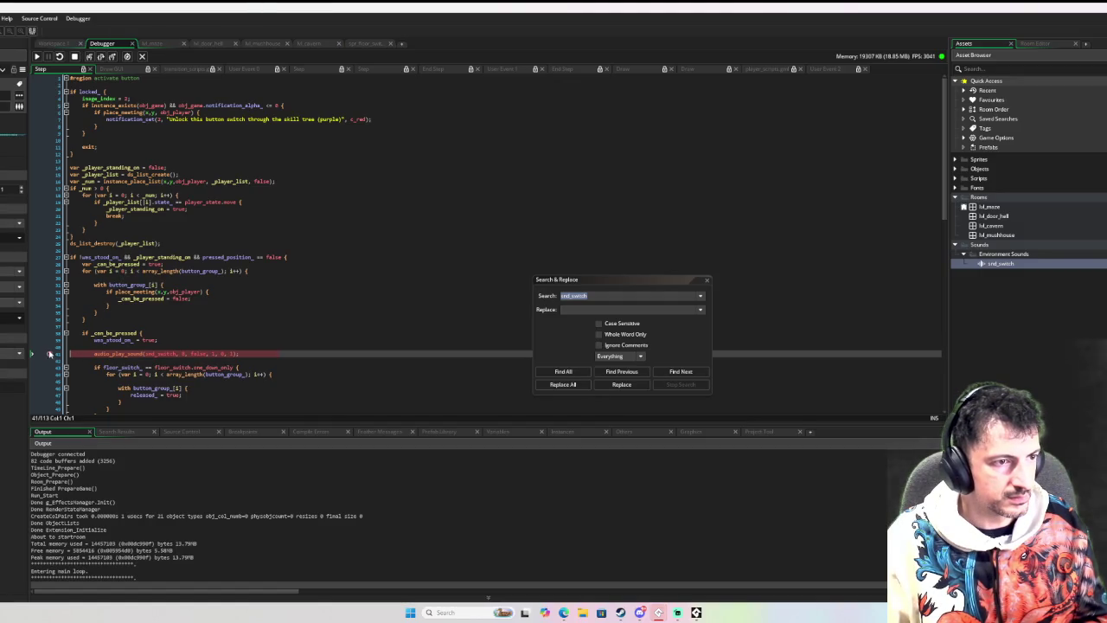
Remove the sound-line breakpoint, resume the game, and walk the player around the level.
click(49, 352)
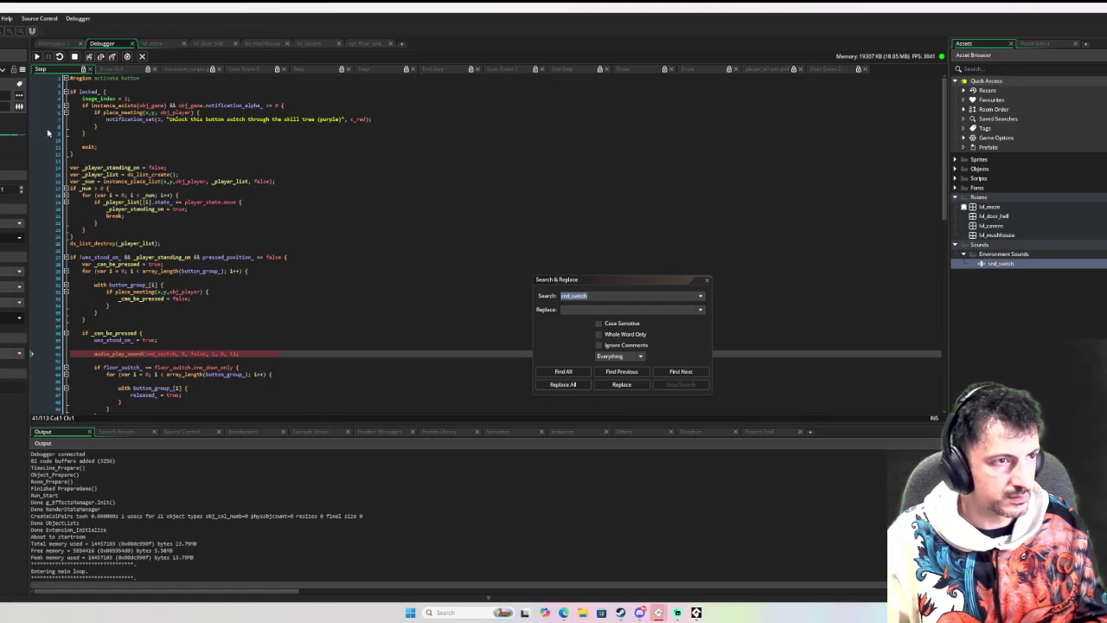
click(37, 57)
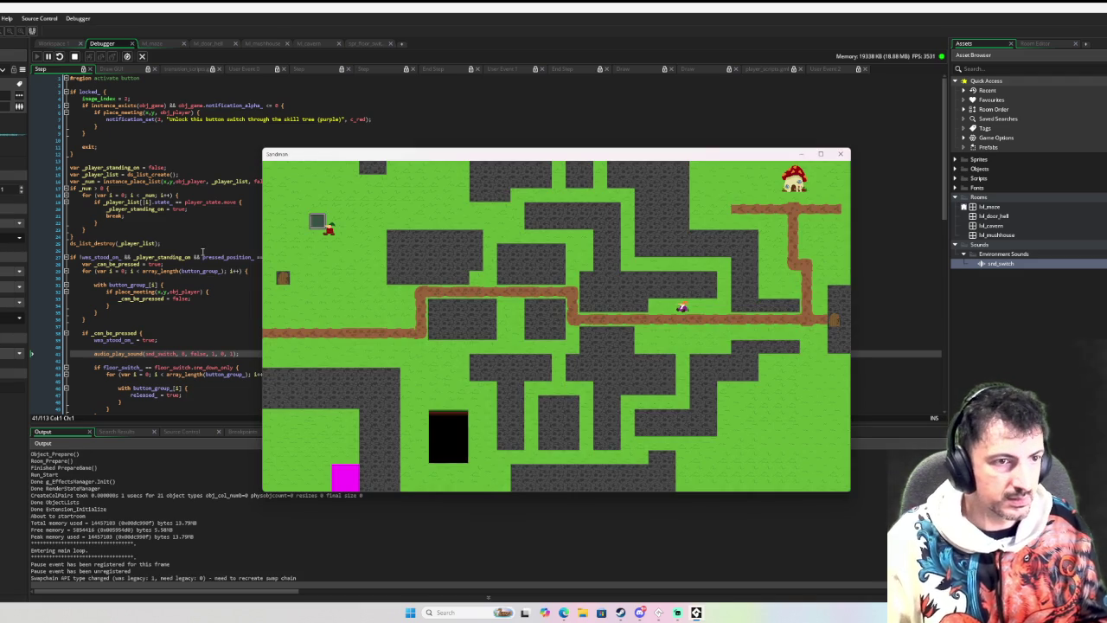
key(Right)
key(Left)
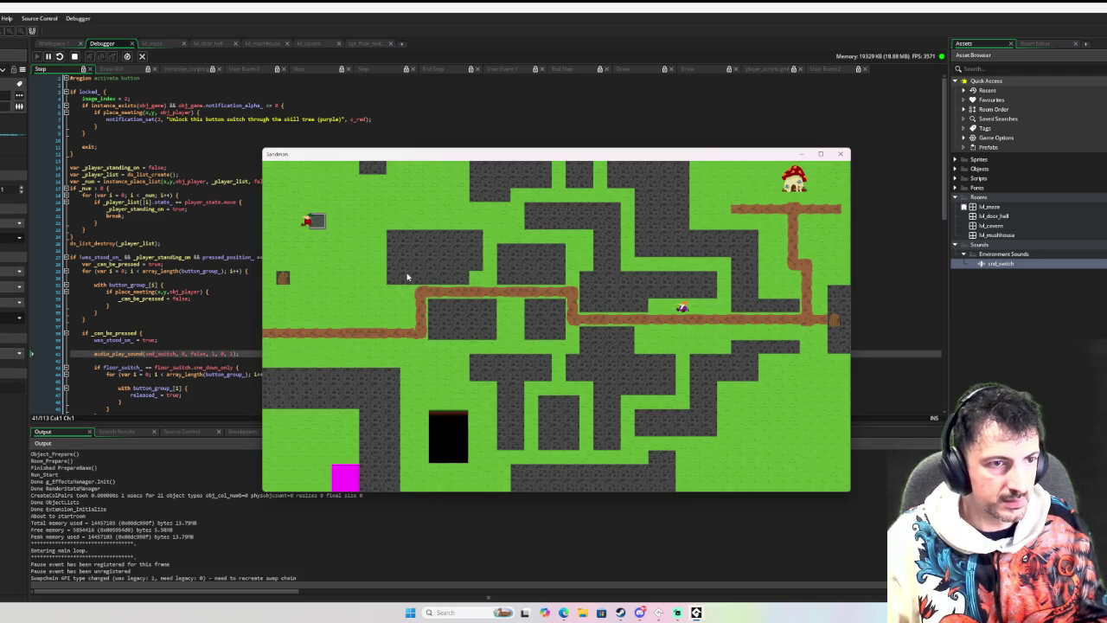
key(Up)
key(Right)
key(Up)
key(Right)
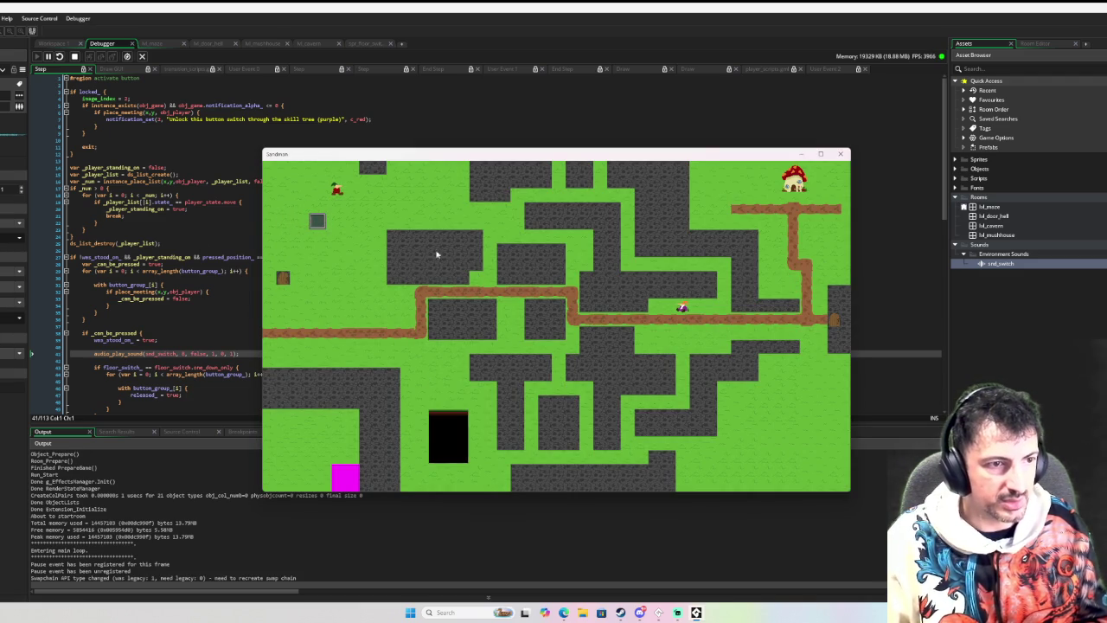
key(Down)
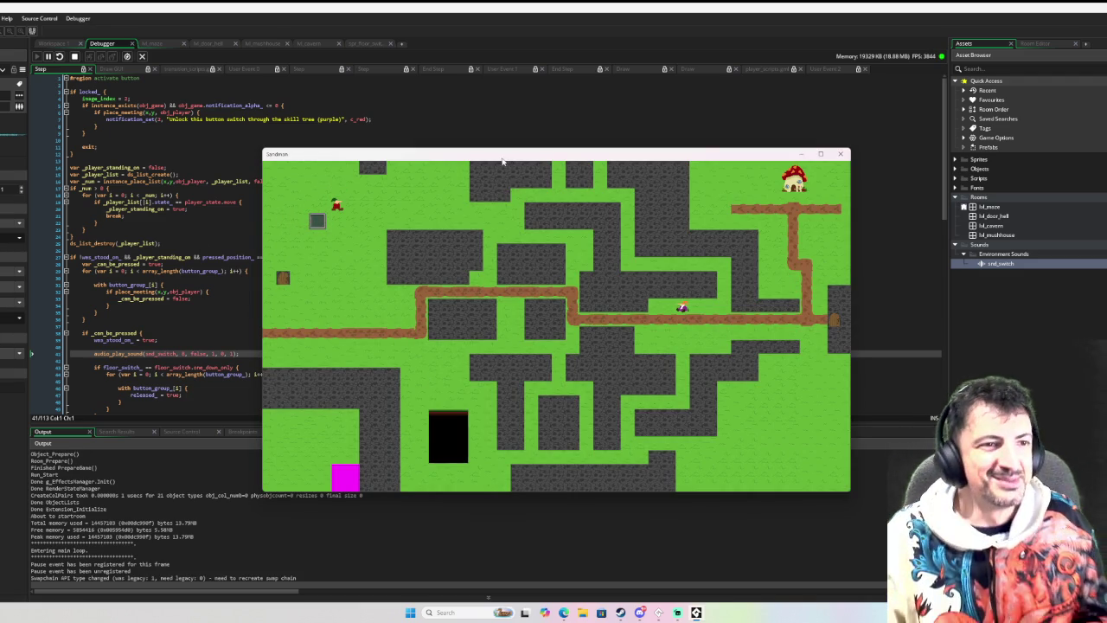
key(Down)
key(Left)
key(Down)
key(Right)
key(Right)
key(Down)
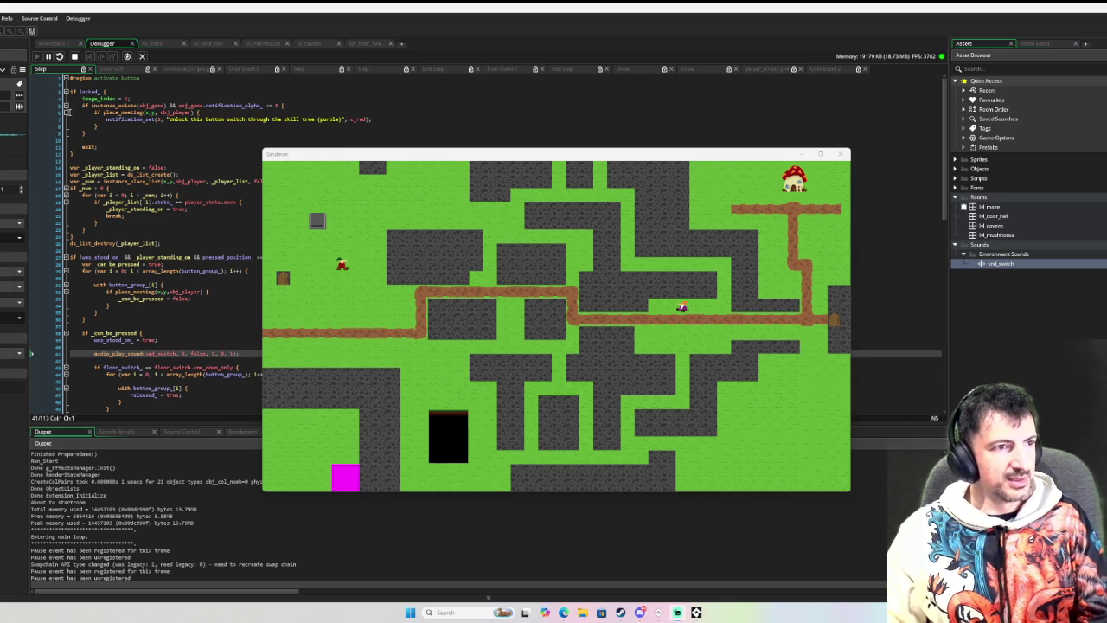
Bring the code editor forward, search the project for snd_switch, and widen the editor.
click(28, 130)
key(ctrl+shift+f)
drag(28, 130, 10, 132)
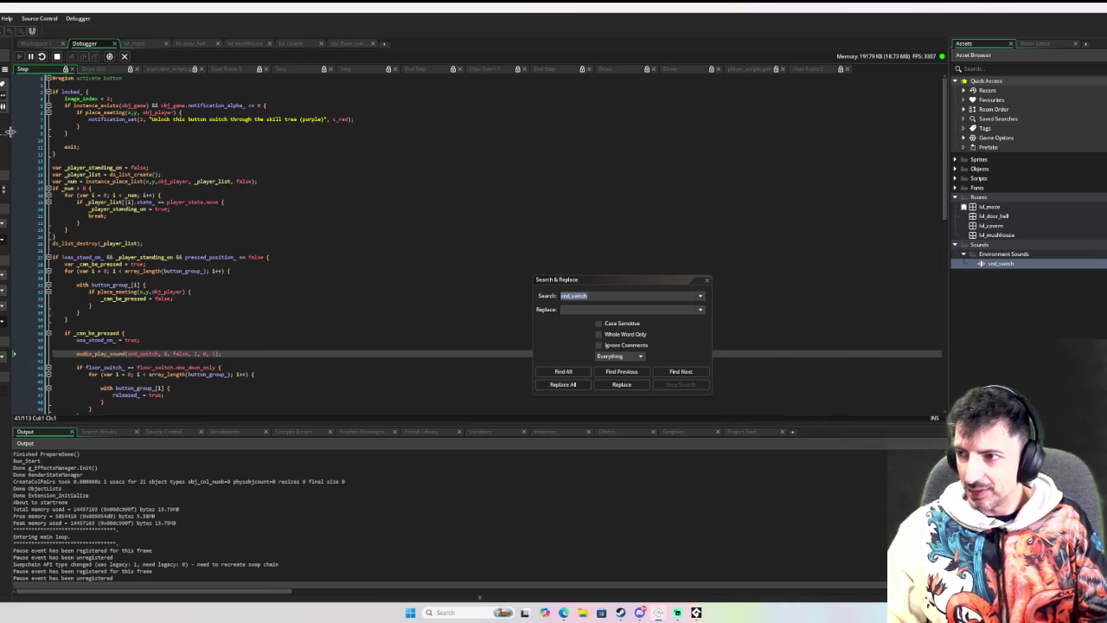
Cancel the search and switch to the Survivors_SkillTree project window.
click(707, 280)
mouse_move(697, 612)
mouse_move(658, 612)
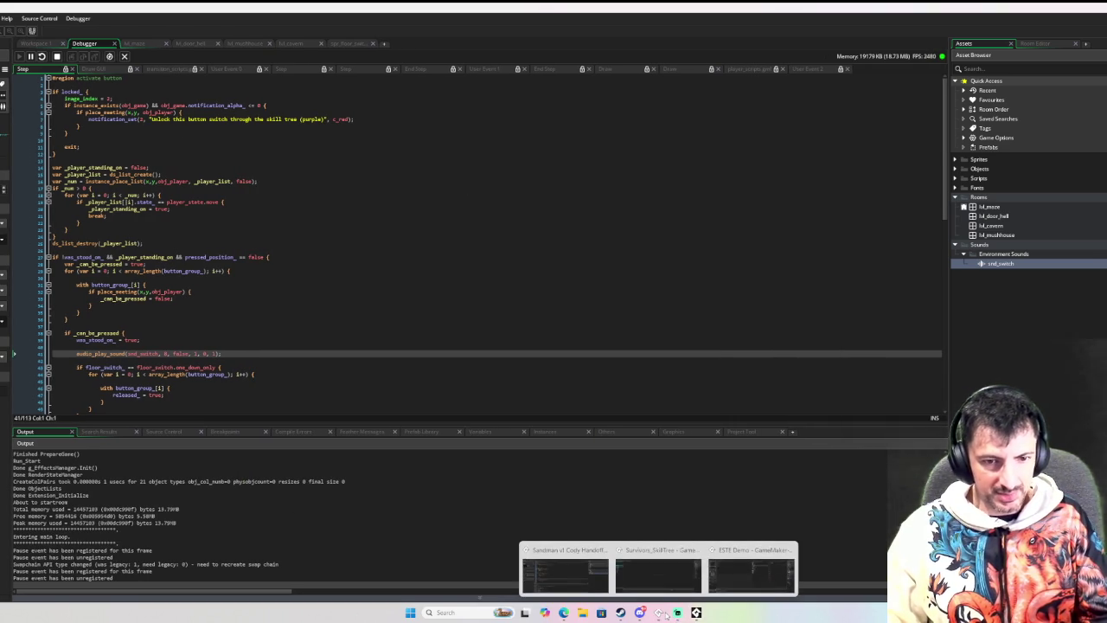
click(662, 590)
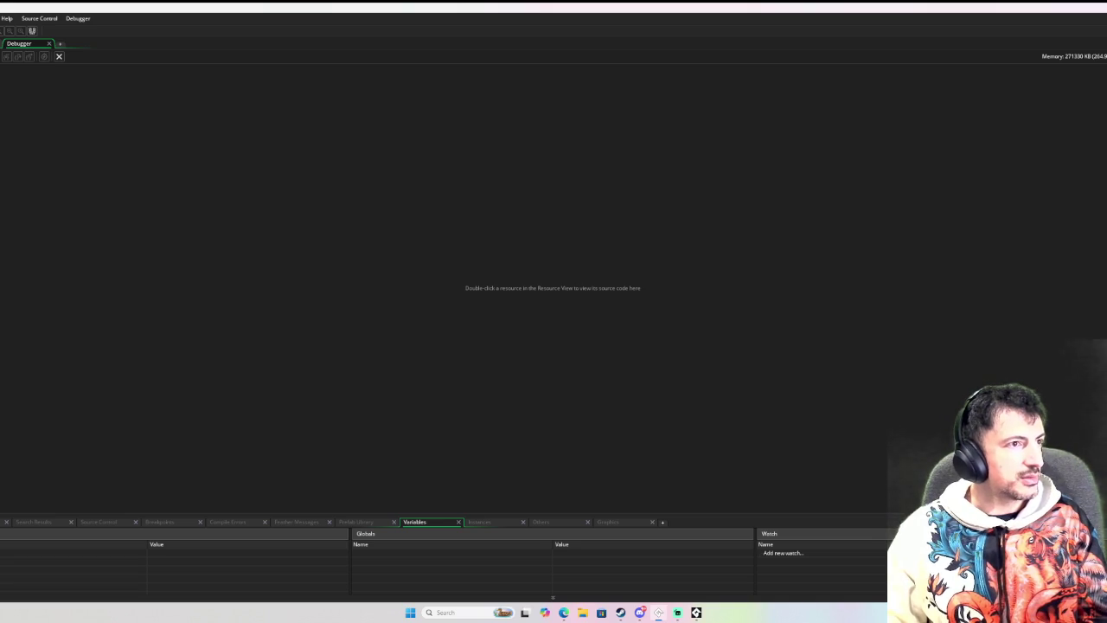
Close the project, reopen a recent one from the Start Page, and collapse the spr_transition_square window.
click(526, 329)
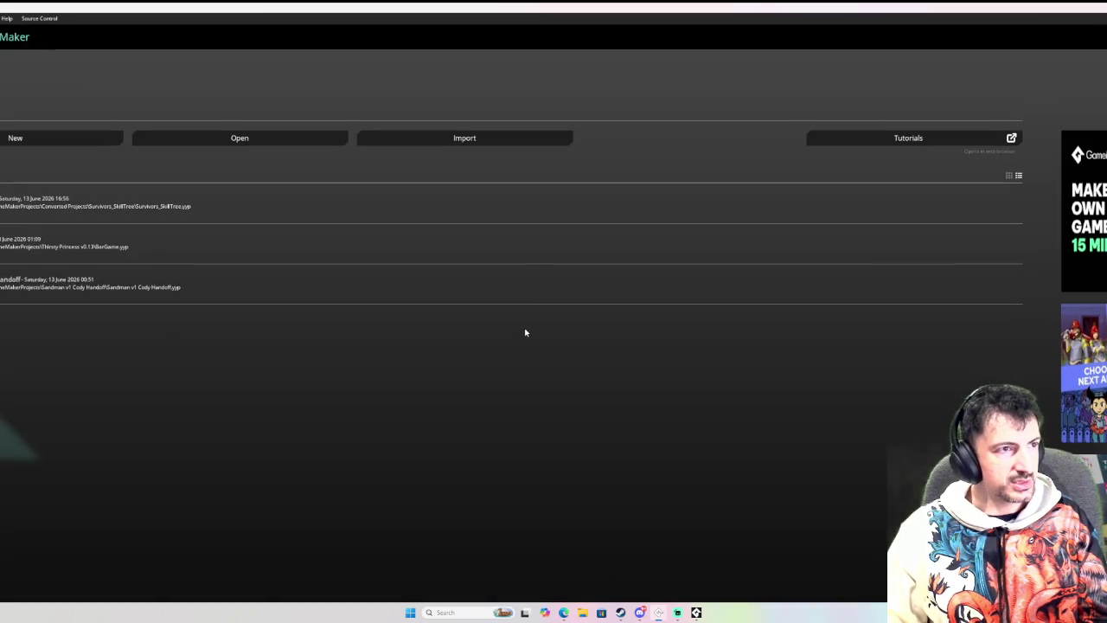
click(82, 247)
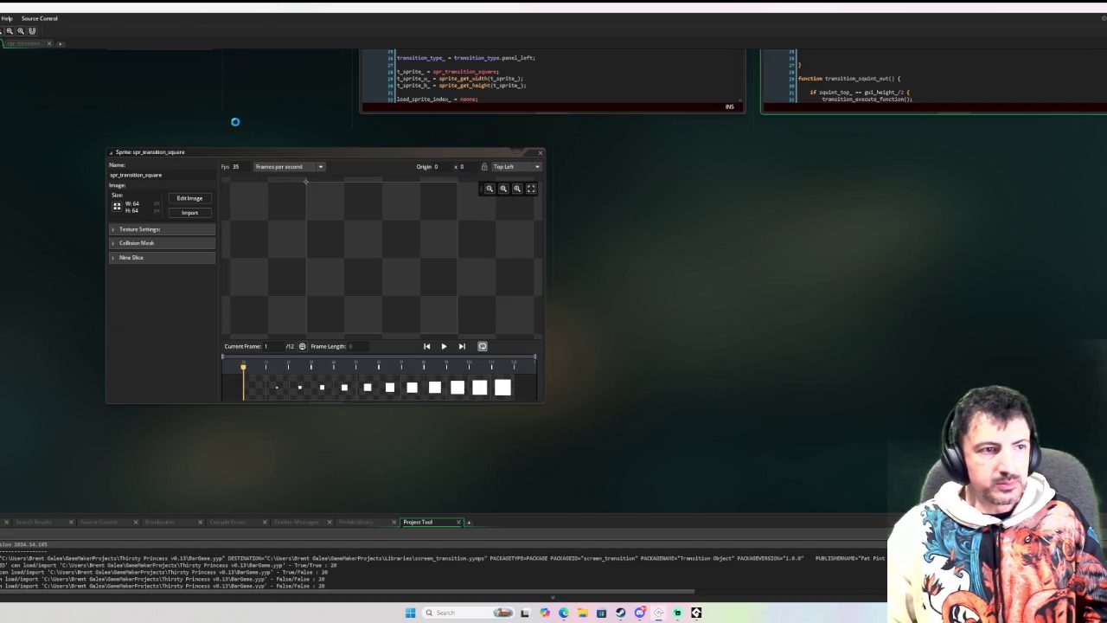
click(536, 154)
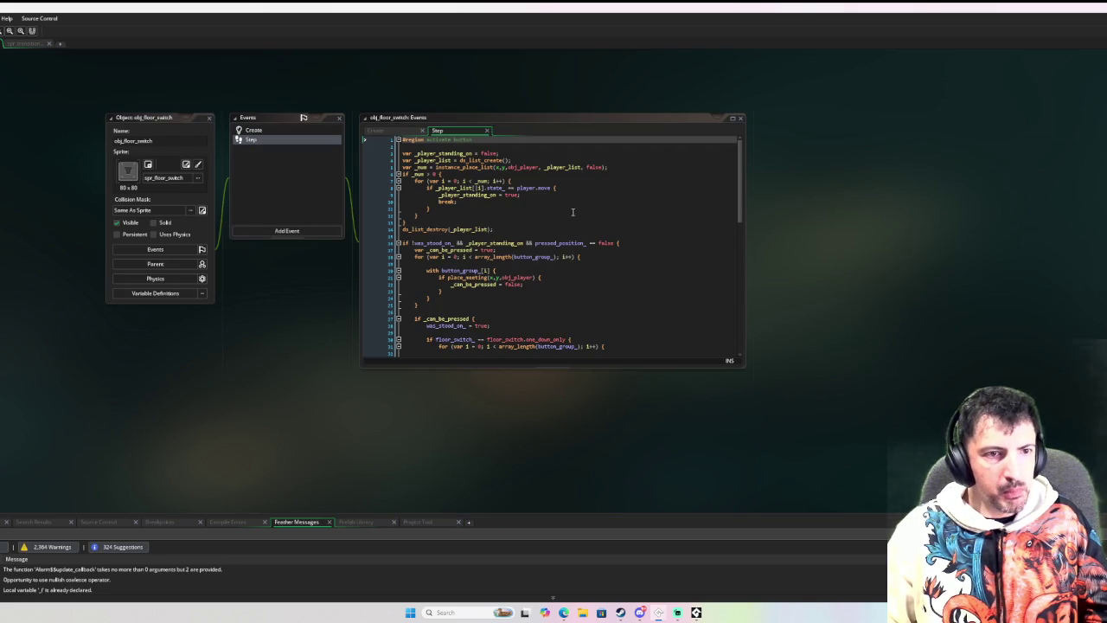
Review the floor switch's Create and Step code.
scroll(570, 212, down, 15)
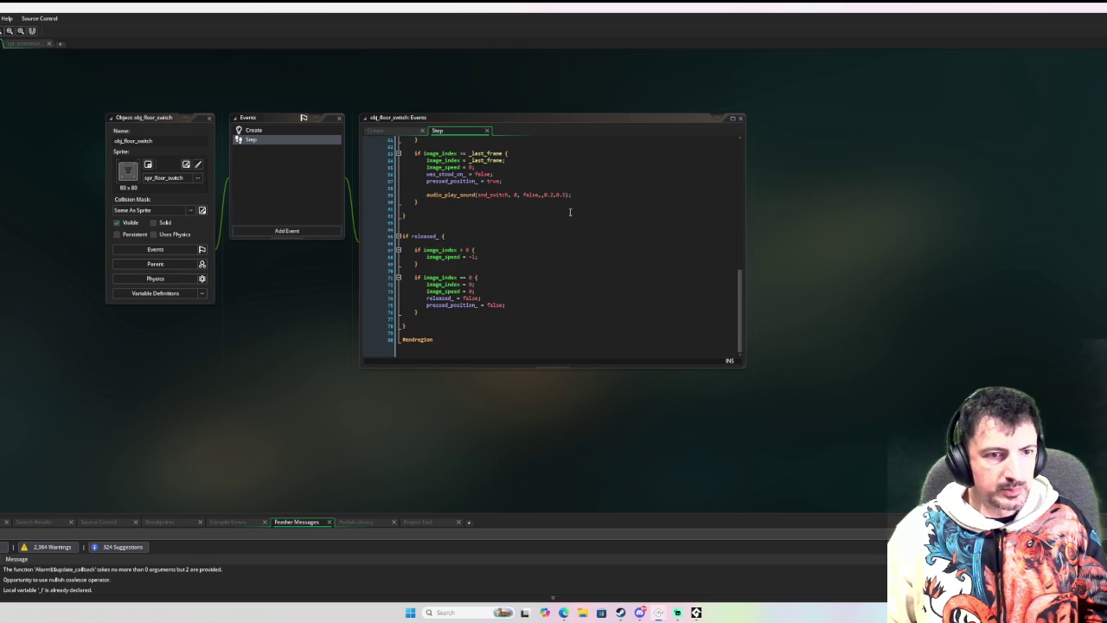
scroll(541, 213, up, 10)
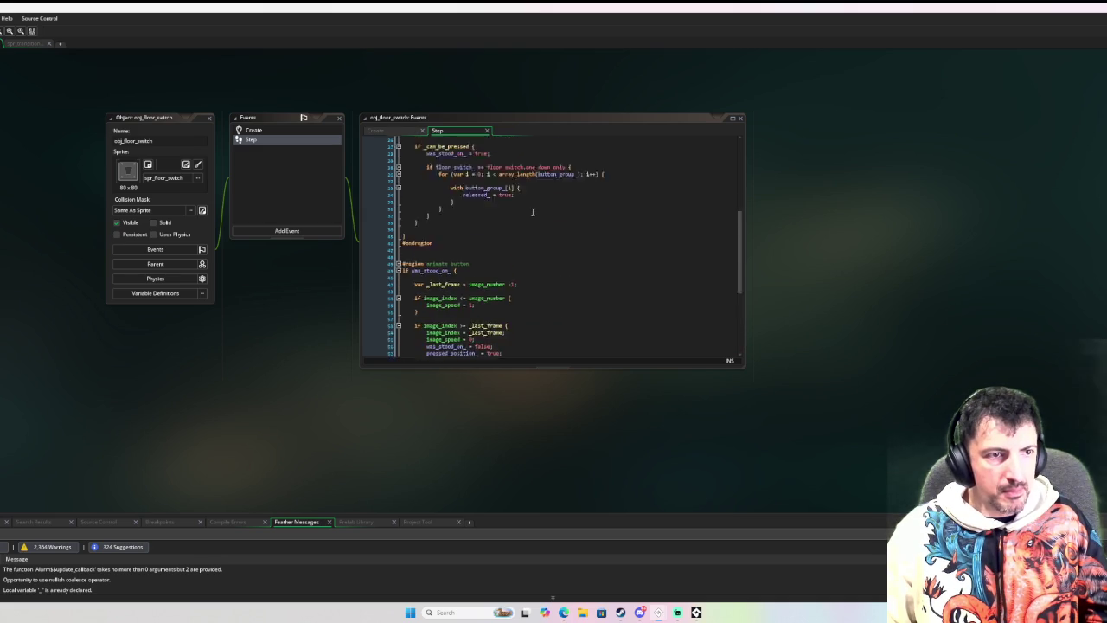
click(286, 134)
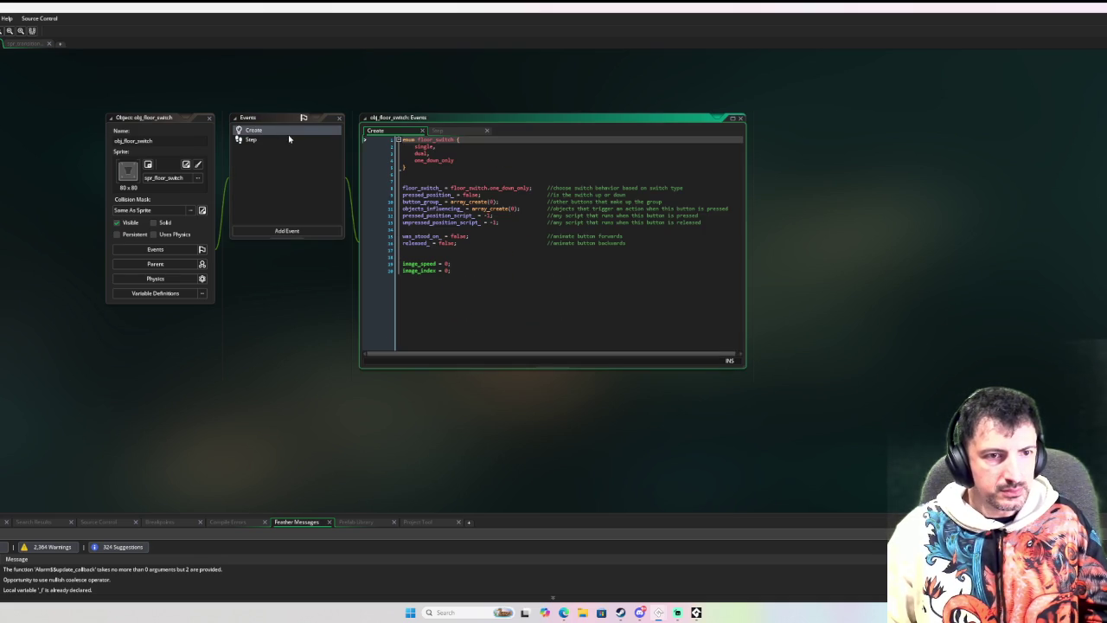
click(282, 140)
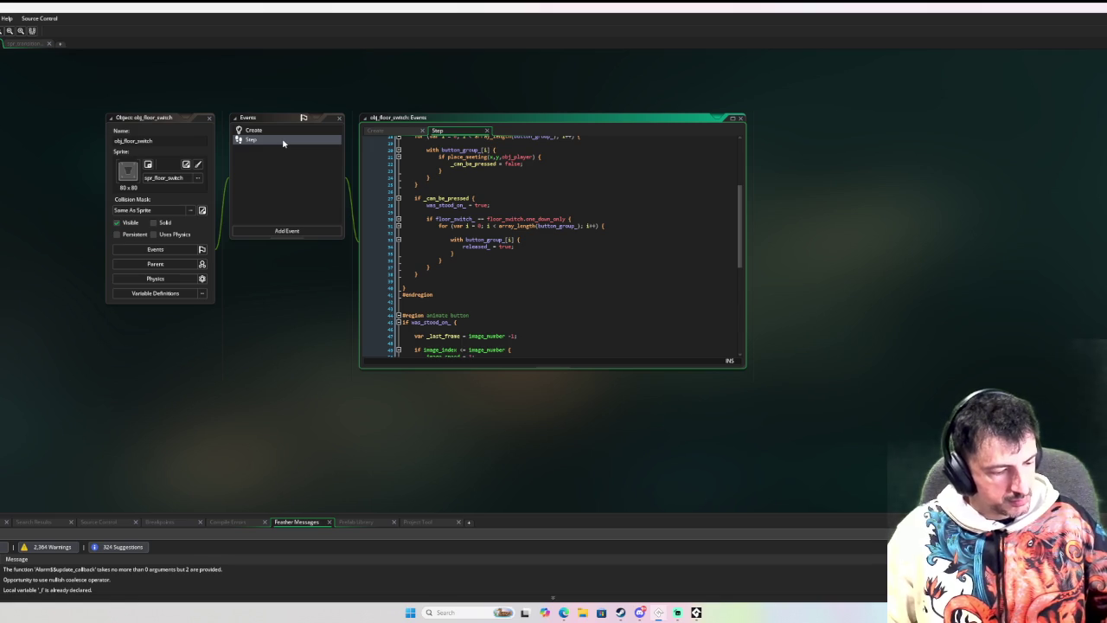
Search the whole project for switch_type, then for floor_switch, and close the search results.
key(ctrl+shift+f)
text(sw)
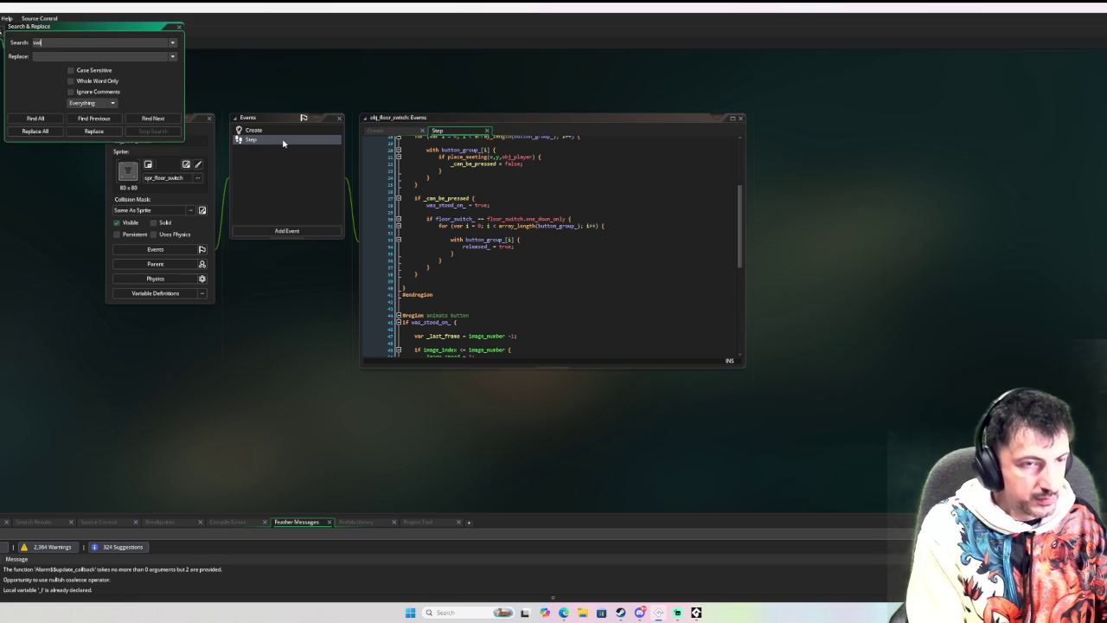
text(h_type)
key(Return)
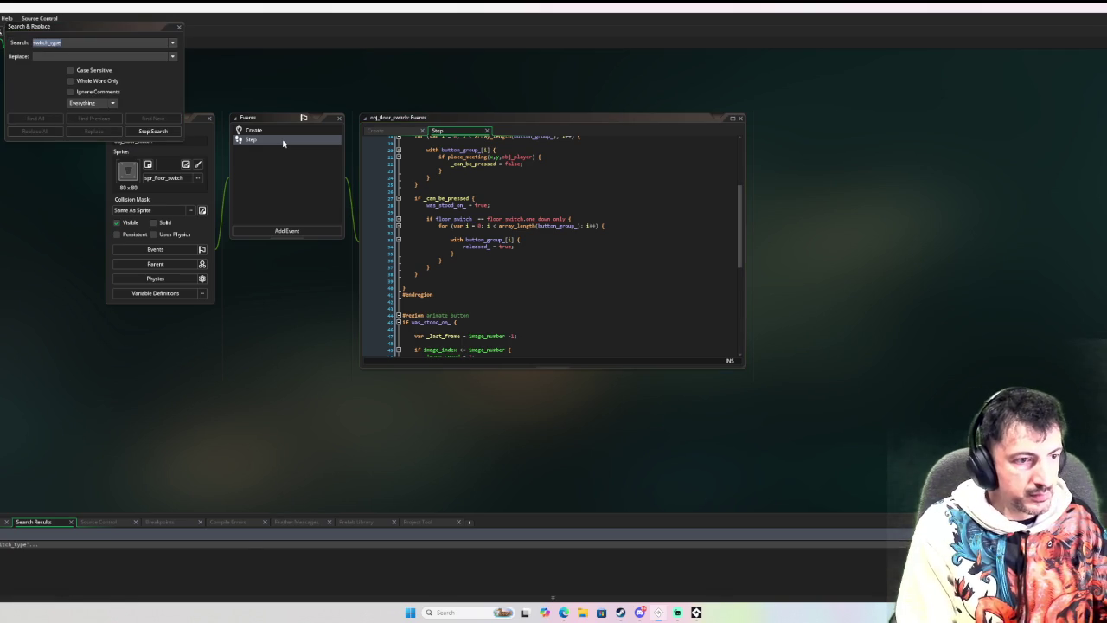
click(286, 130)
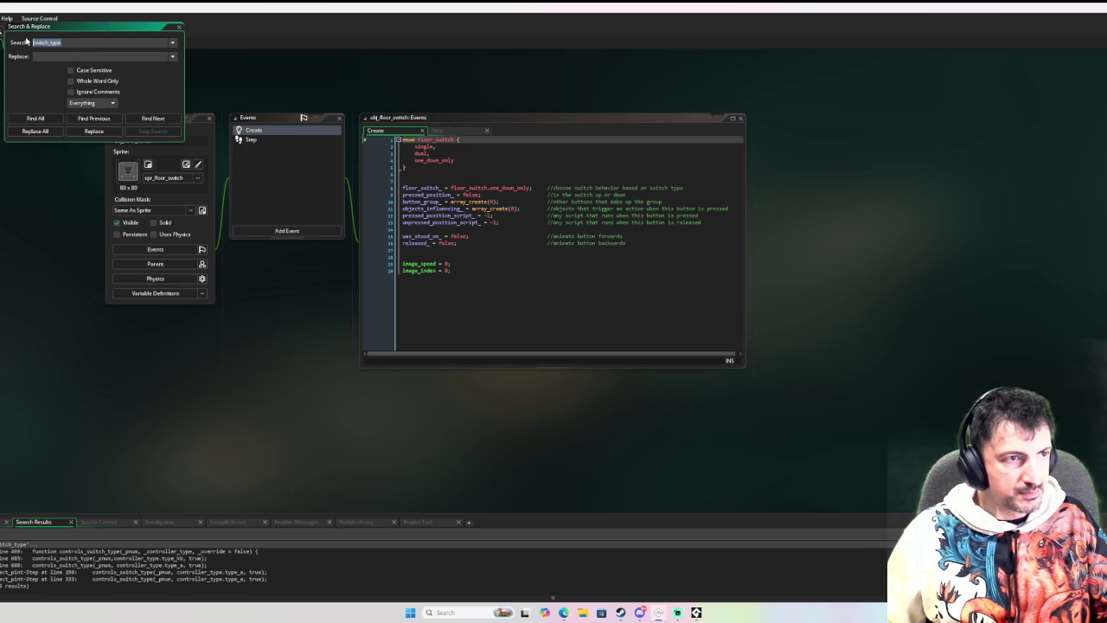
text(floor_switch)
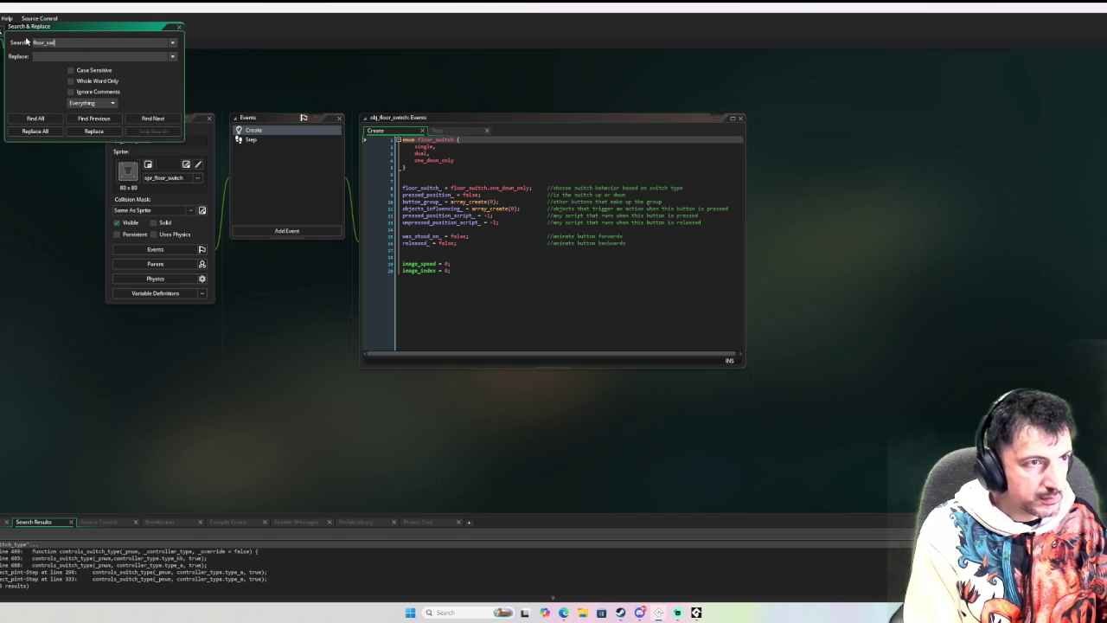
key(Return)
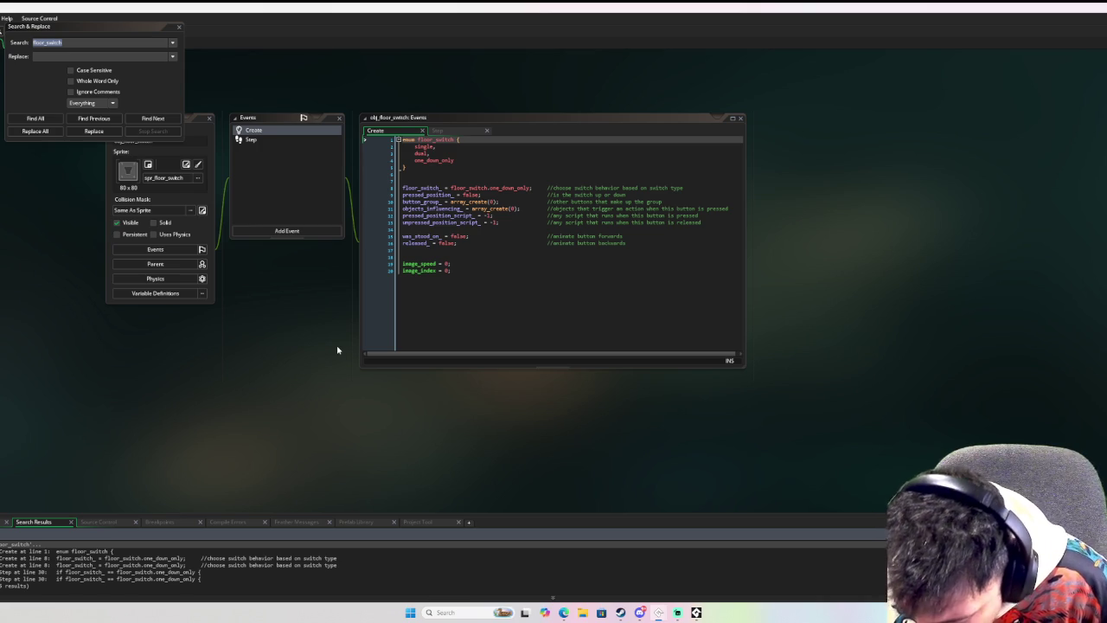
click(179, 26)
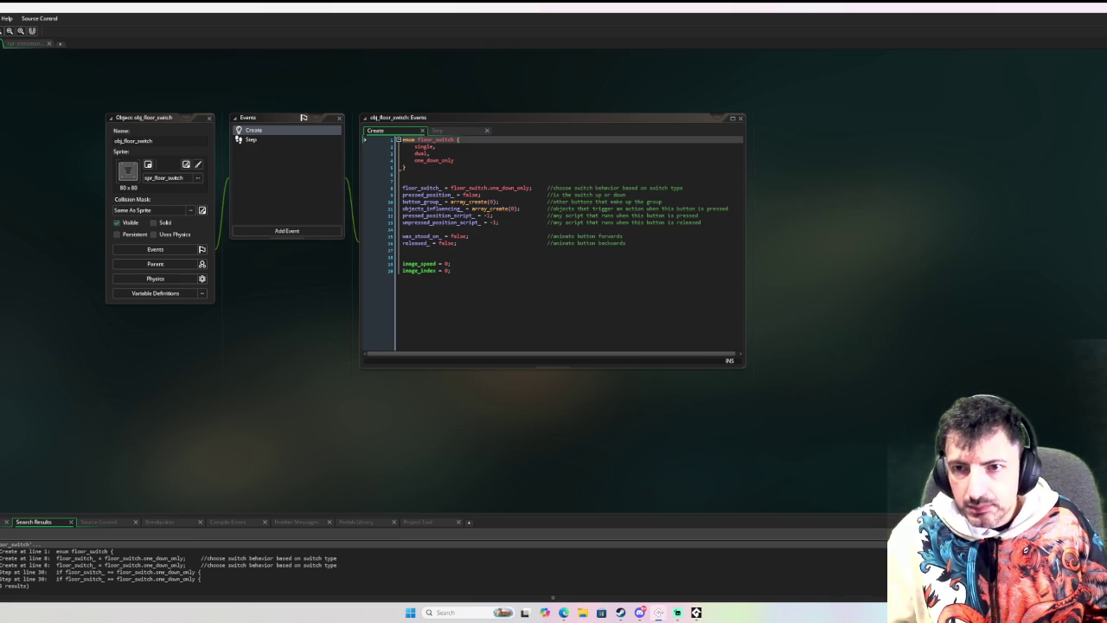
scroll(554, 259, down, 3)
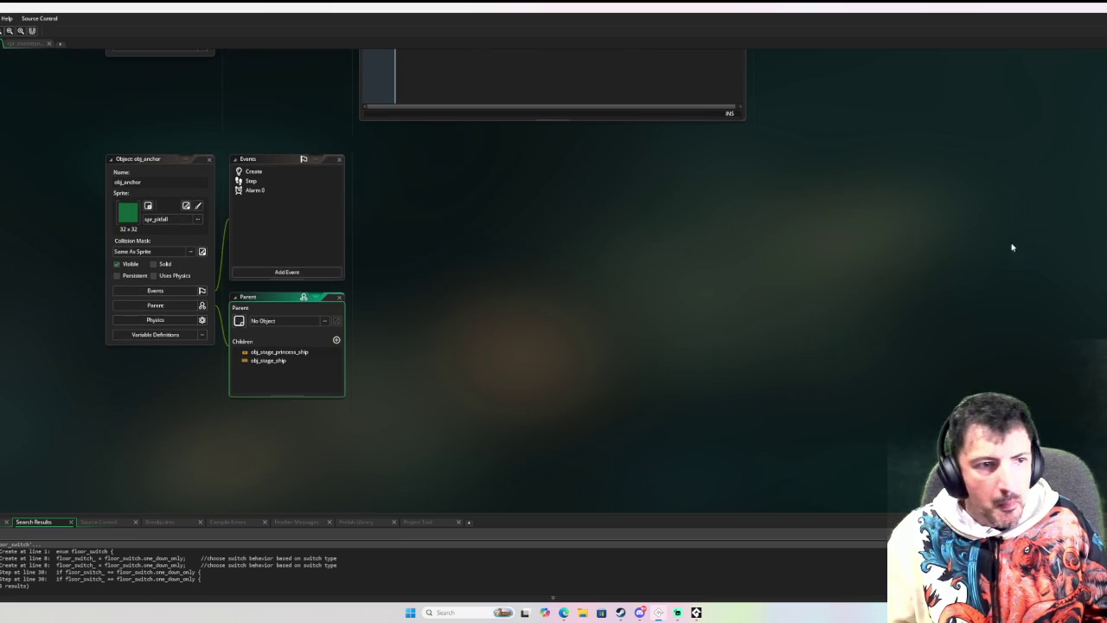
Read through obj_anchor's Create, Step and Alarm 0 code, then open obj_anchorparent's Create code.
double_click(271, 174)
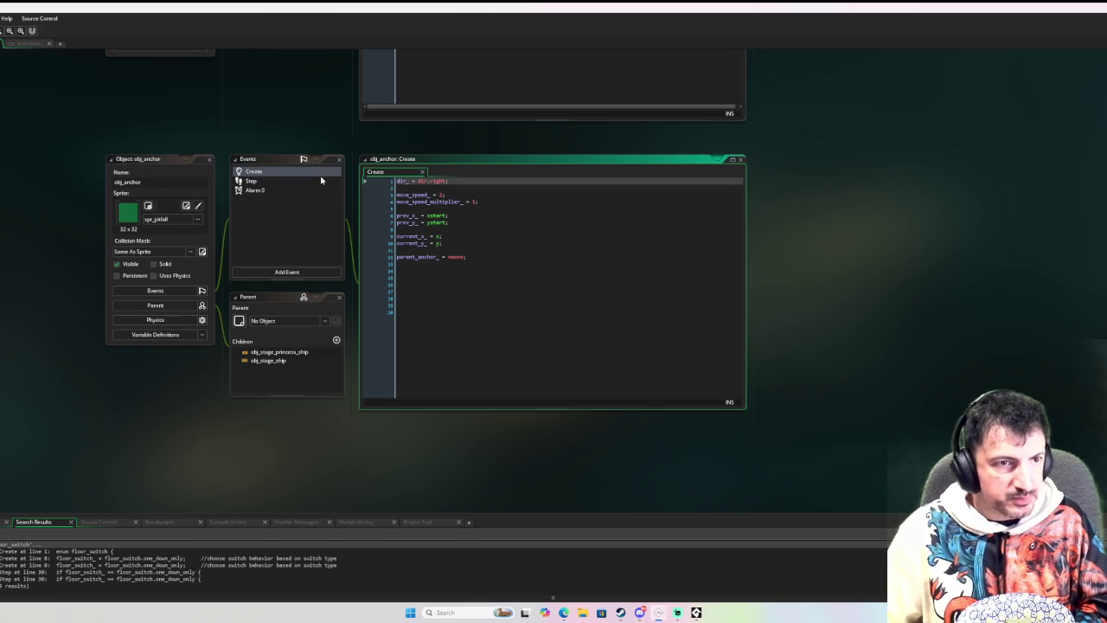
click(318, 181)
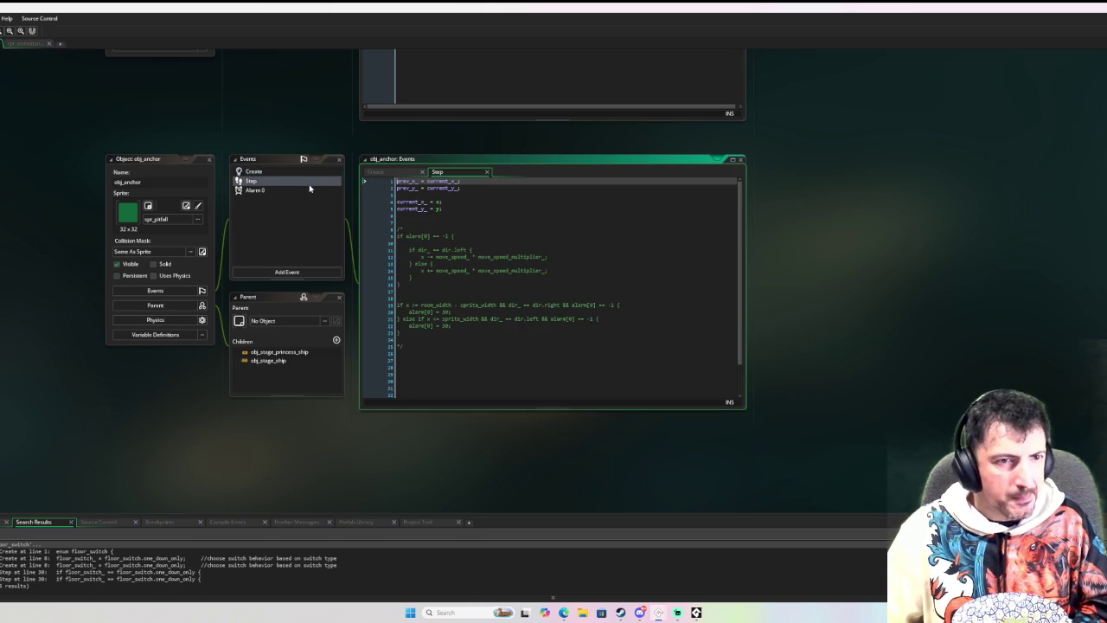
click(292, 191)
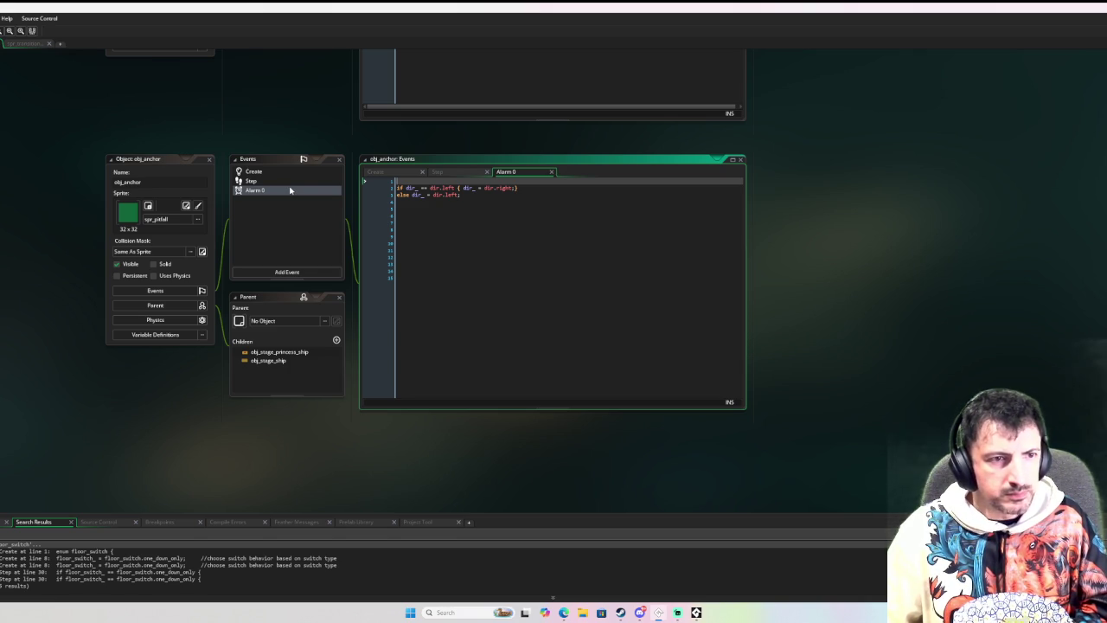
click(290, 182)
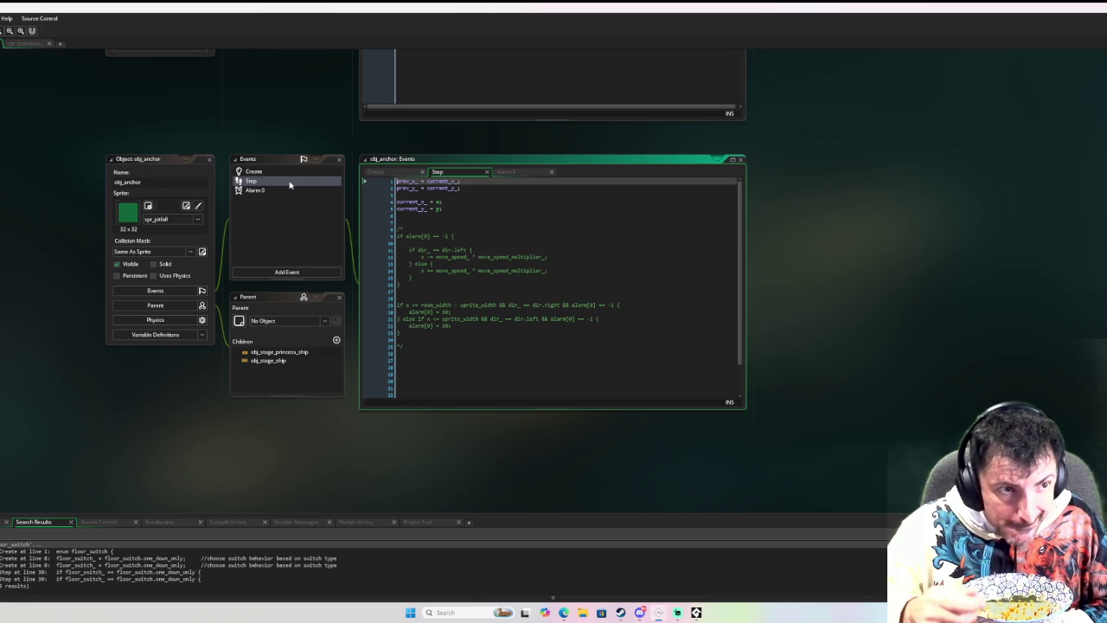
click(290, 178)
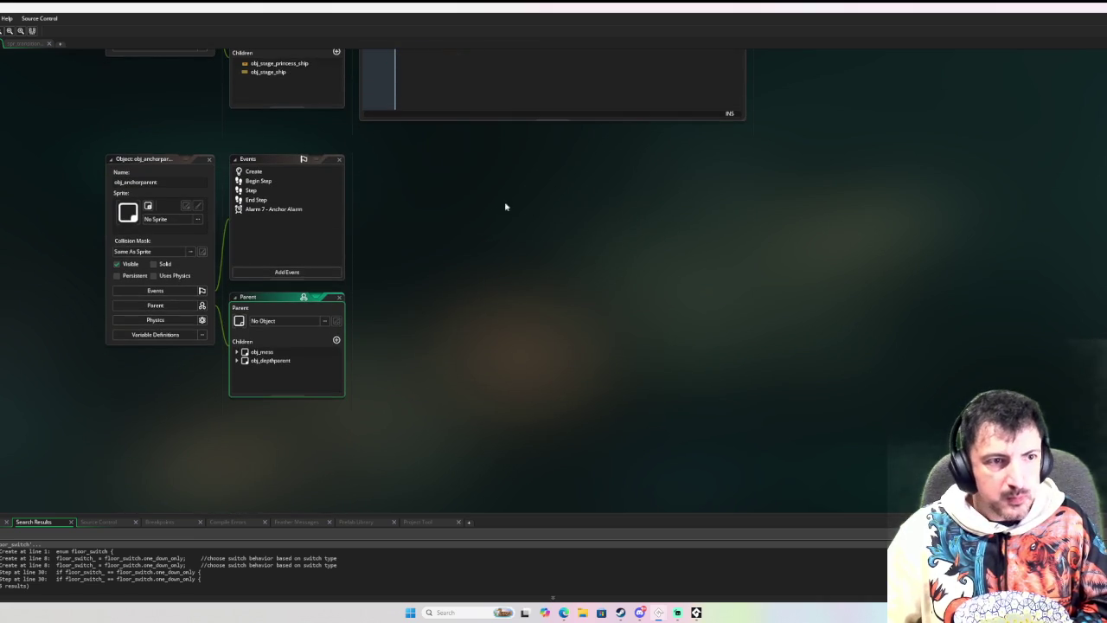
click(255, 172)
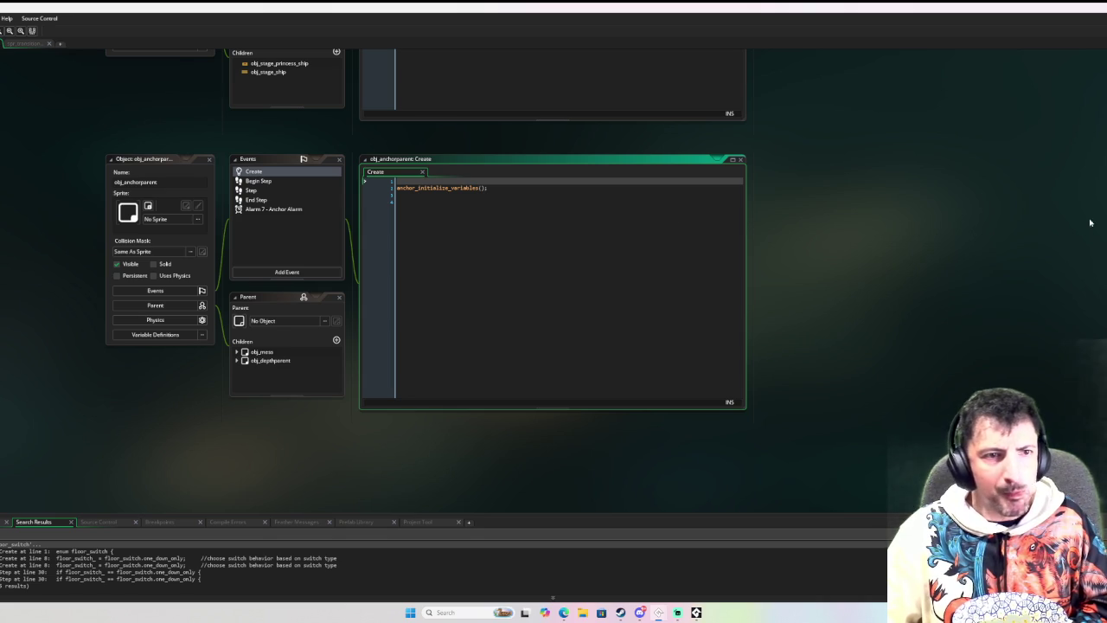
Jump to the anchor_initialize_variables definition in anchor_scripts, then bring the debugger window back.
middle_click(419, 189)
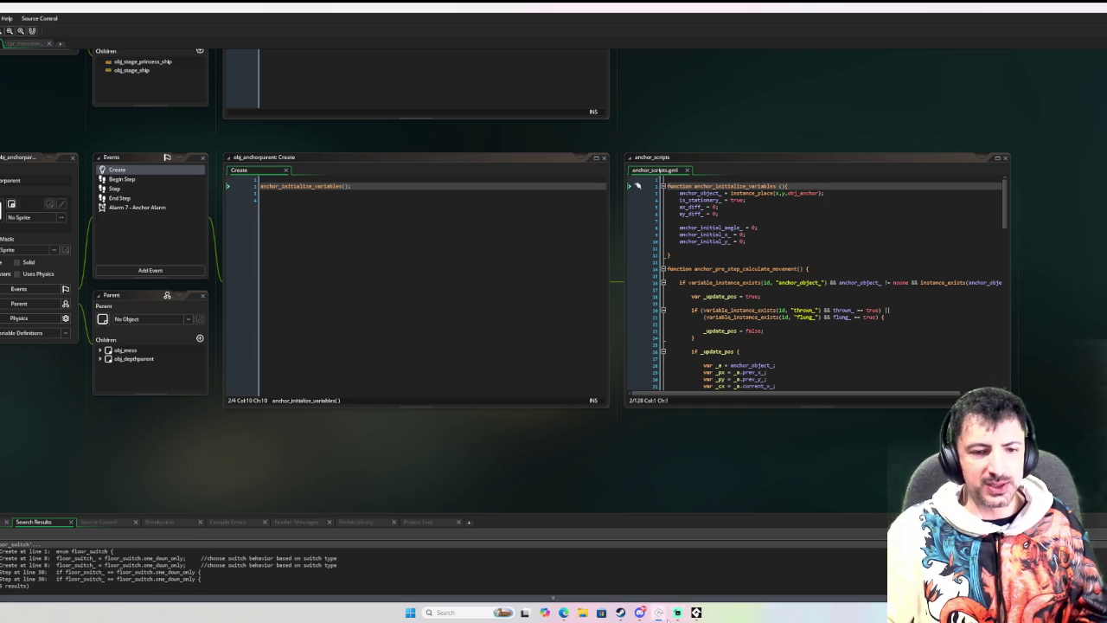
mouse_move(660, 613)
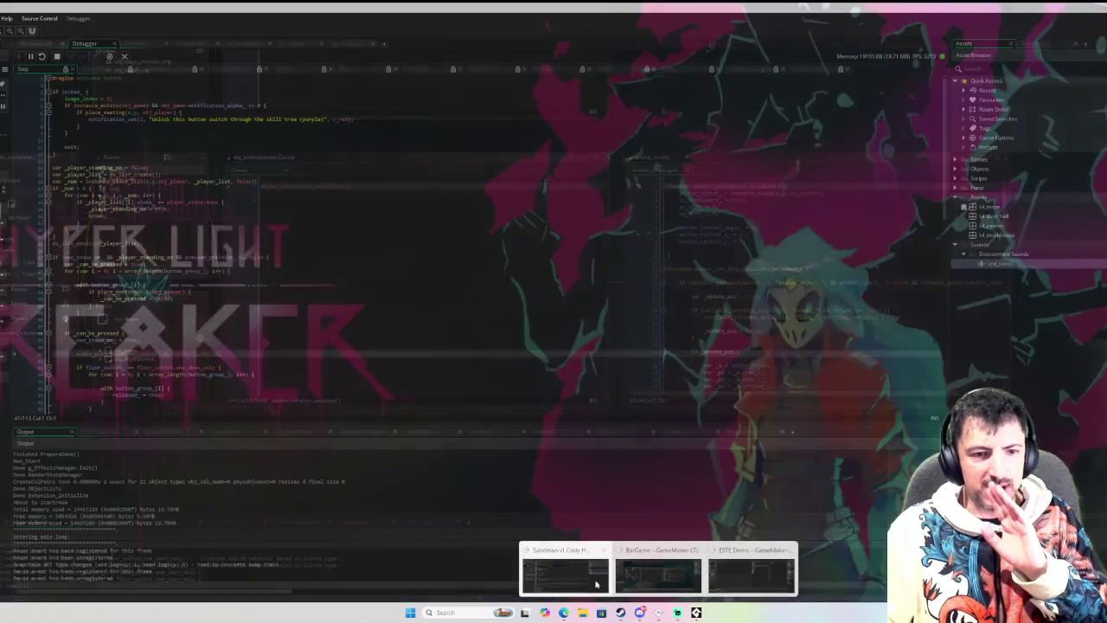
click(576, 580)
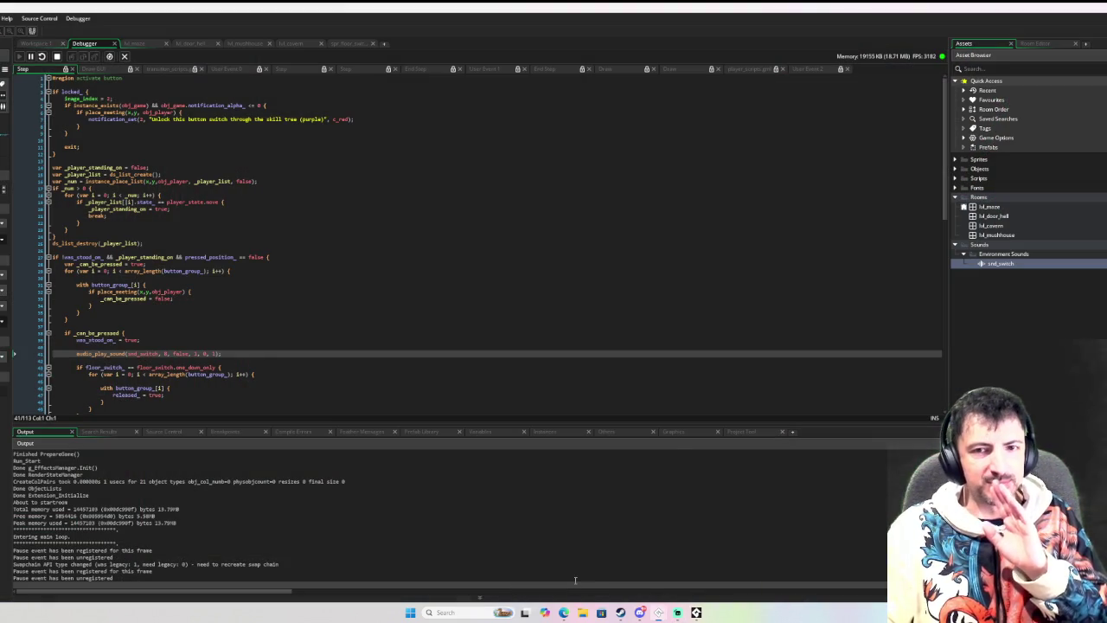
Rebuild and run the game, walking the red gnome onto the grey floor switch to test it.
key(F5)
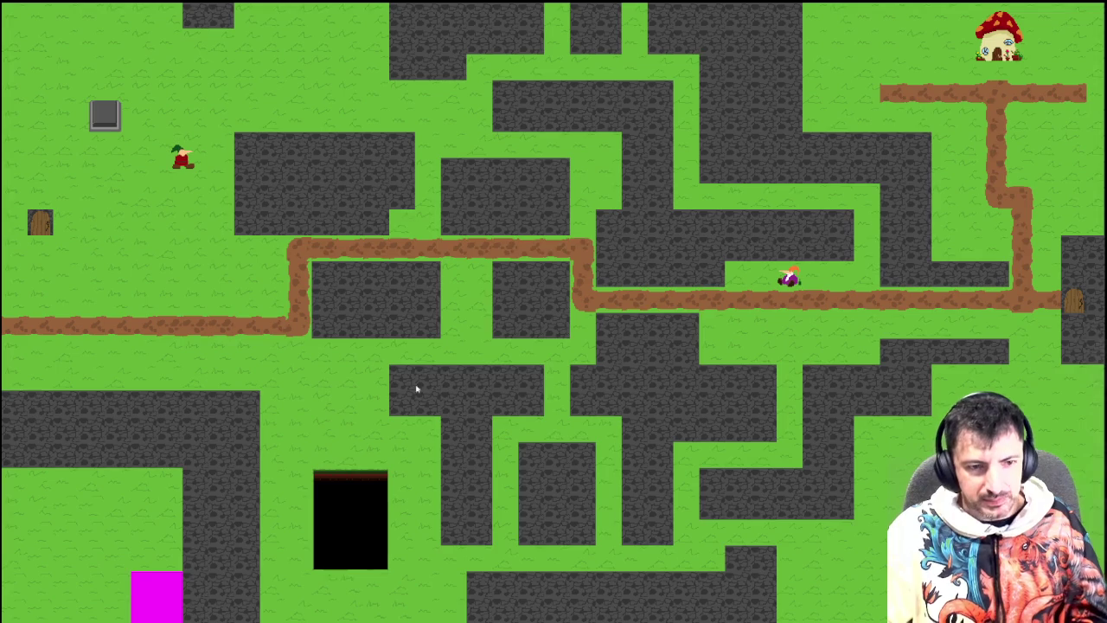
click(427, 406)
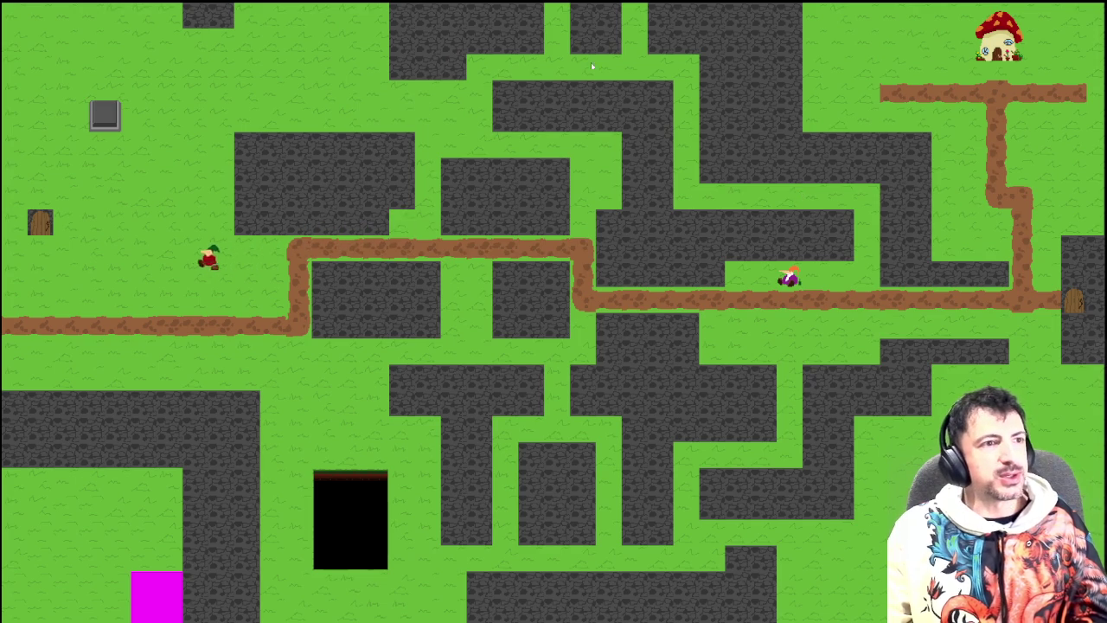
click(100, 121)
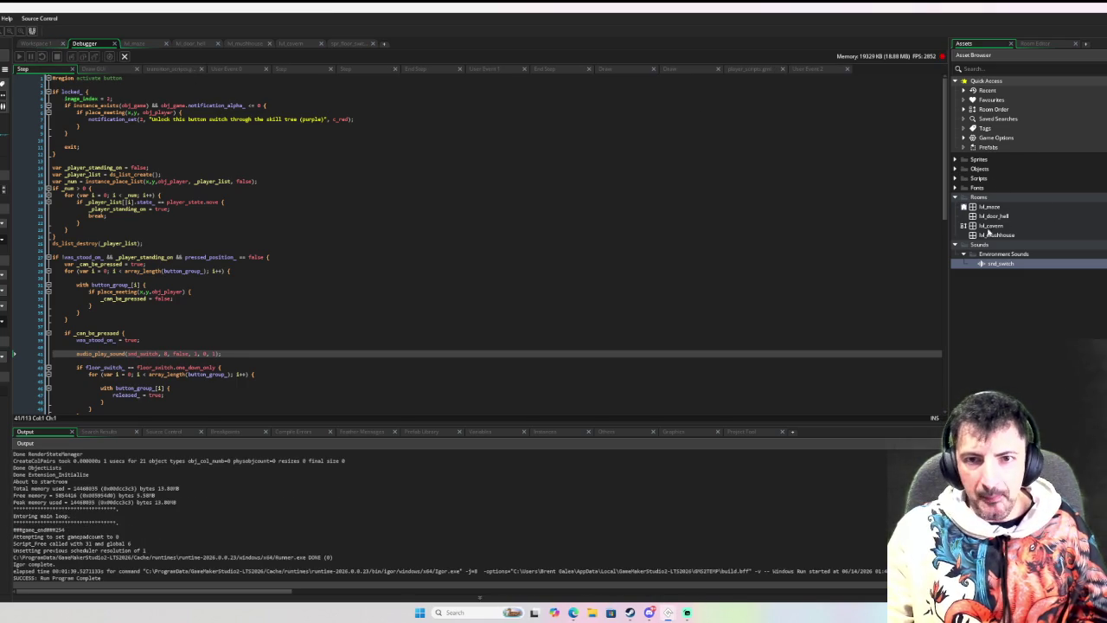
click(960, 198)
click(956, 169)
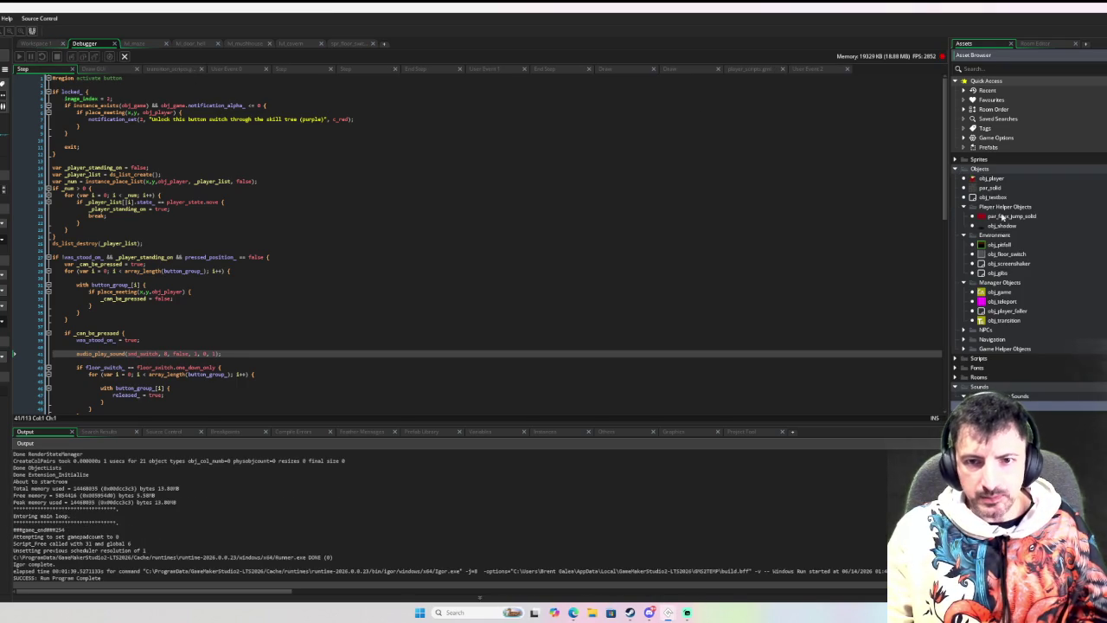
double_click(1006, 254)
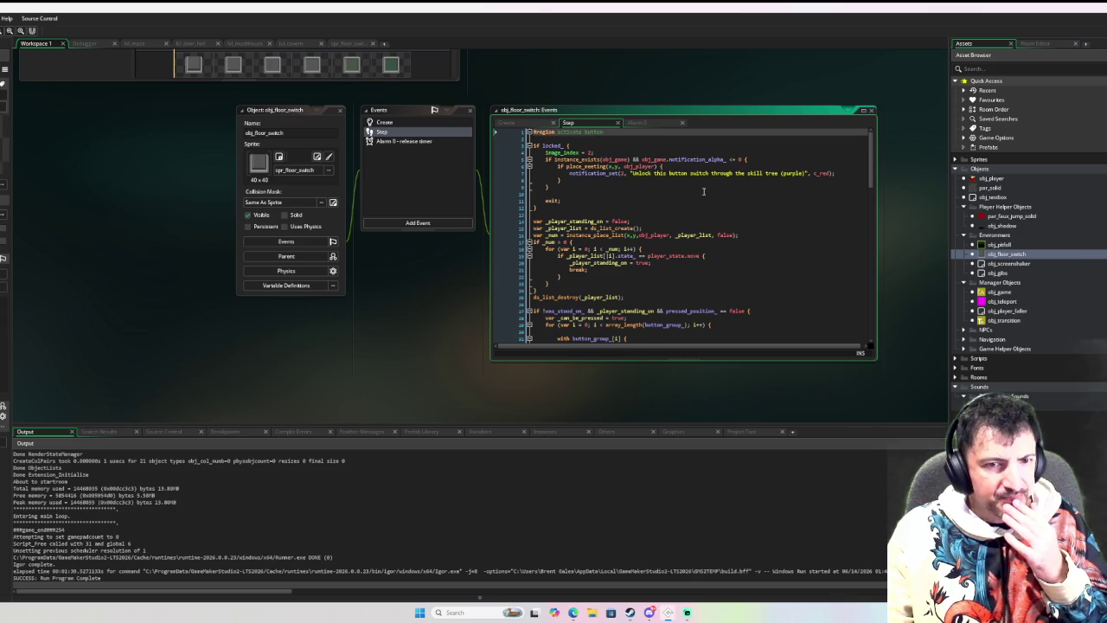
scroll(703, 191, down, 1)
scroll(518, 189, up, 1)
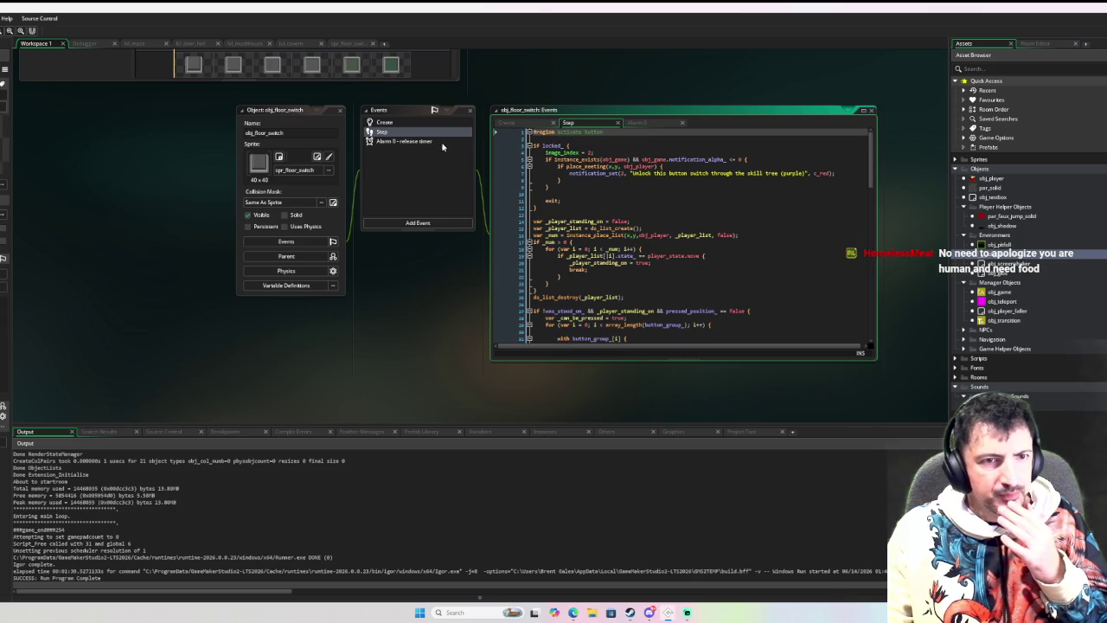
click(570, 310)
double_click(569, 311)
scroll(648, 288, down, 5)
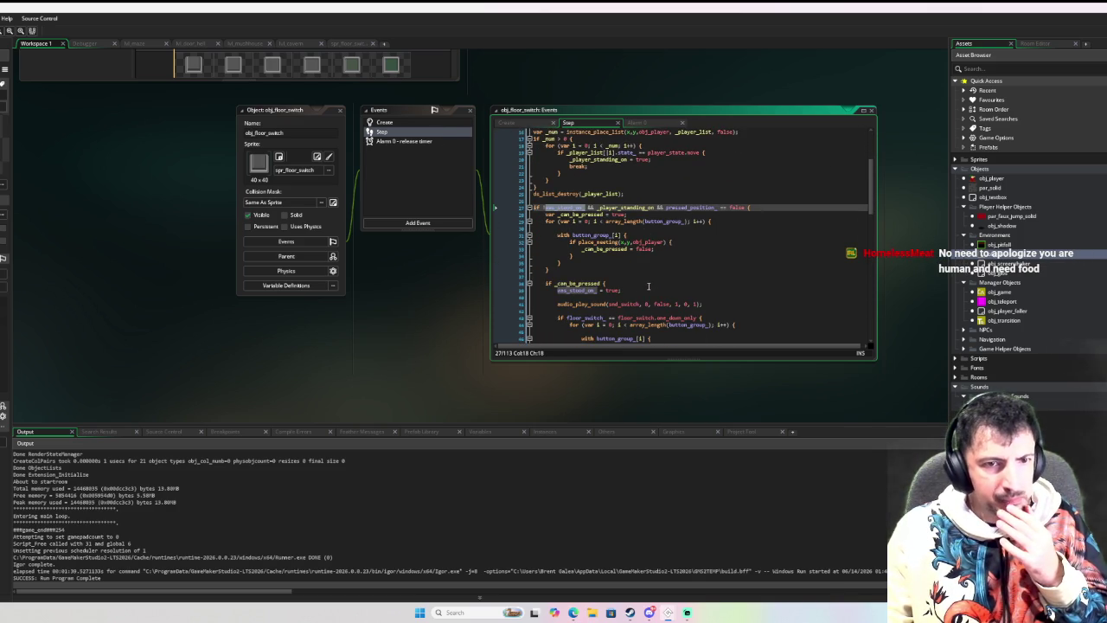
scroll(648, 285, down, 2)
scroll(645, 282, up, 1)
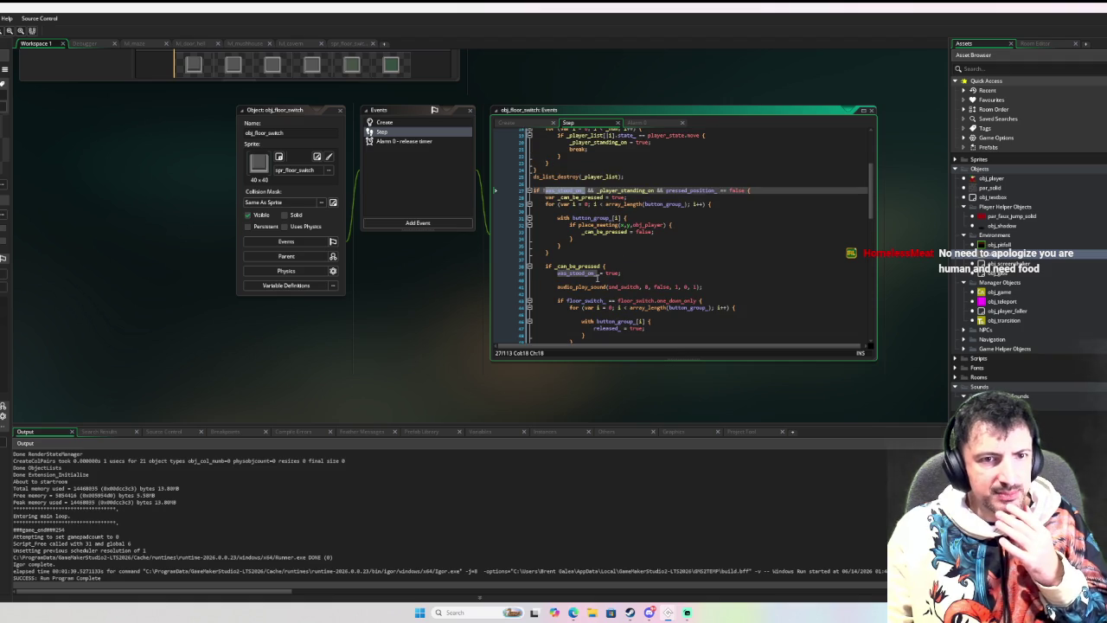
click(403, 125)
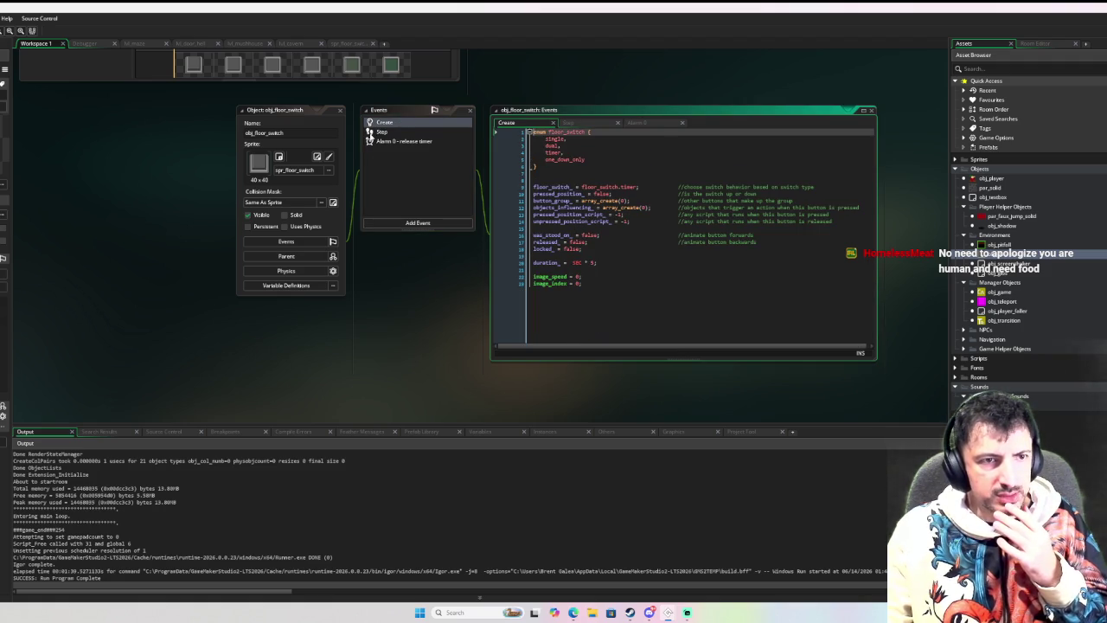
click(372, 132)
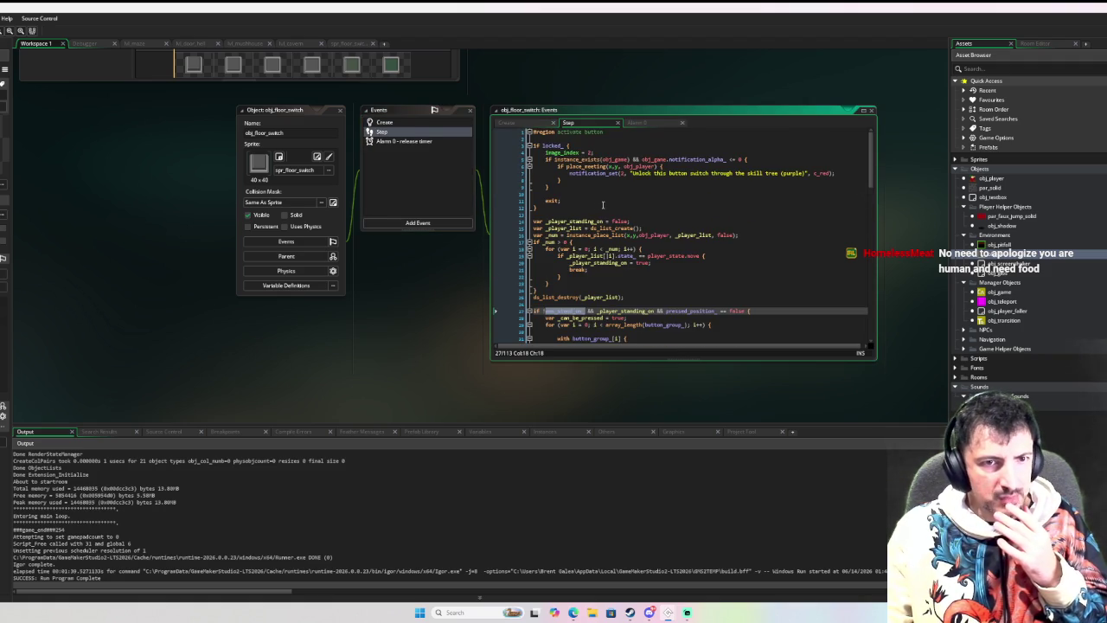
scroll(598, 208, down, 6)
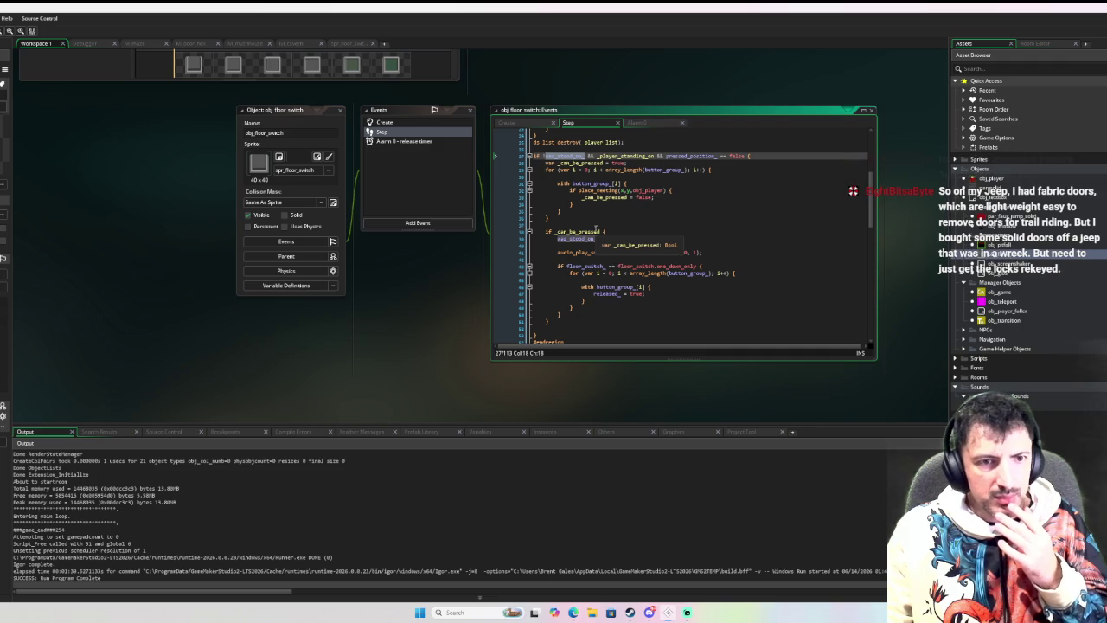
scroll(593, 231, up, 2)
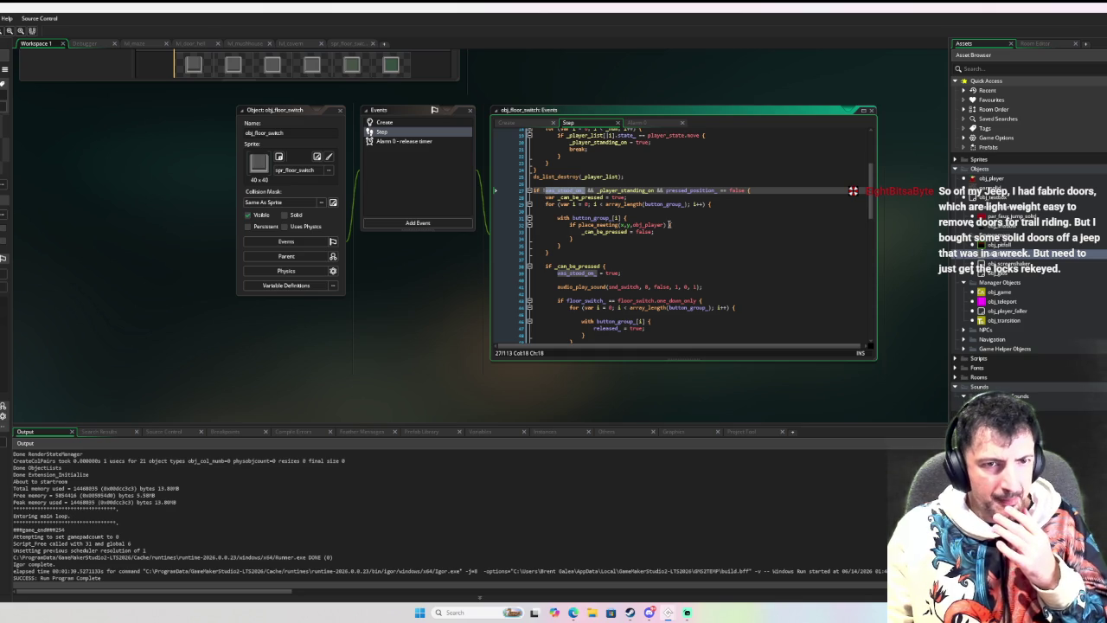
scroll(669, 225, down, 1)
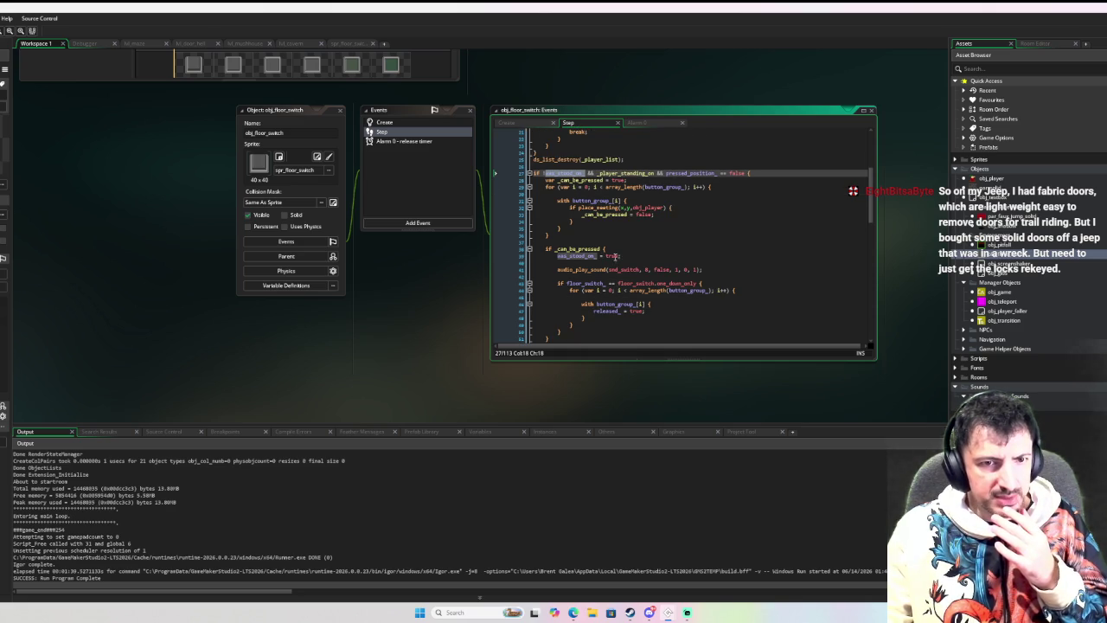
scroll(615, 249, up, 5)
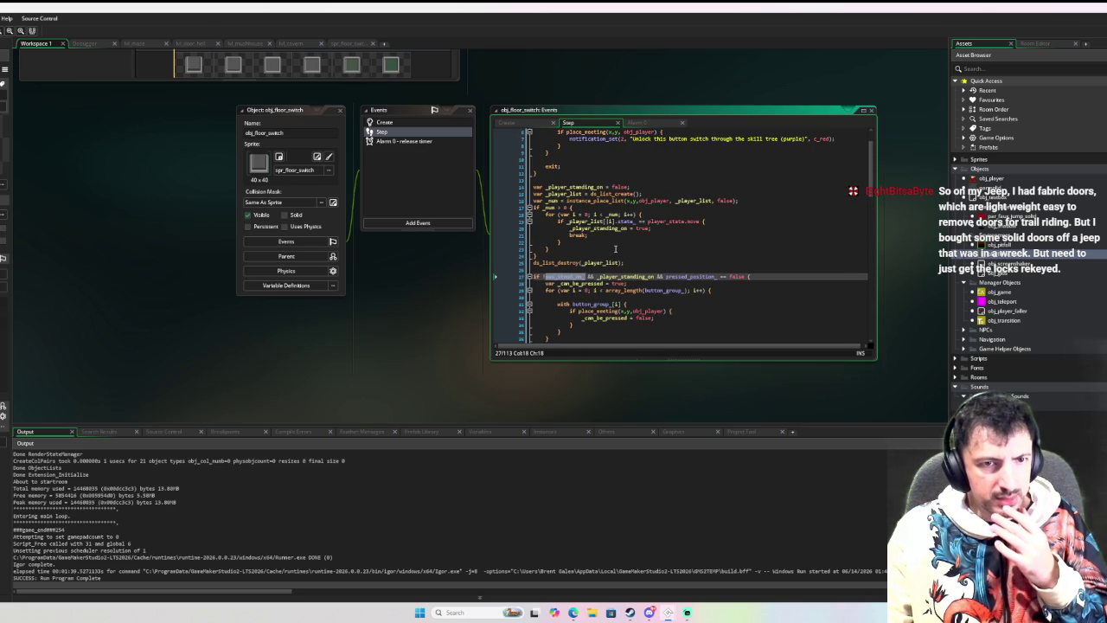
scroll(615, 249, up, 2)
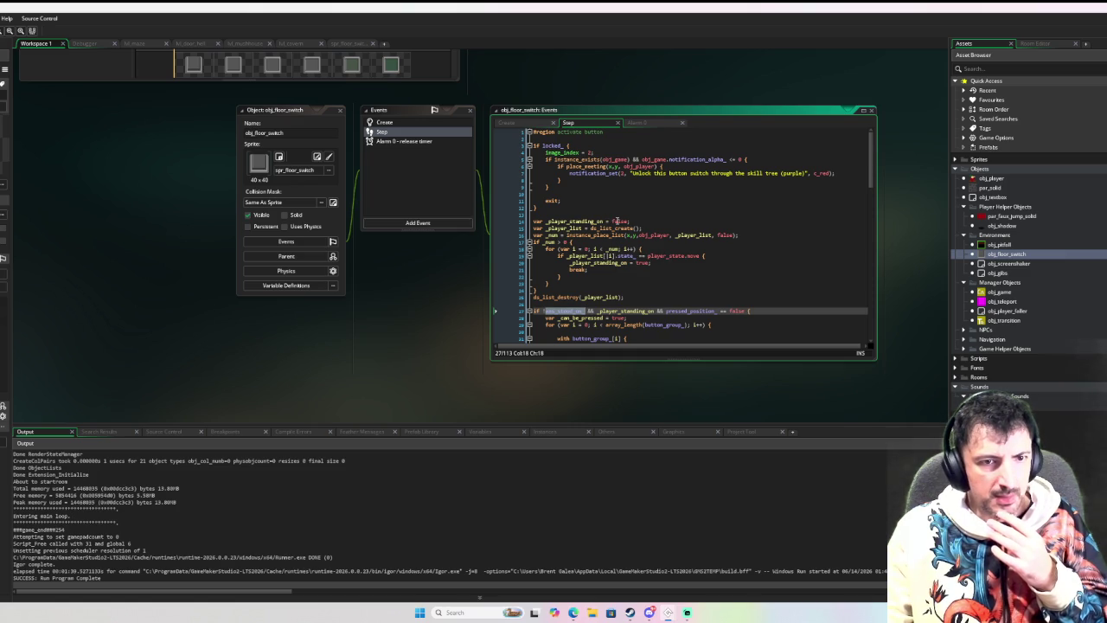
Append && after the move-state check on the player state line.
double_click(614, 221)
double_click(642, 262)
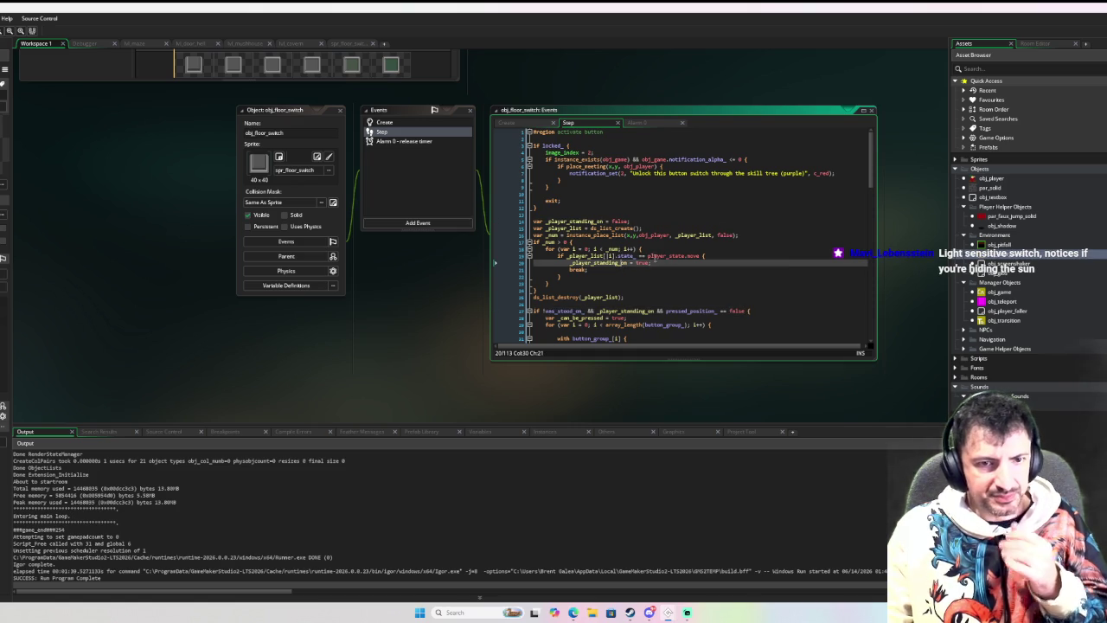
click(701, 255)
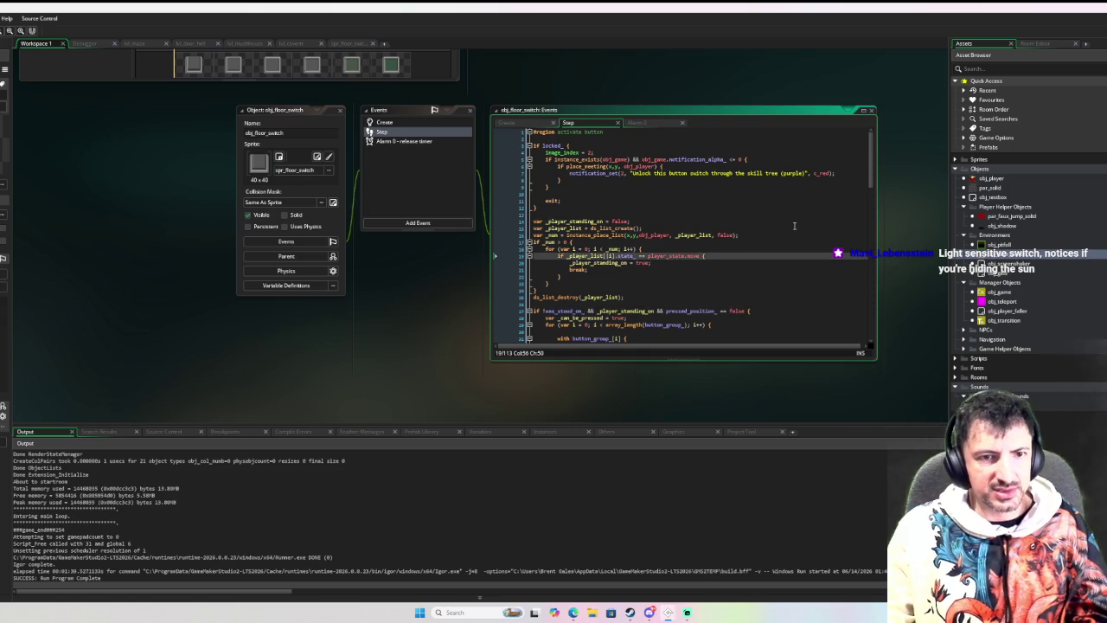
key(Up)
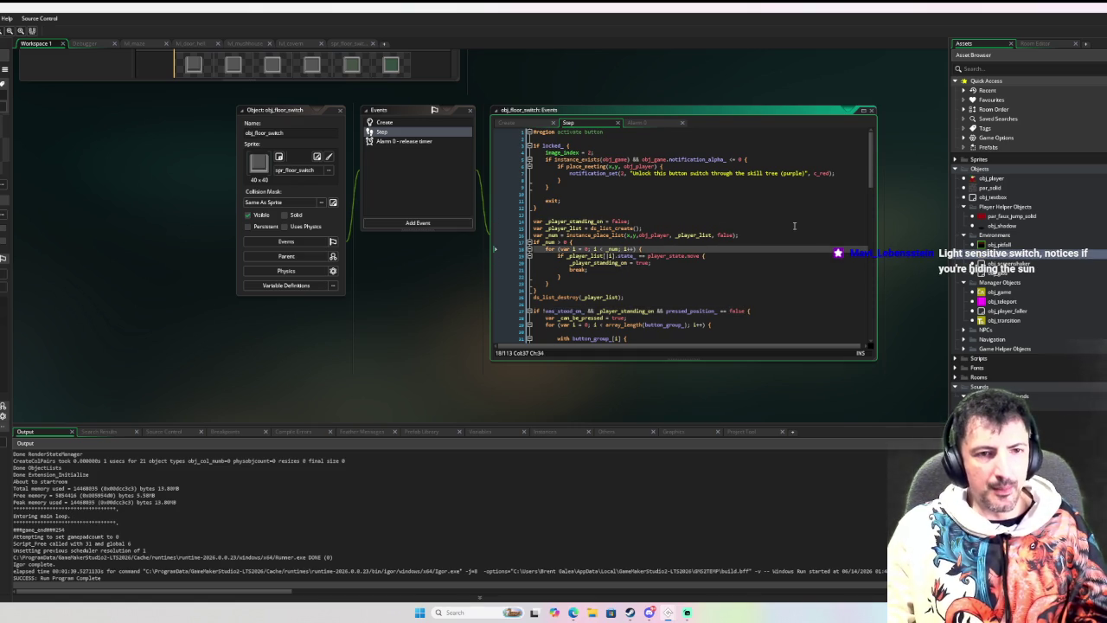
key(Down)
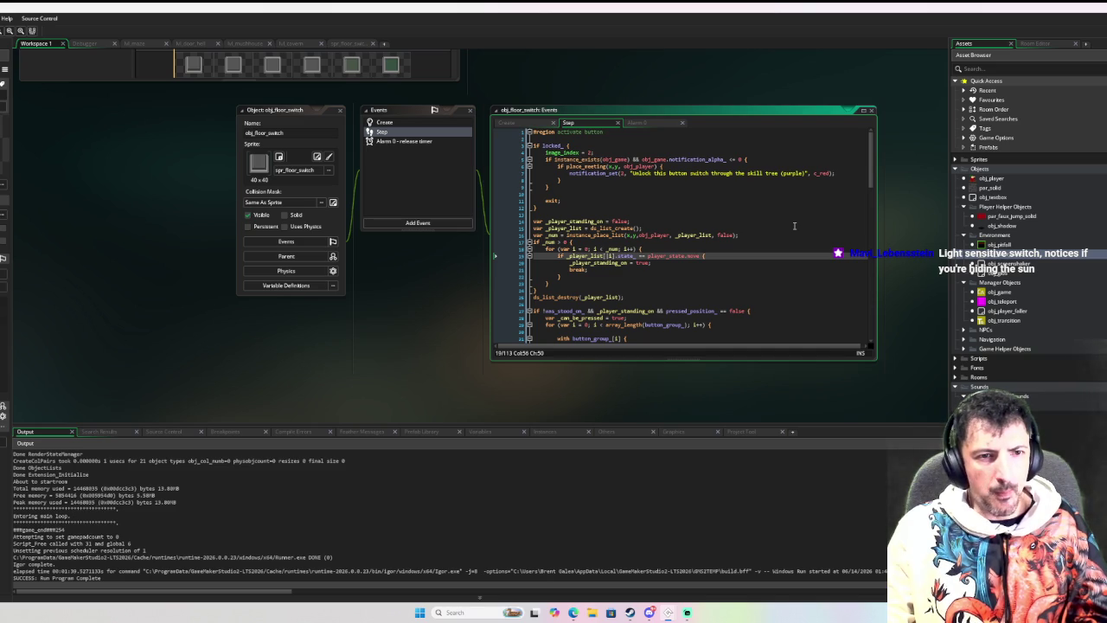
key(Up)
key(Down)
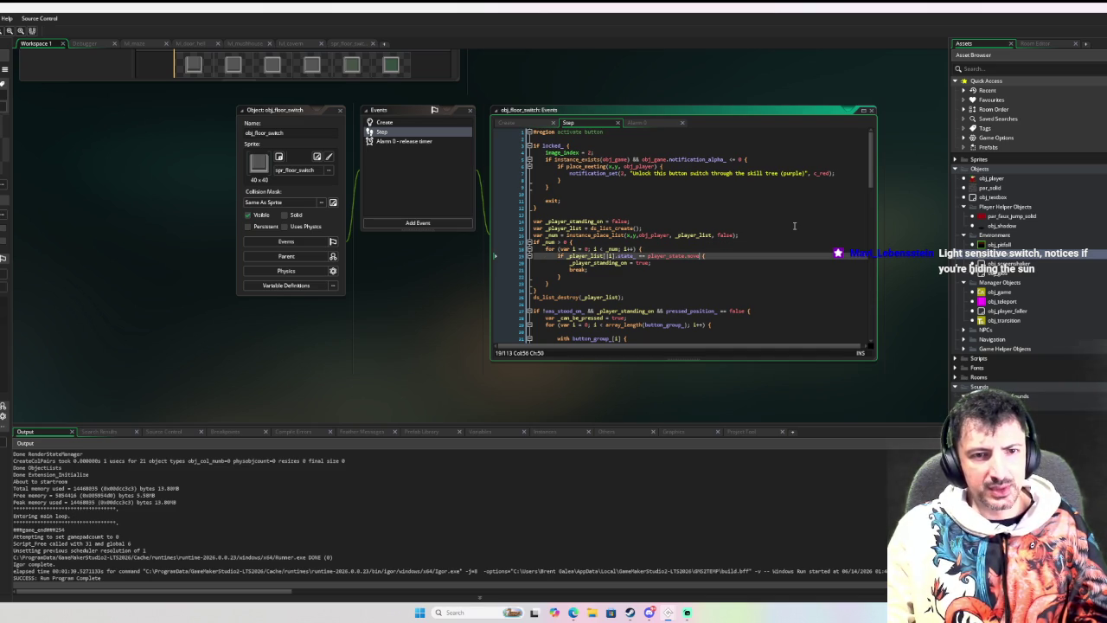
text(&& pla)
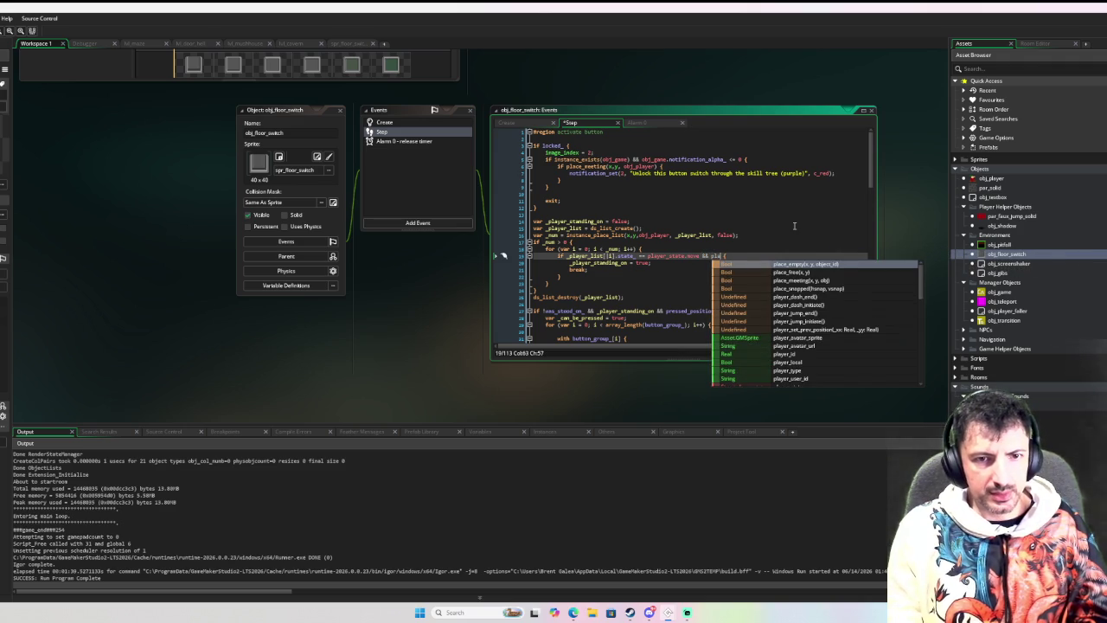
key(Escape)
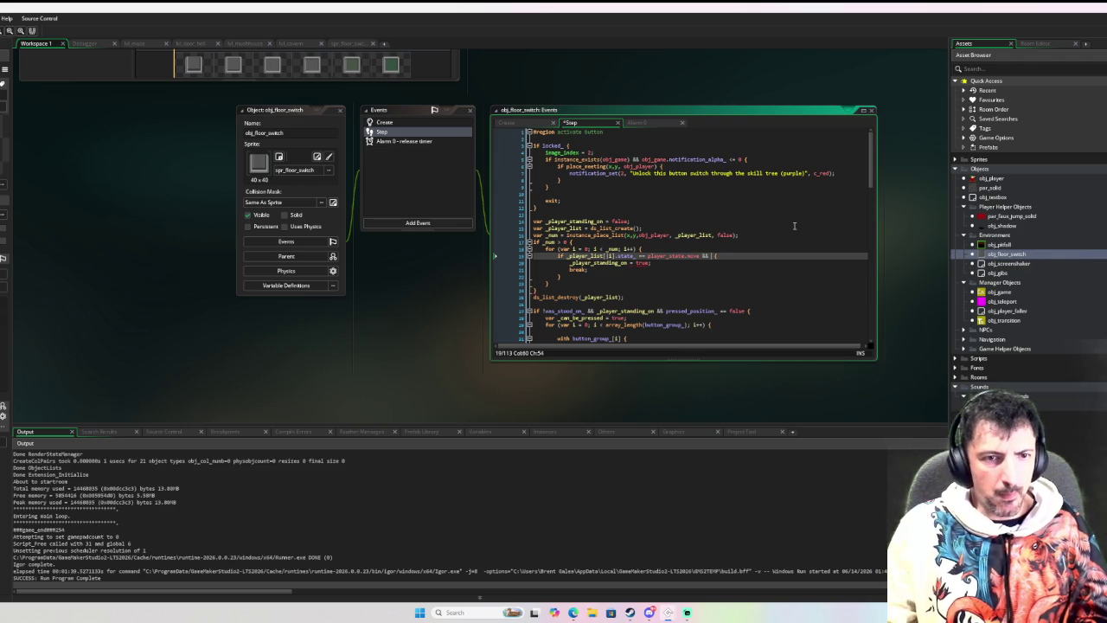
Insert 'var _player = _player_list[i];' under the for loop and use _player.state in the check.
click(667, 249)
key(Return)
key(Return)
key(Up)
text(if_player =)
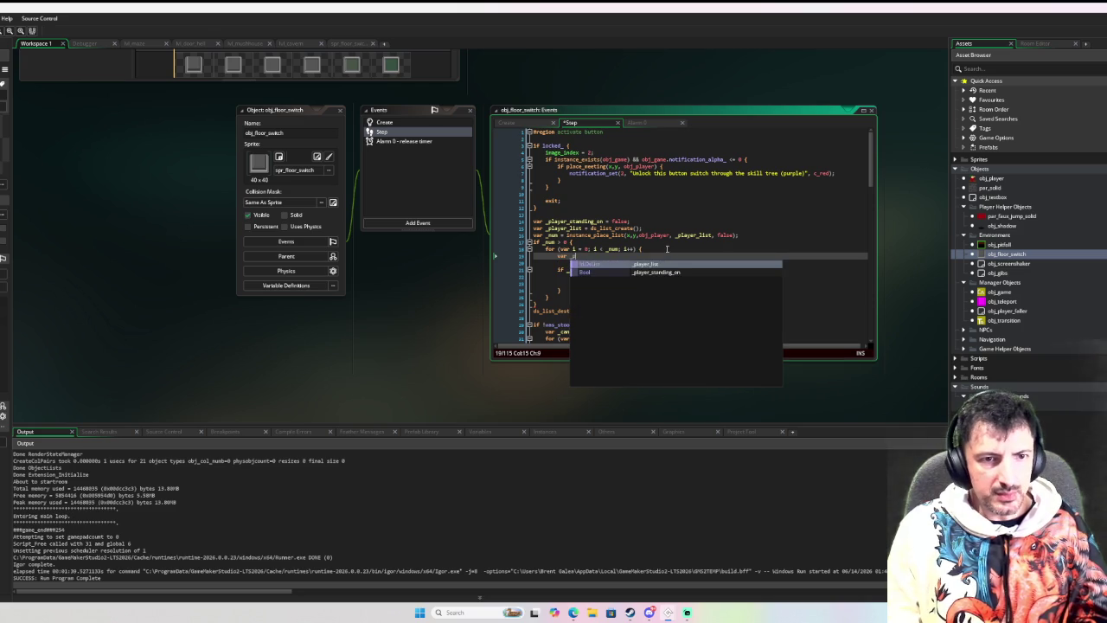
drag(615, 270, 568, 275)
key(ctrl+c)
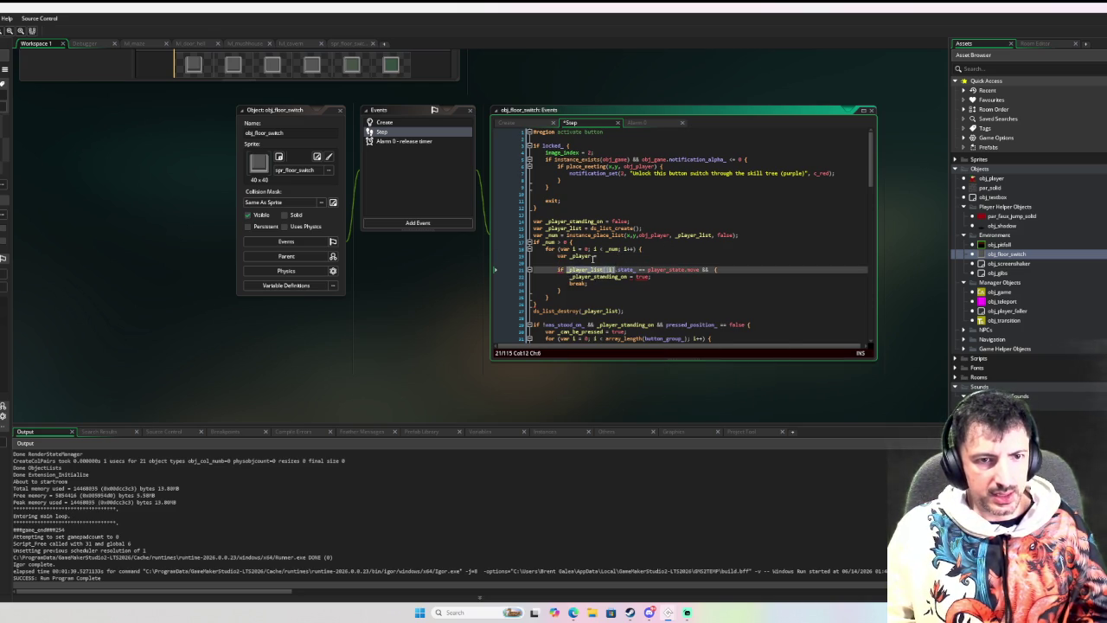
click(623, 255)
key(ctrl+v)
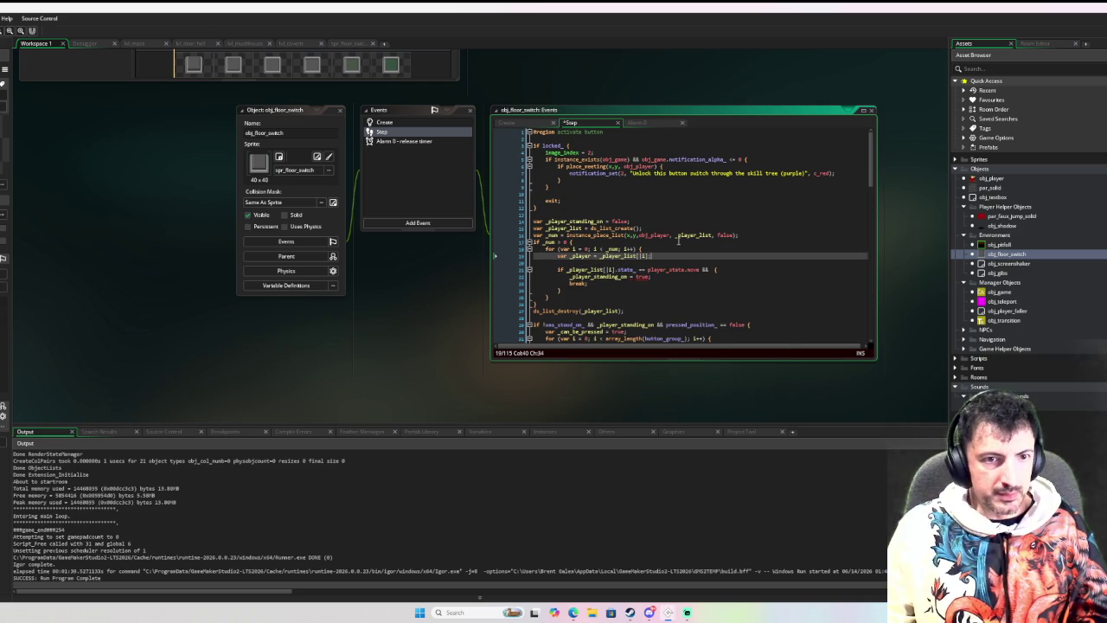
key(Down)
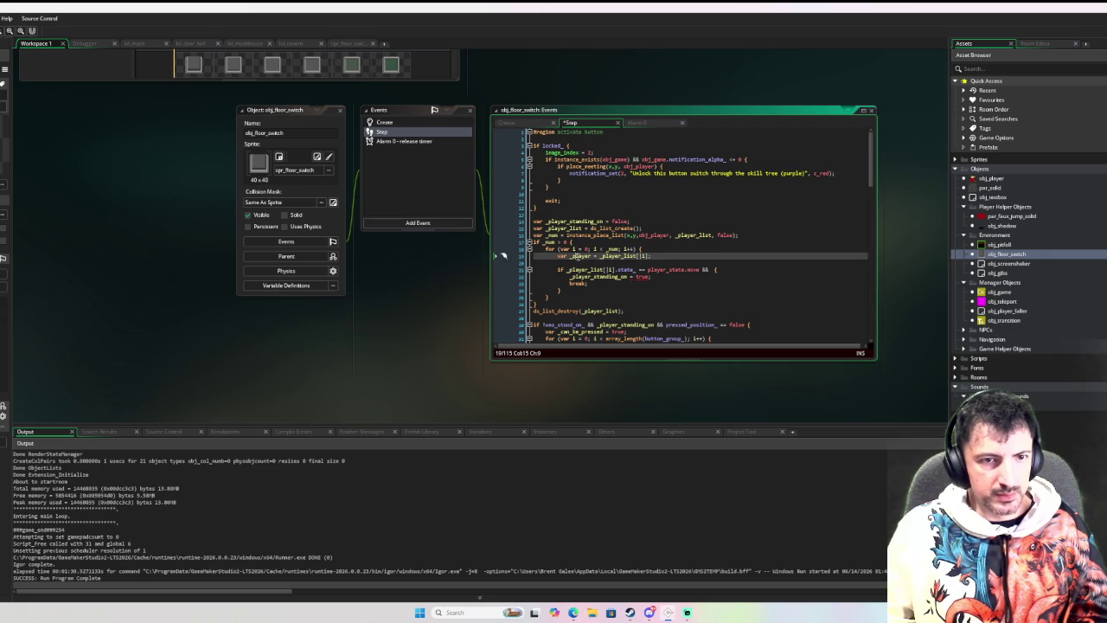
drag(567, 271, 611, 271)
key(BackSpace)
key(BackSpace)
key(BackSpace)
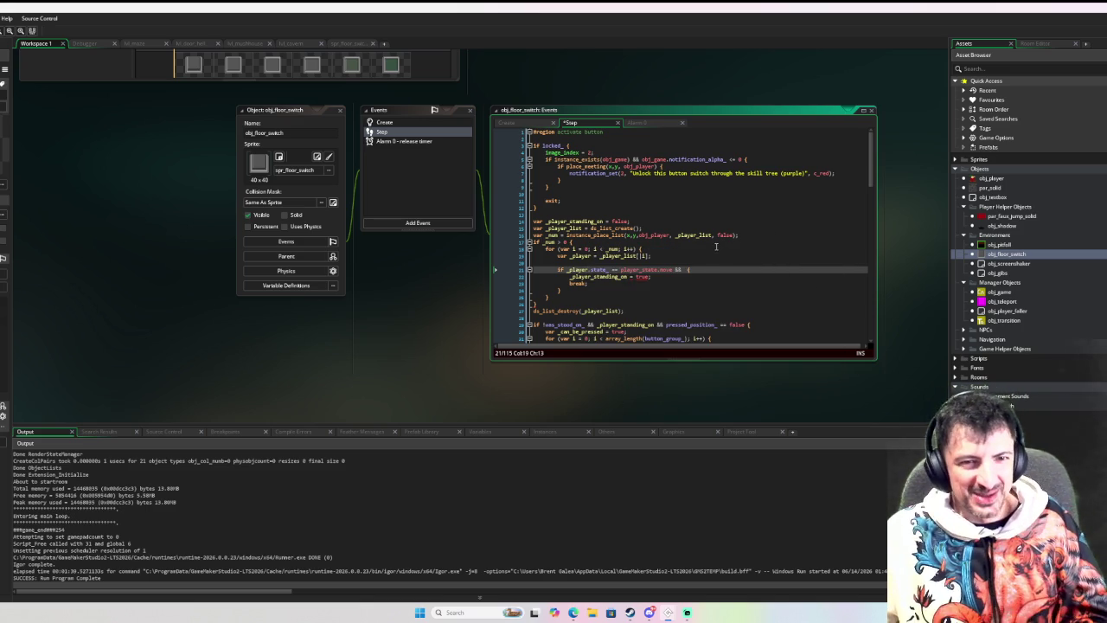
Add '_player.jump_count == 0' as a second condition after the && in the state check.
click(685, 269)
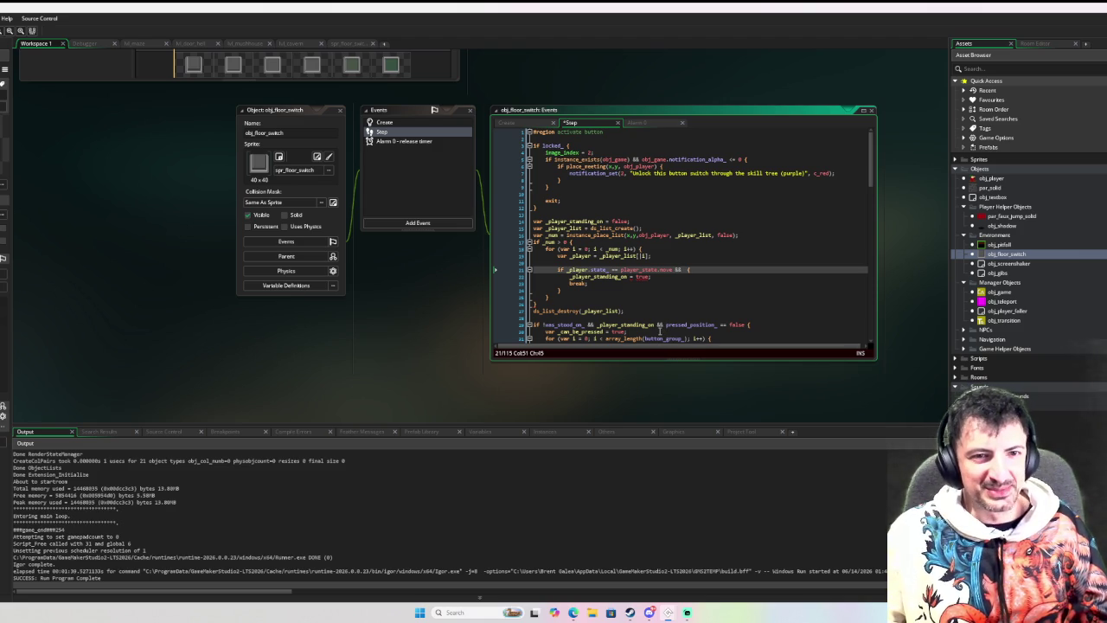
text(_player.jump )
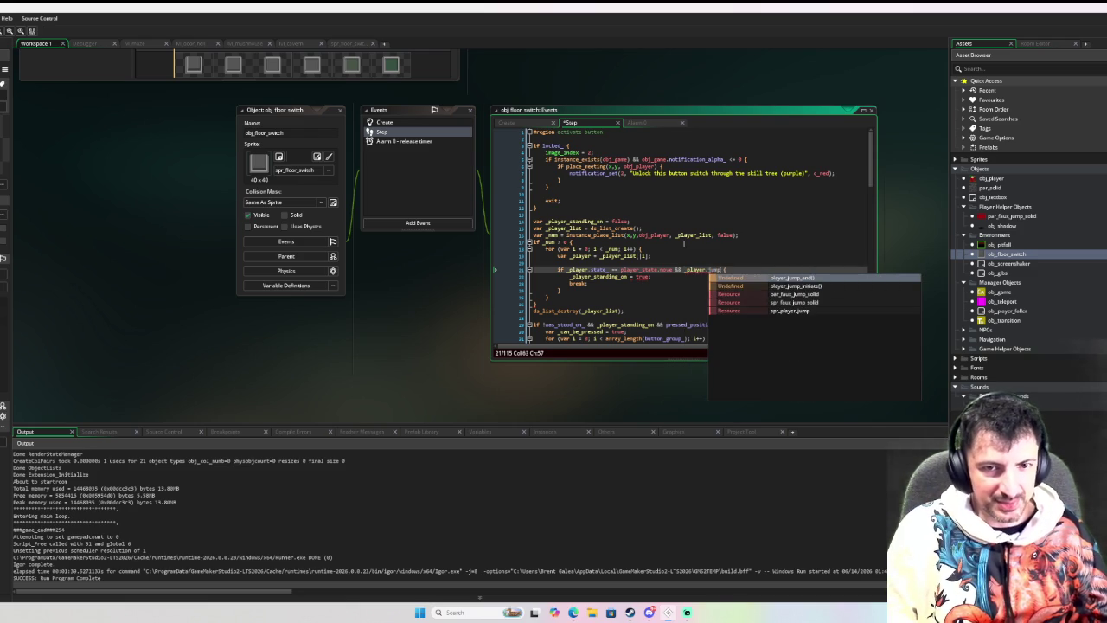
text(_d)
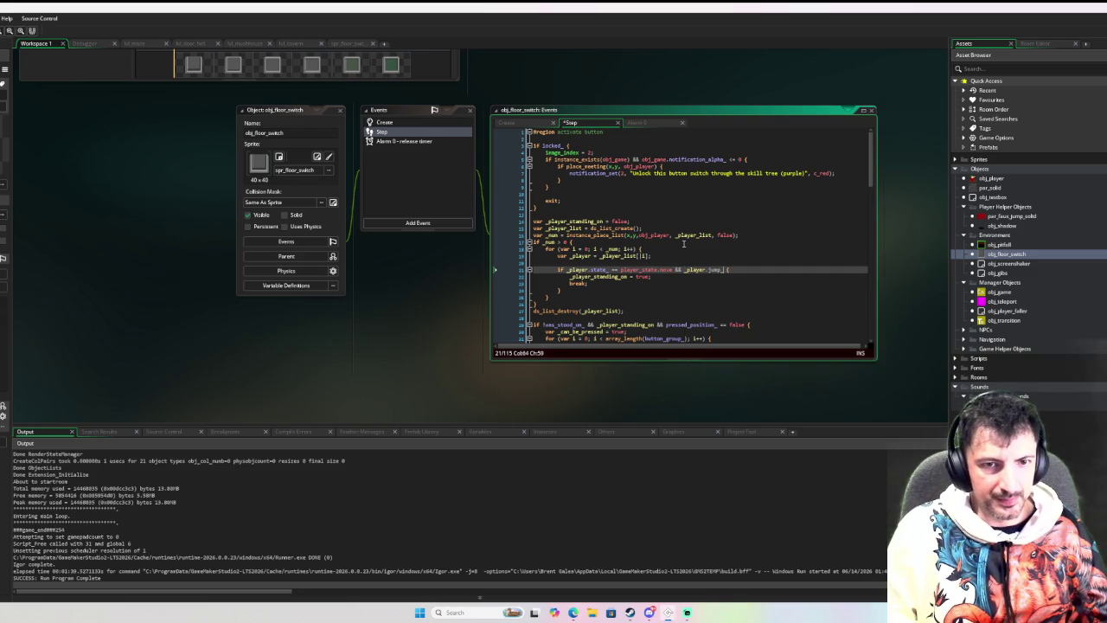
key(BackSpace)
key(BackSpace)
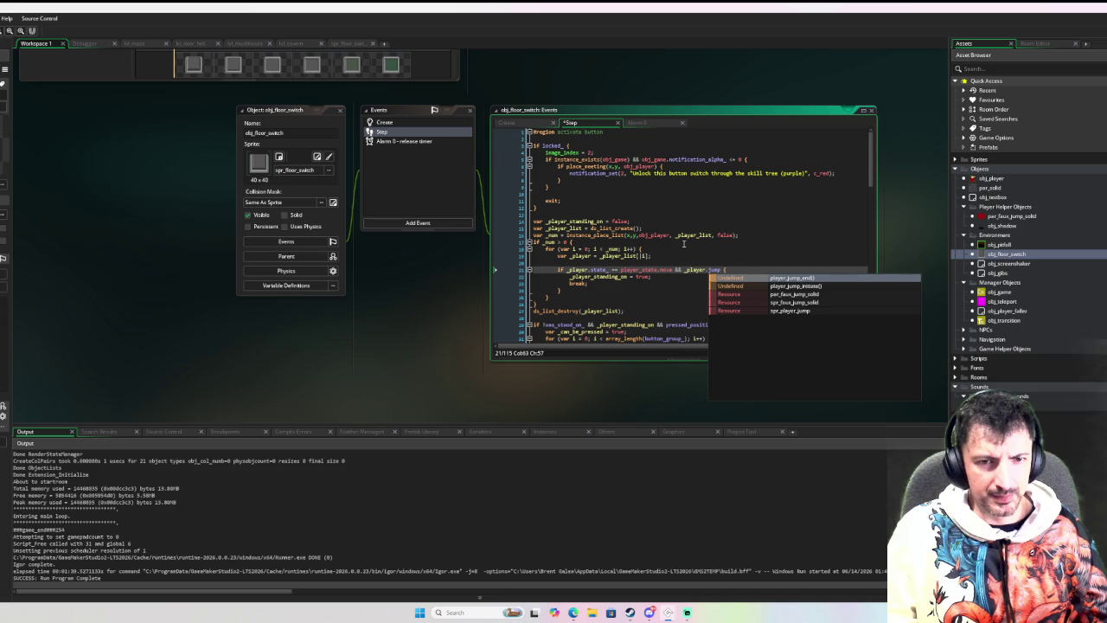
text(_count)
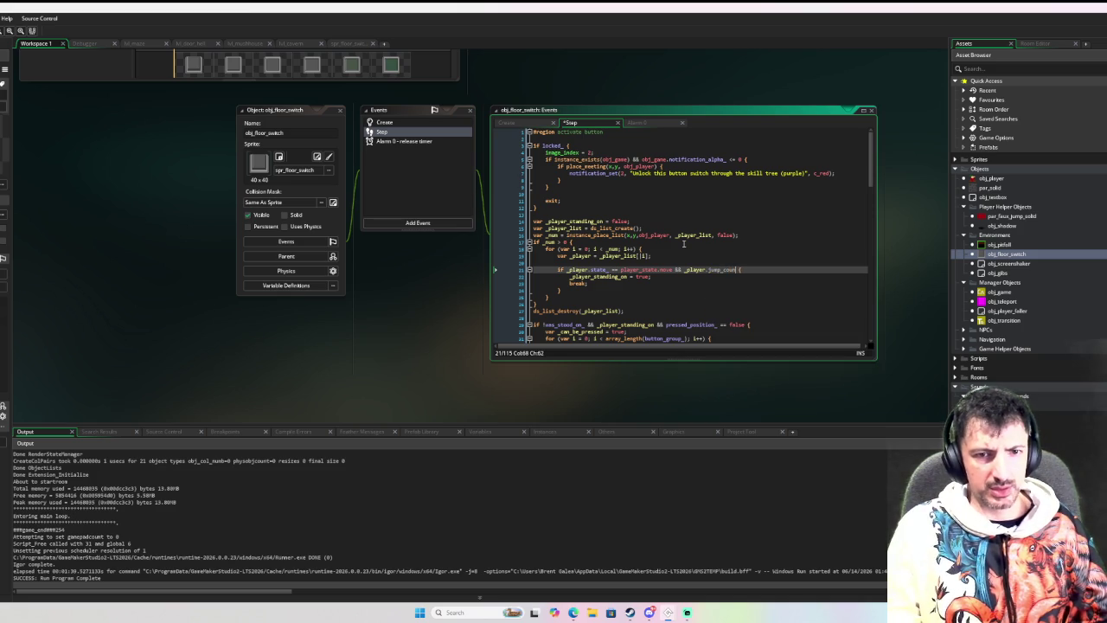
text( == 0)
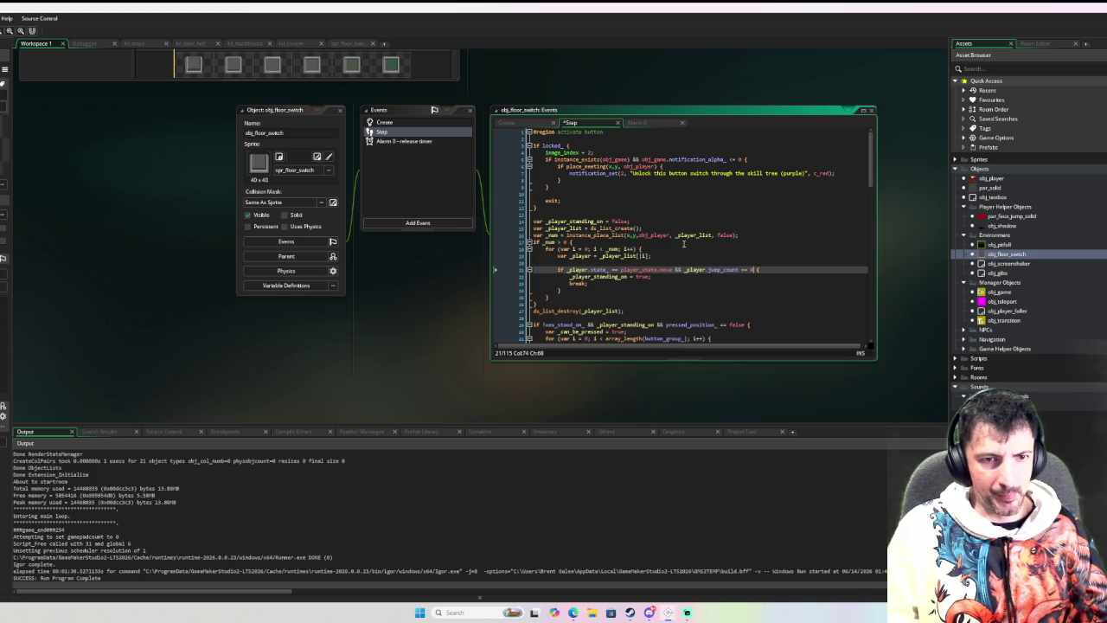
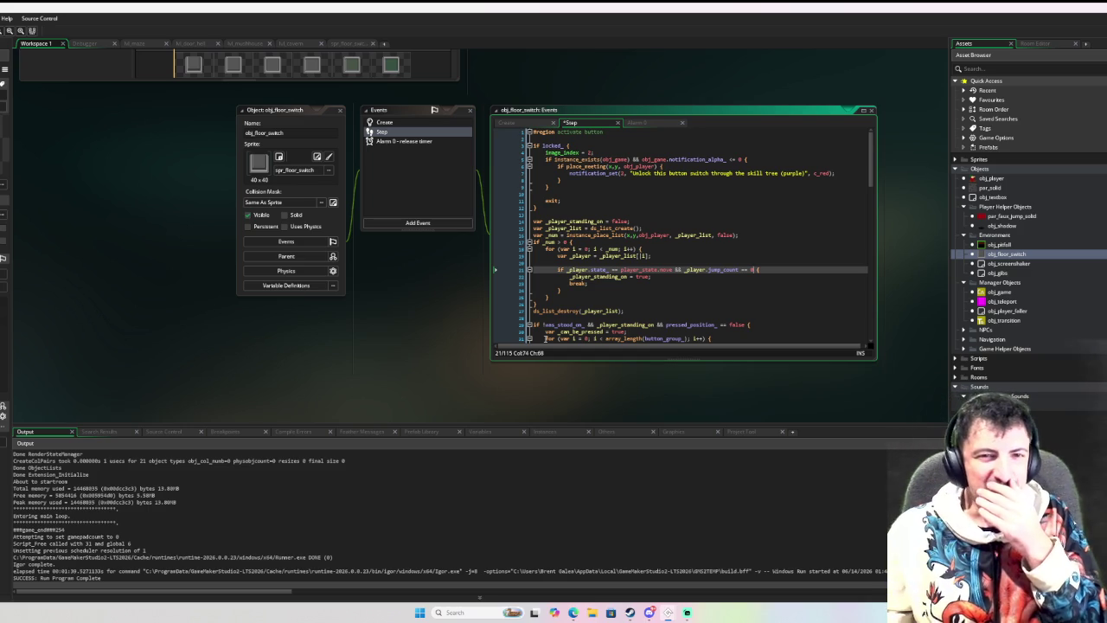
Run the game in debug mode with F6 to test it, then close it.
scroll(547, 247, down, 8)
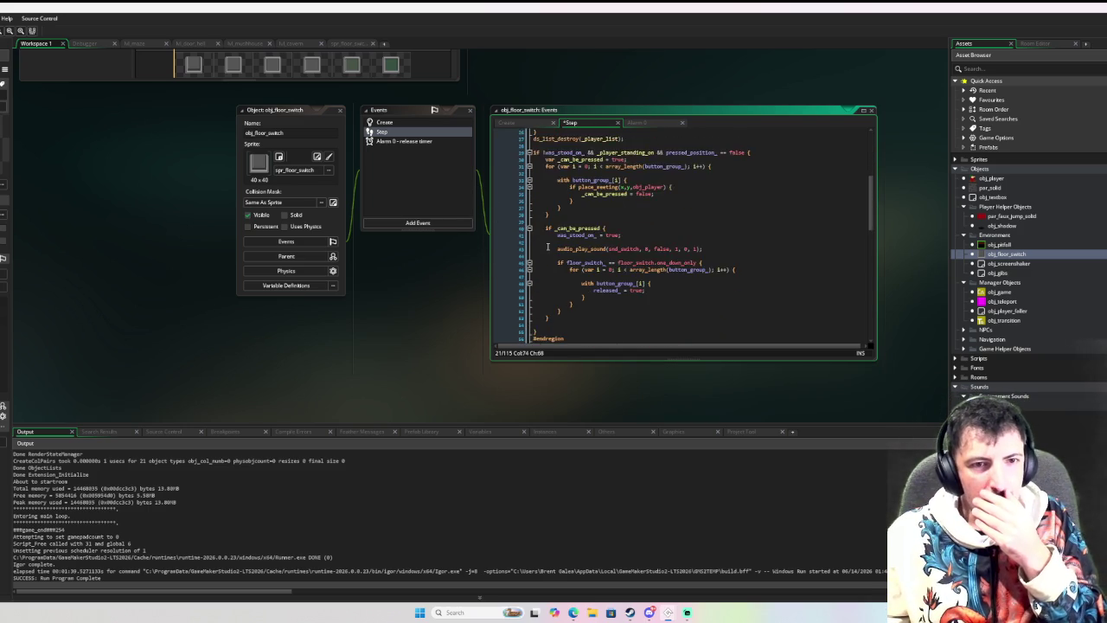
scroll(547, 247, up, 4)
key(F6)
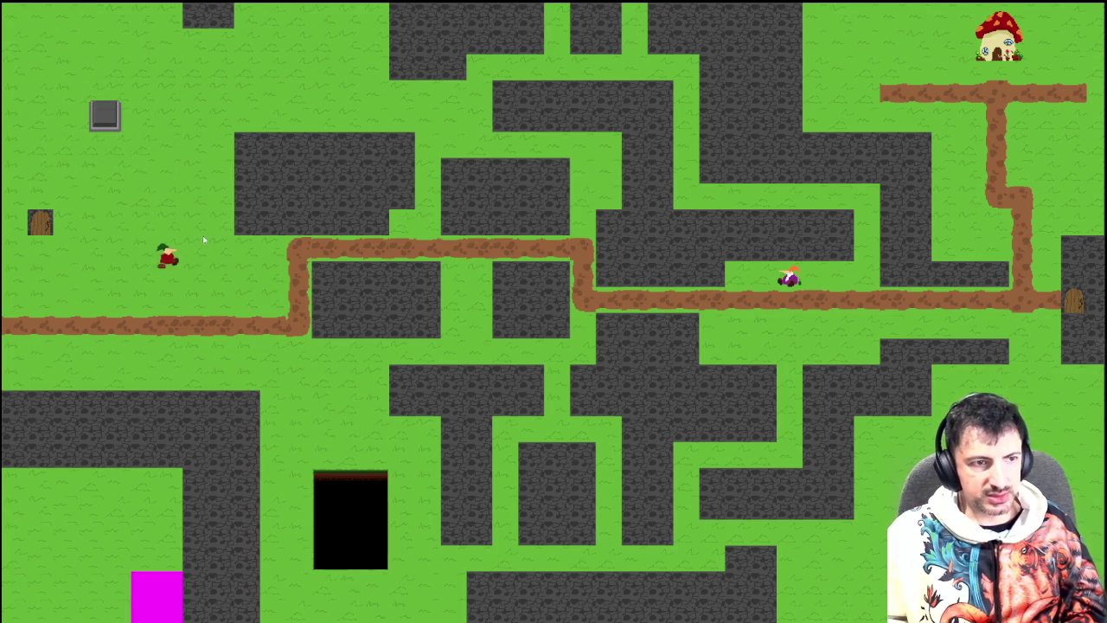
key(Escape)
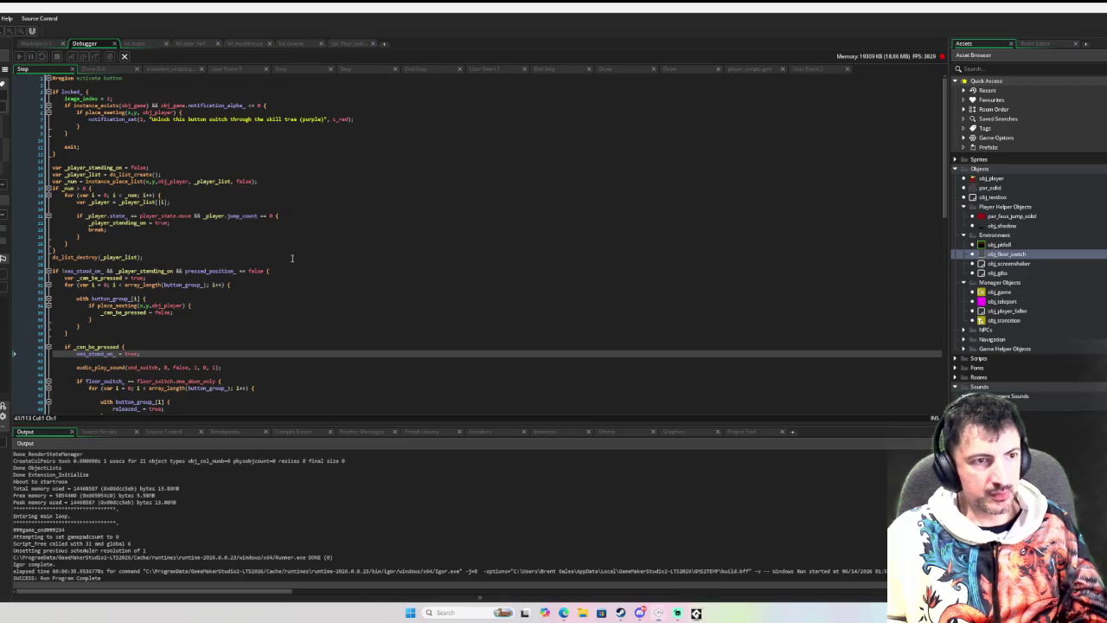
In the other project, view obj_anchorparent's Begin Step and the anchor_pre_step_calculate_movement definition beside it.
click(28, 44)
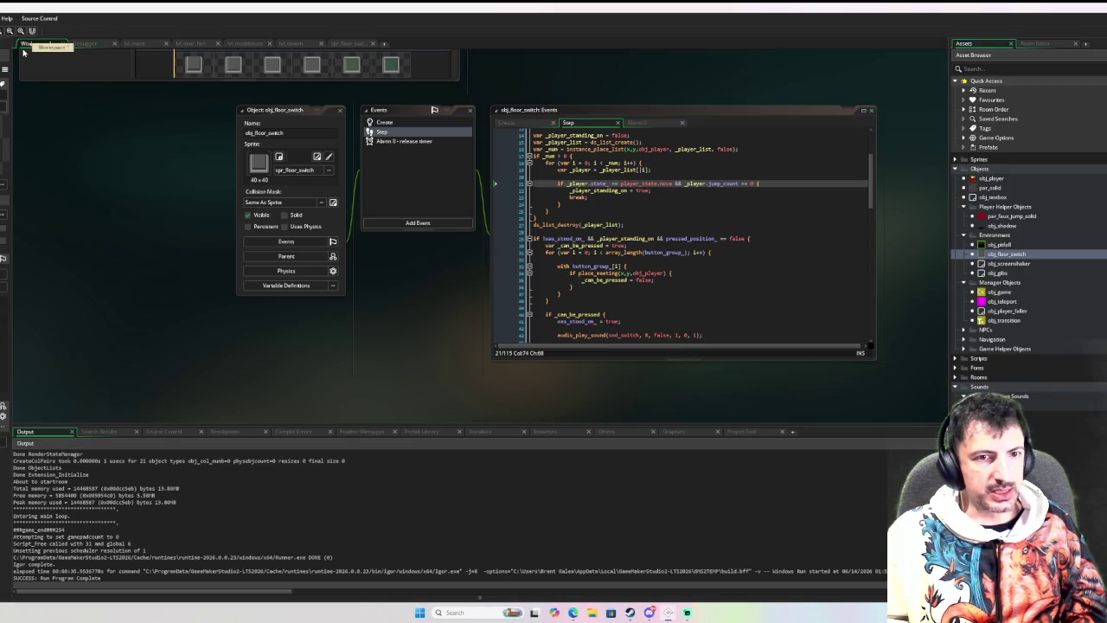
mouse_move(673, 611)
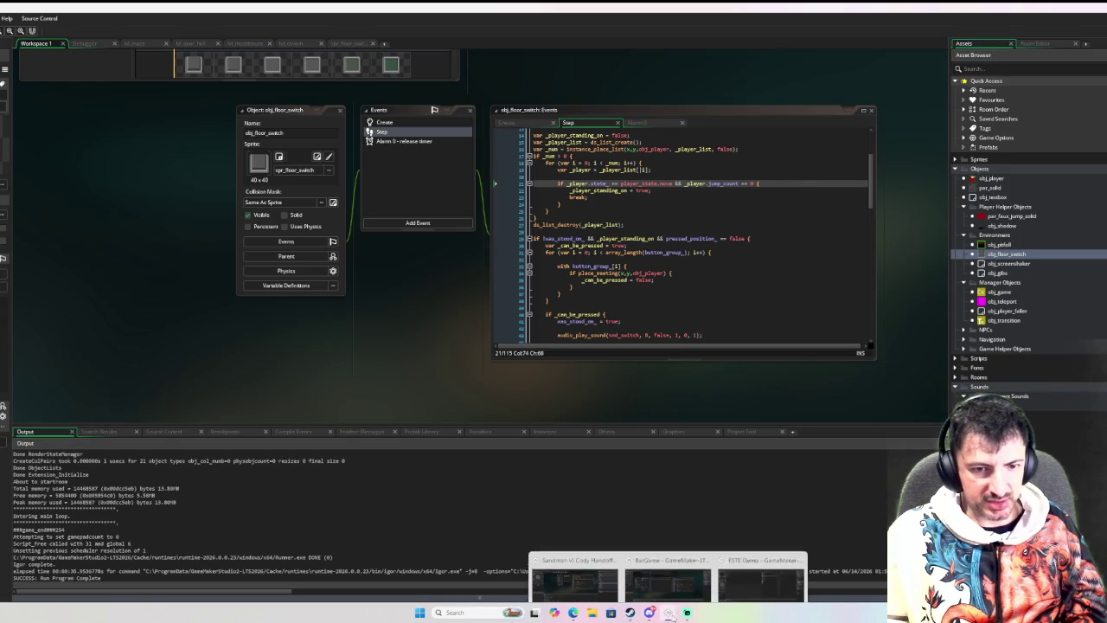
click(672, 590)
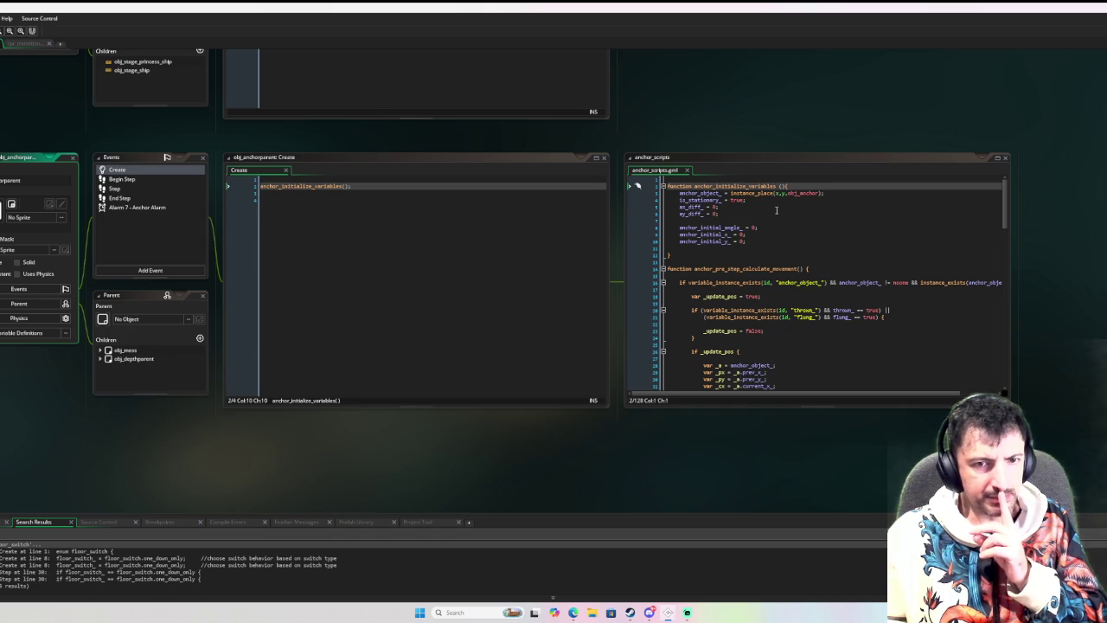
click(115, 180)
middle_click(294, 179)
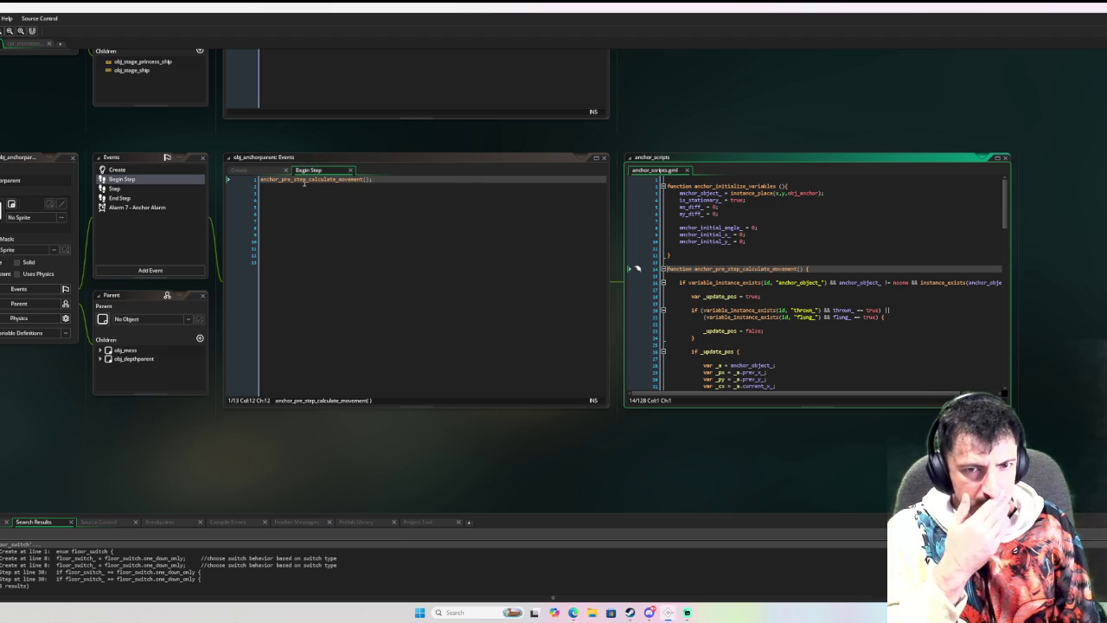
scroll(803, 370, down, 3)
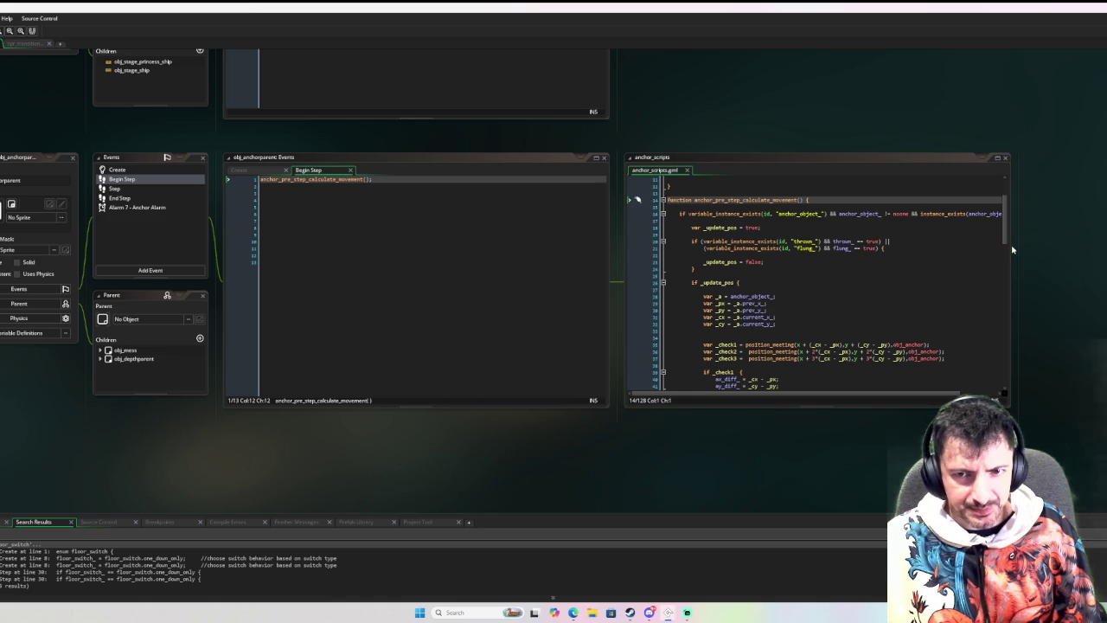
drag(1013, 249, 1106, 250)
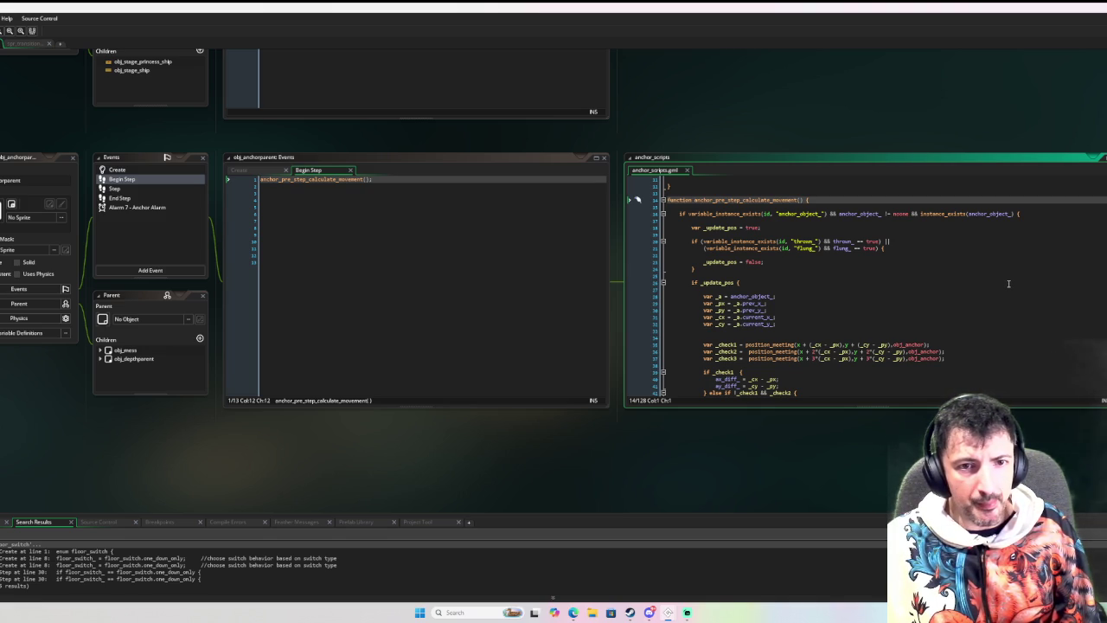
double_click(804, 241)
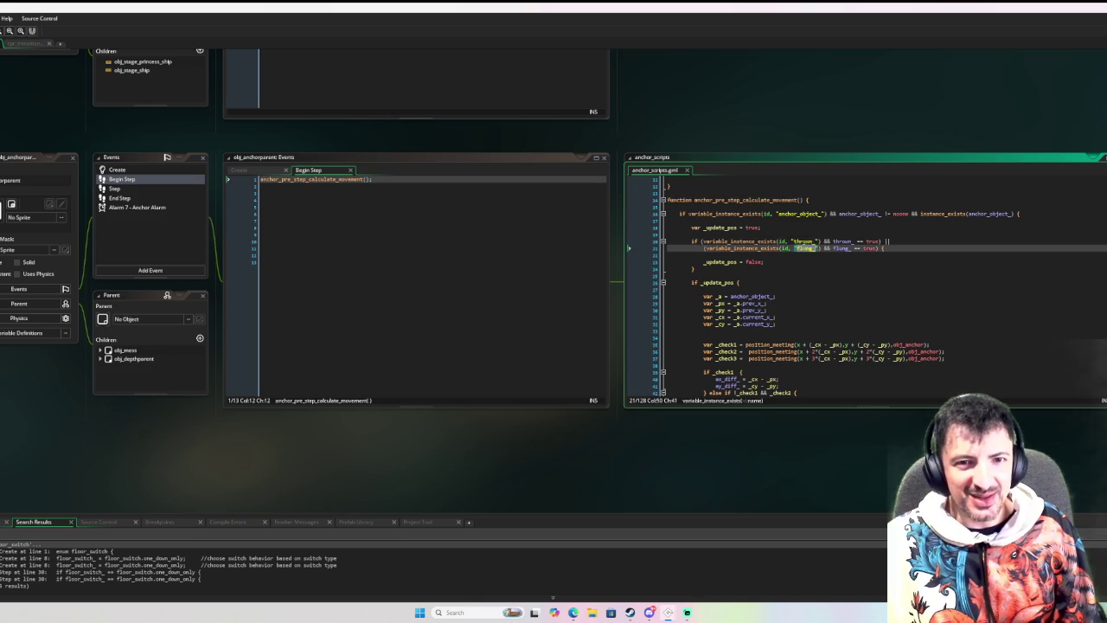
click(801, 242)
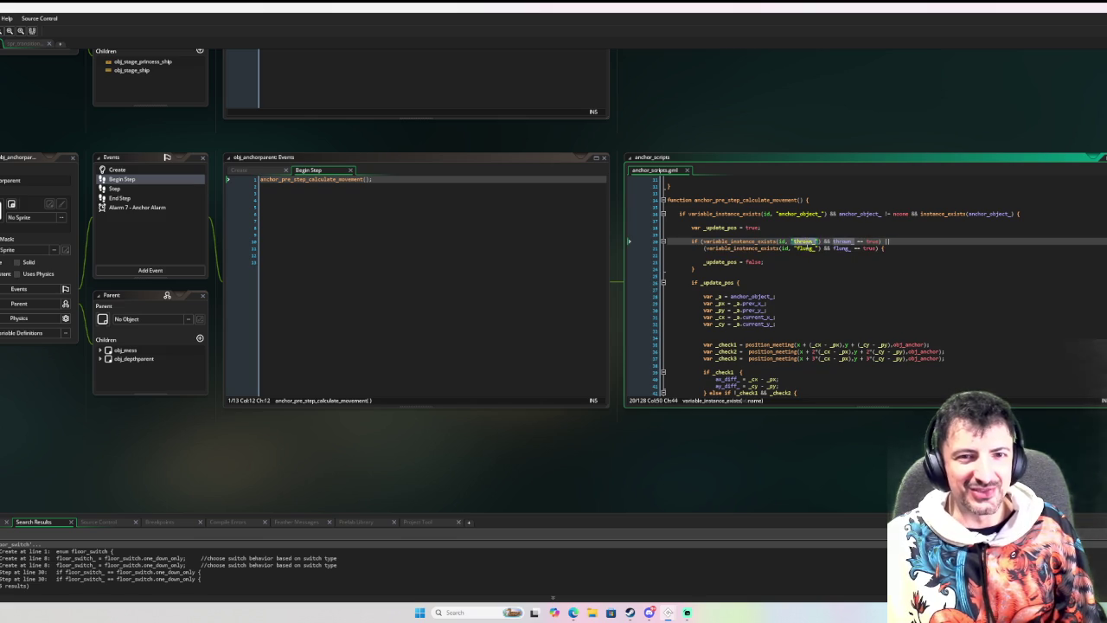
double_click(804, 249)
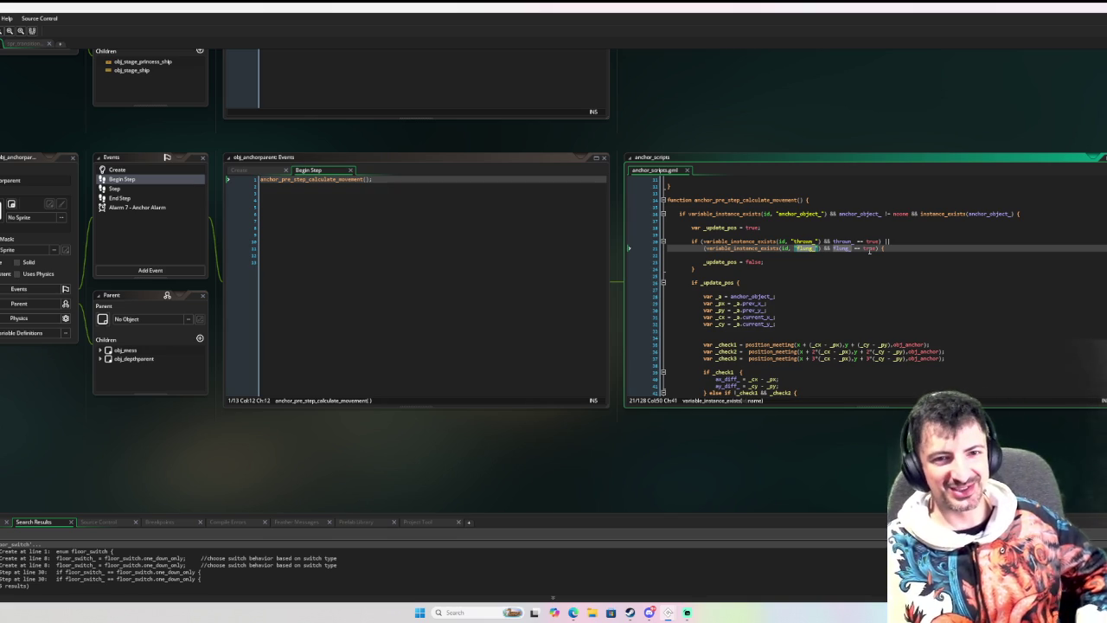
scroll(869, 250, down, 6)
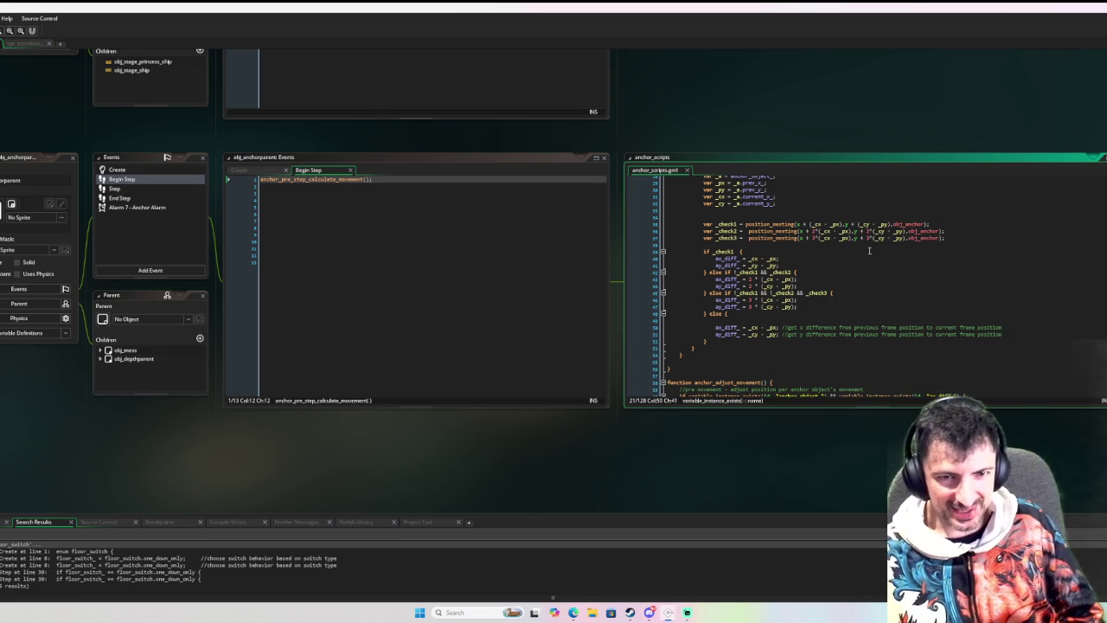
Review obj_anchorparent's Step and End Step calls, then select all of the anchor_scripts code.
mouse_move(776, 275)
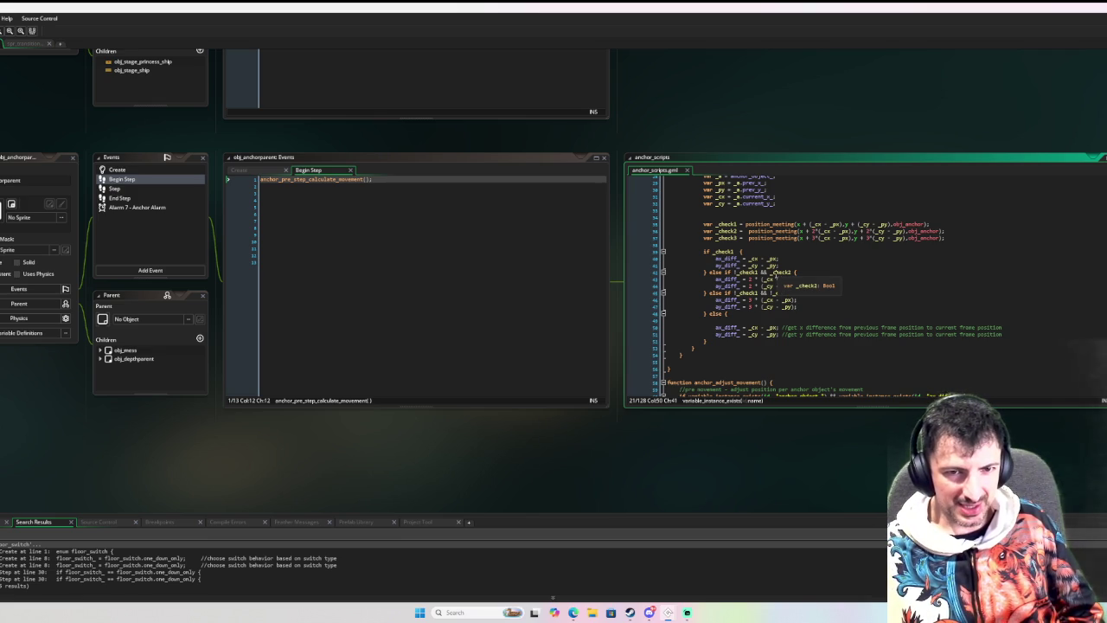
scroll(776, 273, down, 4)
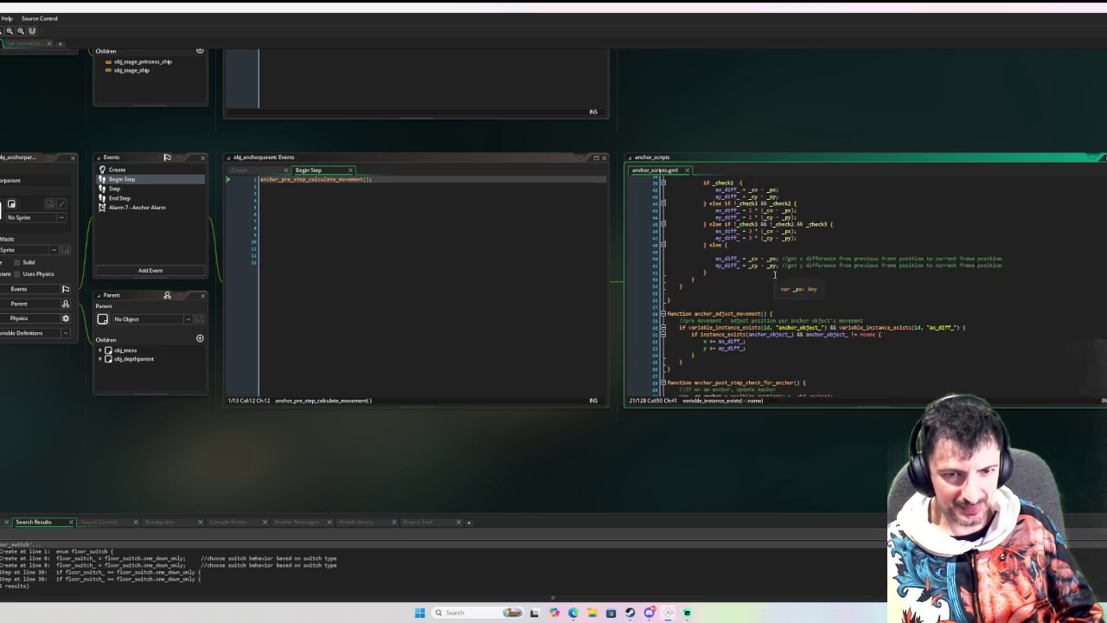
scroll(774, 275, down, 10)
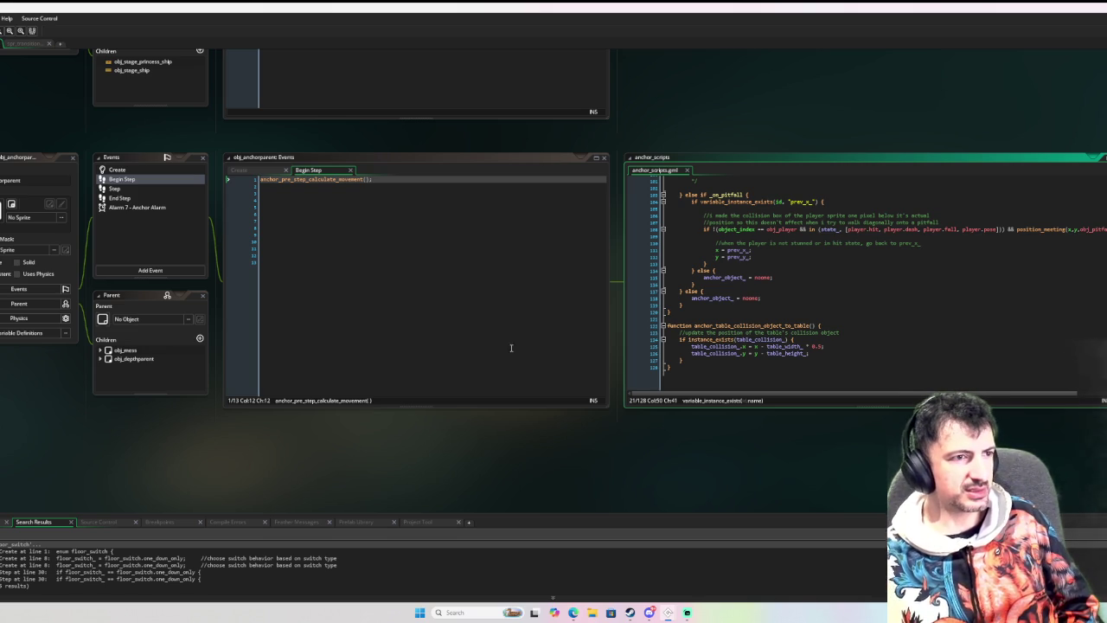
click(143, 187)
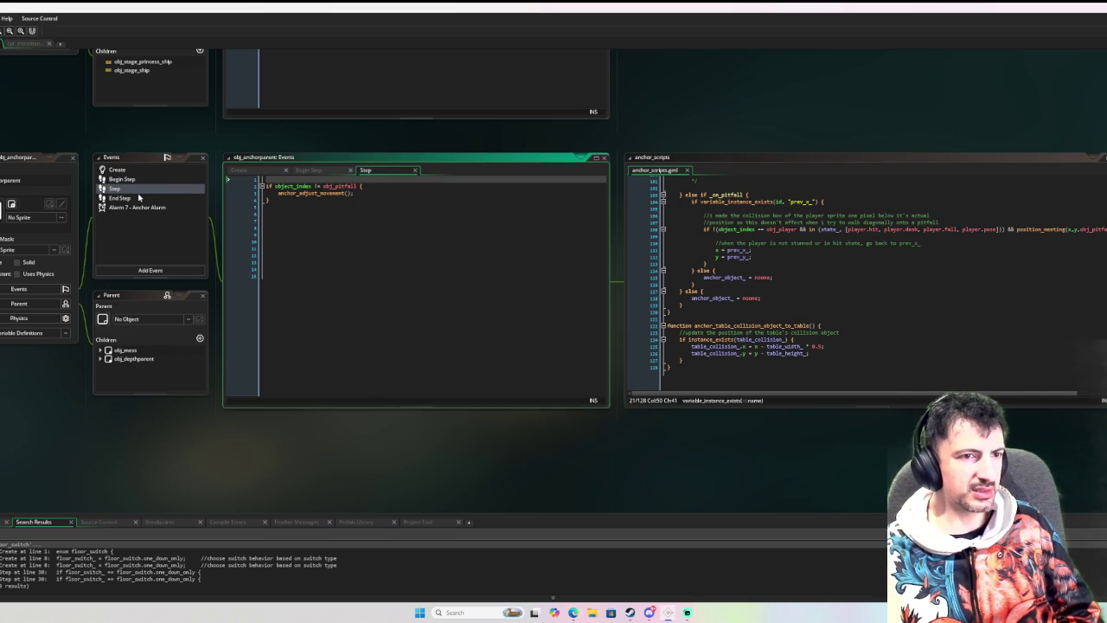
click(136, 199)
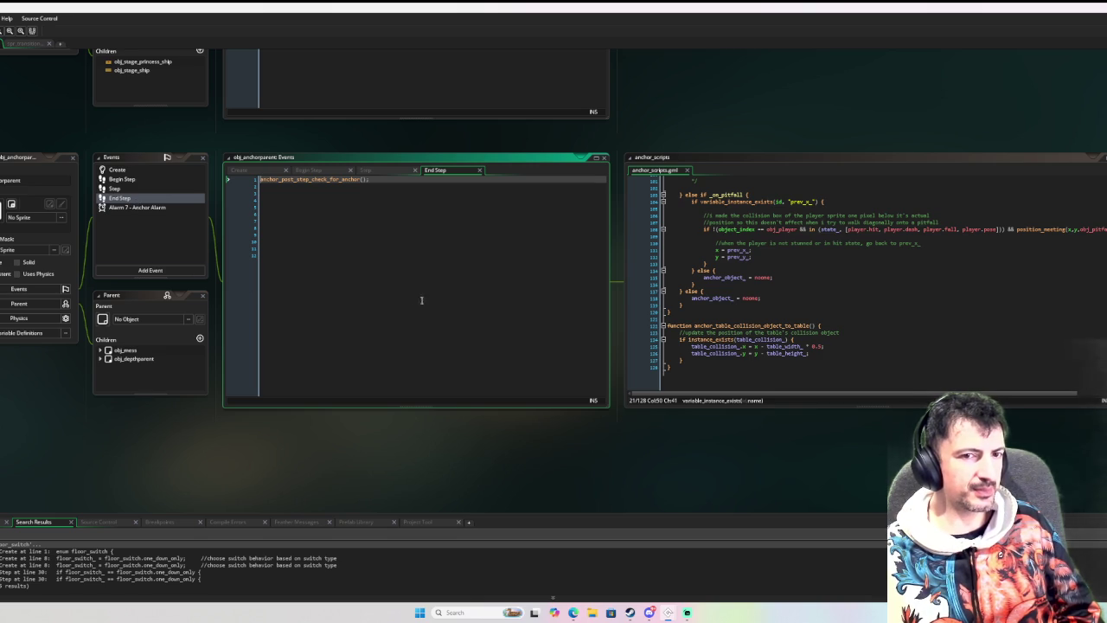
click(817, 378)
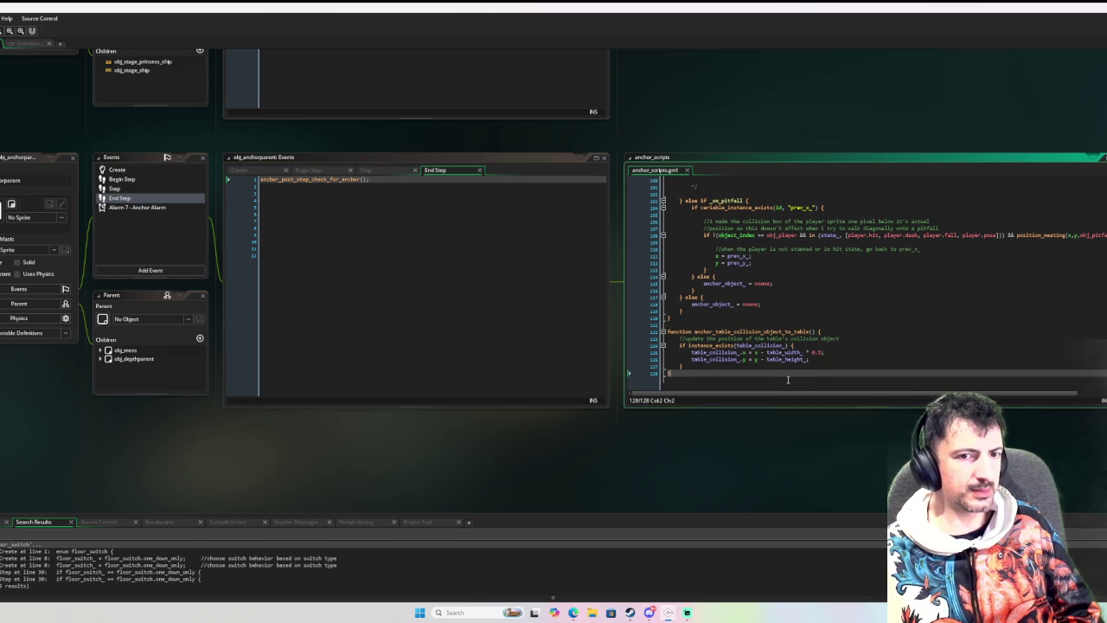
key(ctrl+a)
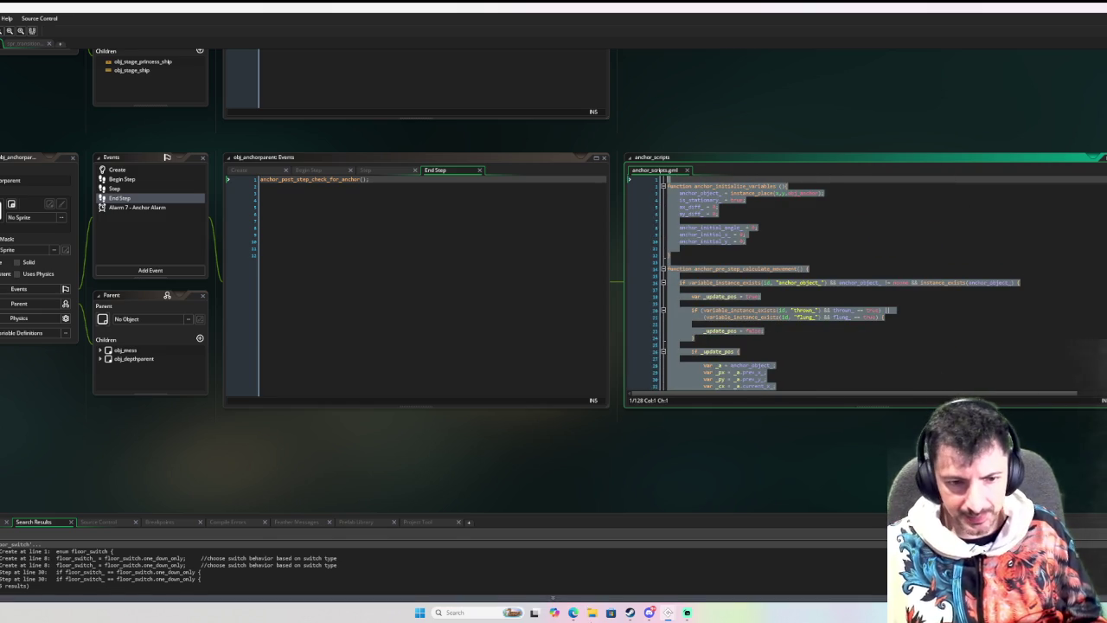
Switch to the main project and create a new script, Script7, in Game Scripts.
mouse_move(670, 612)
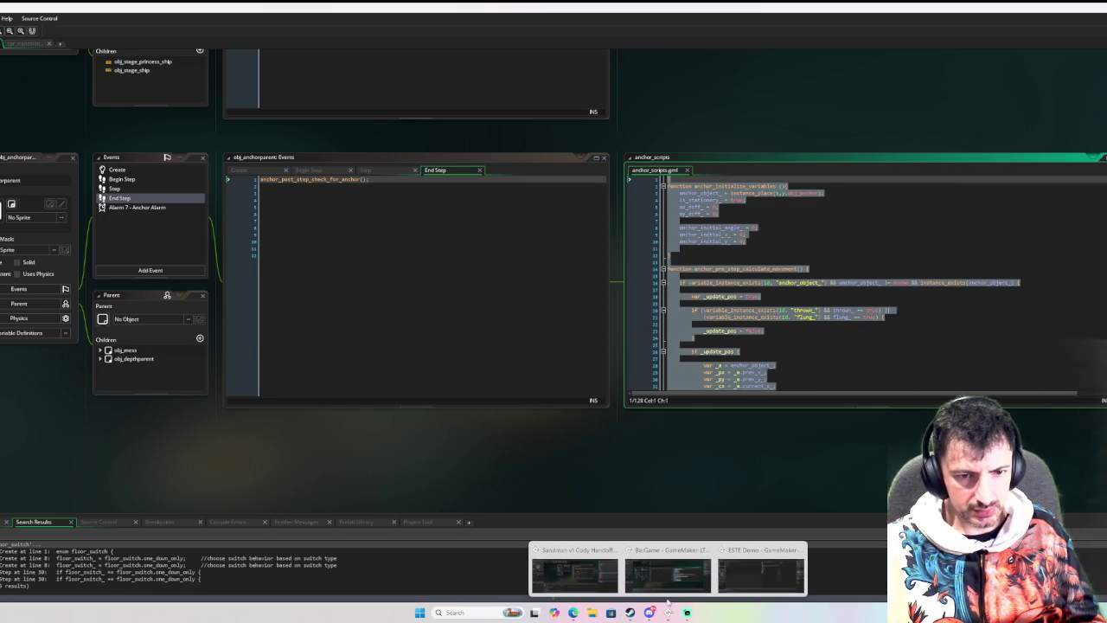
mouse_move(750, 567)
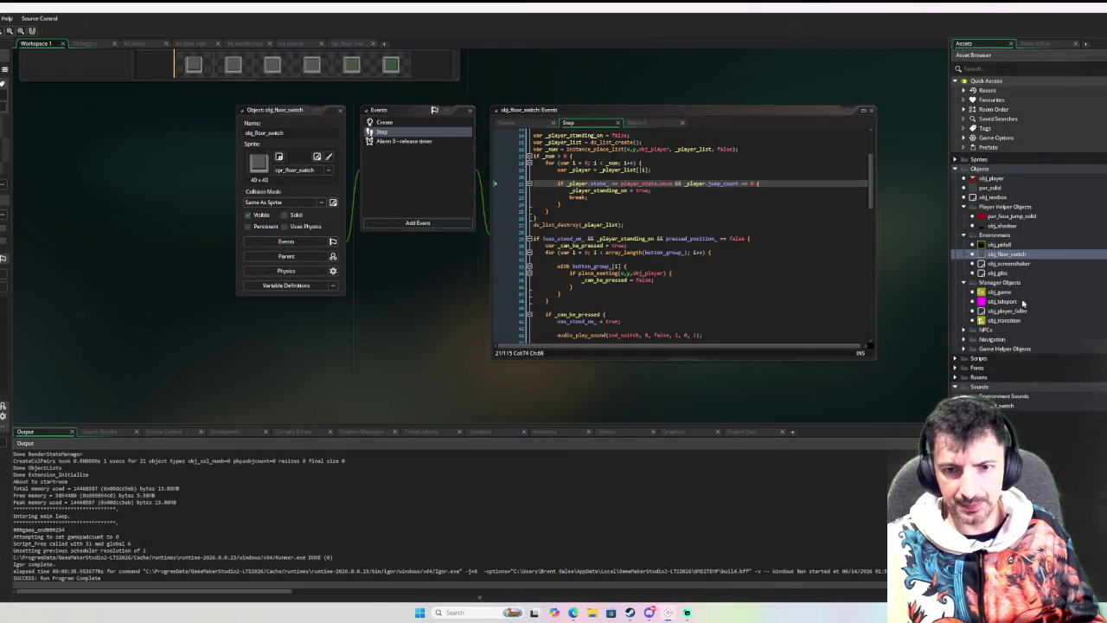
right_click(960, 358)
mouse_move(983, 364)
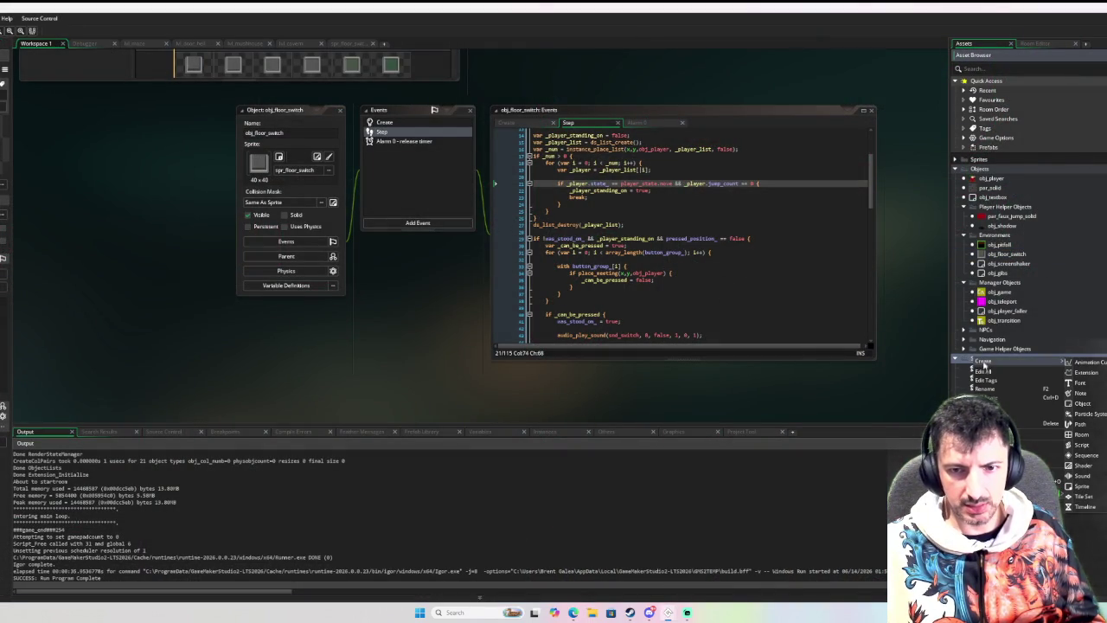
click(999, 395)
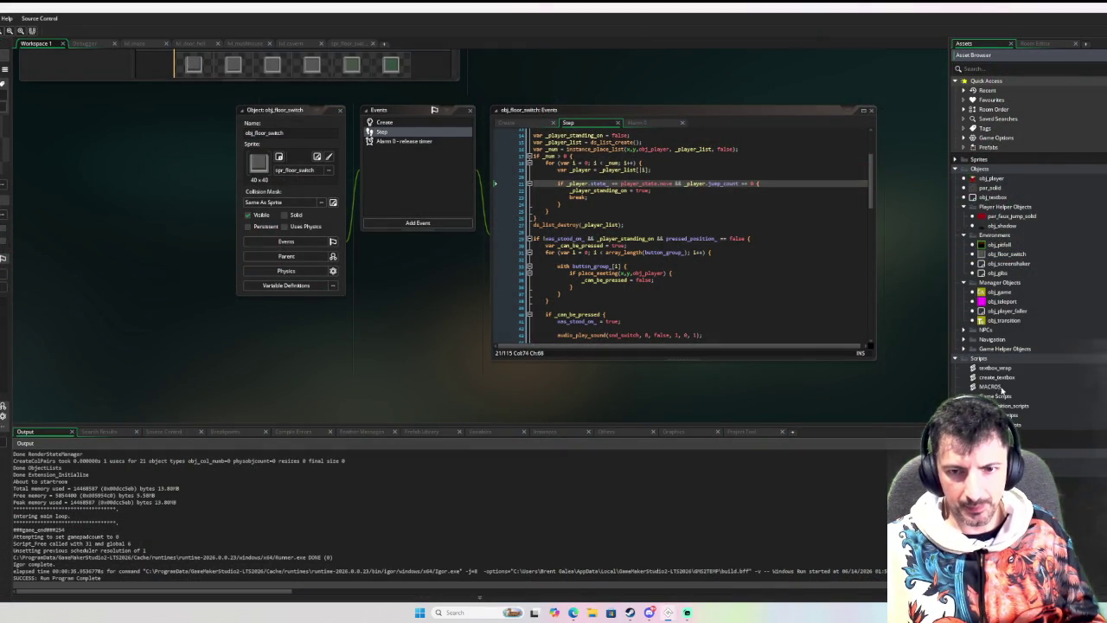
right_click(1008, 396)
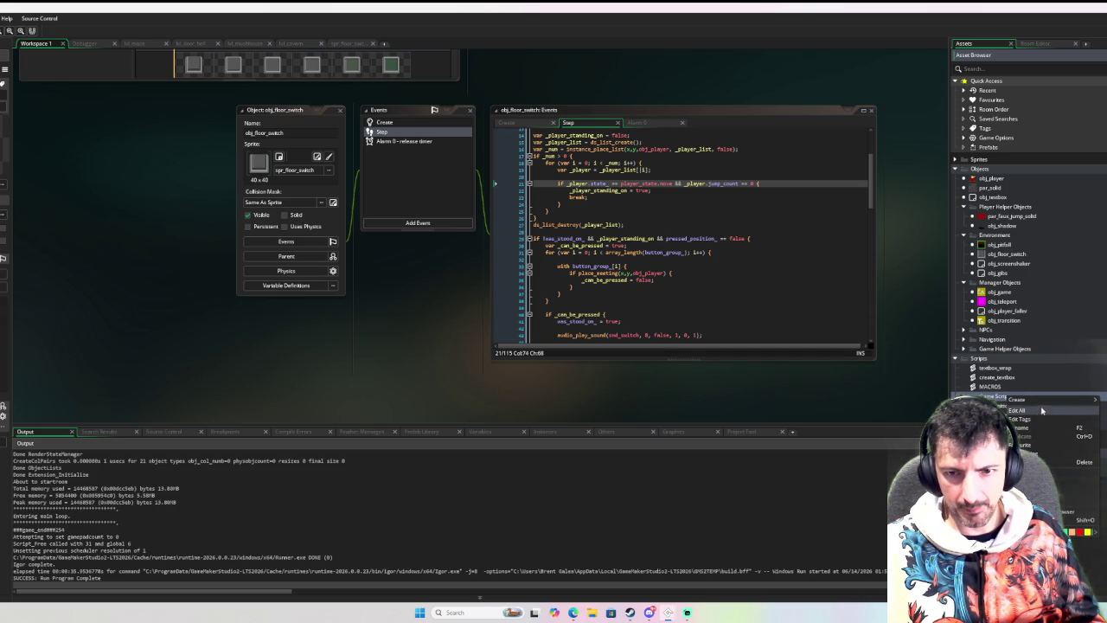
mouse_move(1043, 405)
click(1101, 438)
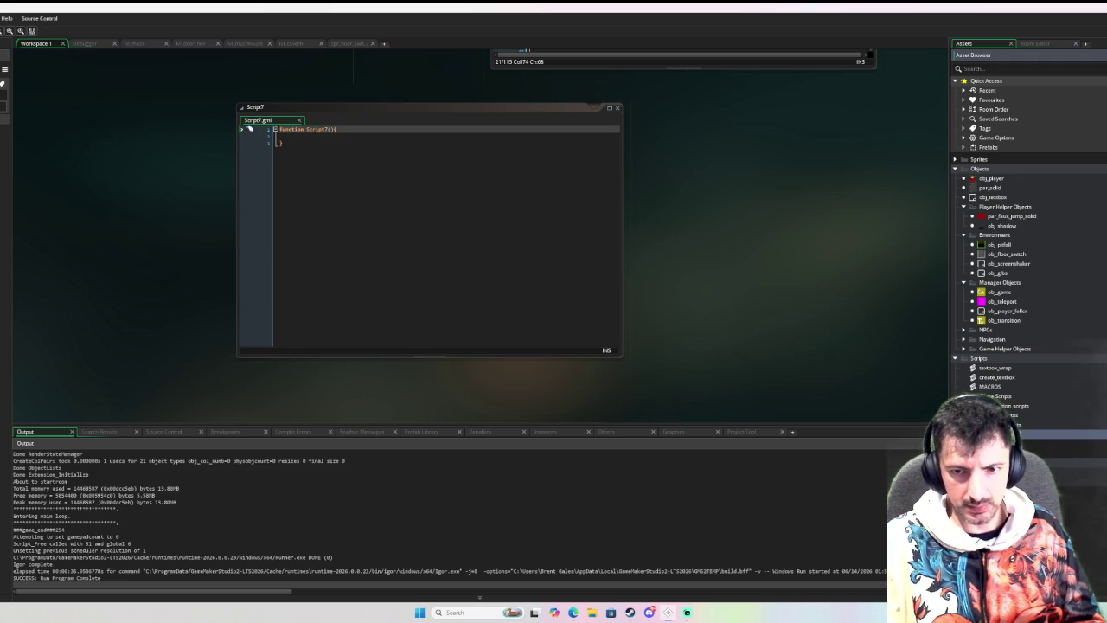
Name the script anchor_scripts and paste the copied anchor code over its stub.
key(Return)
click(461, 237)
key(ctrl+a)
key(ctrl+v)
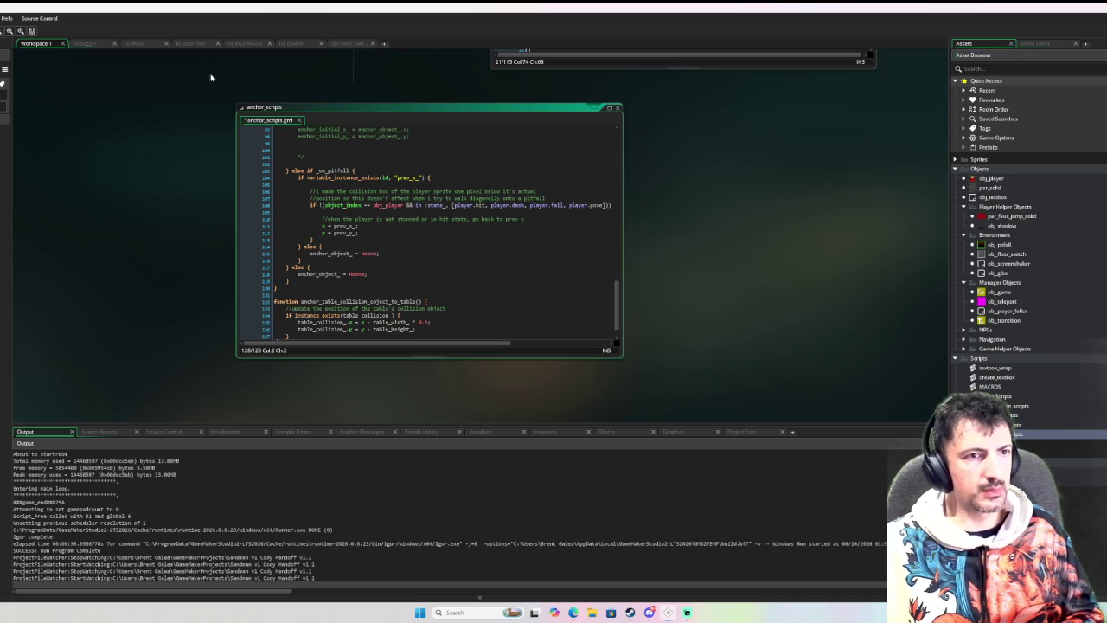
Inspect the table_collision_ references in anchor_table_collision_object_to_table.
click(425, 280)
scroll(425, 276, down, 1)
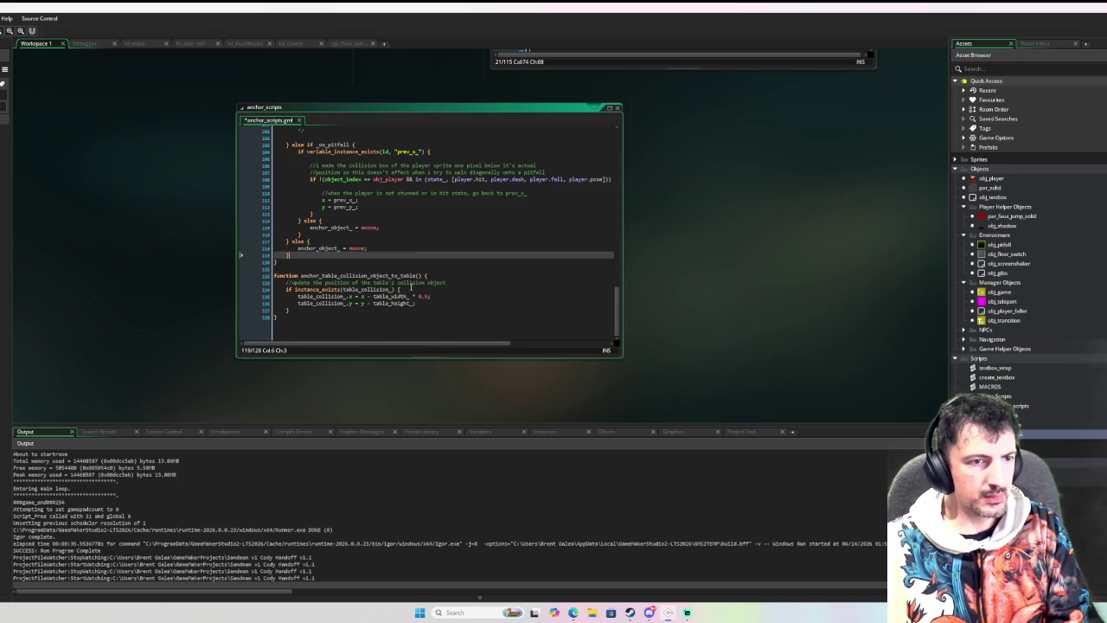
click(374, 288)
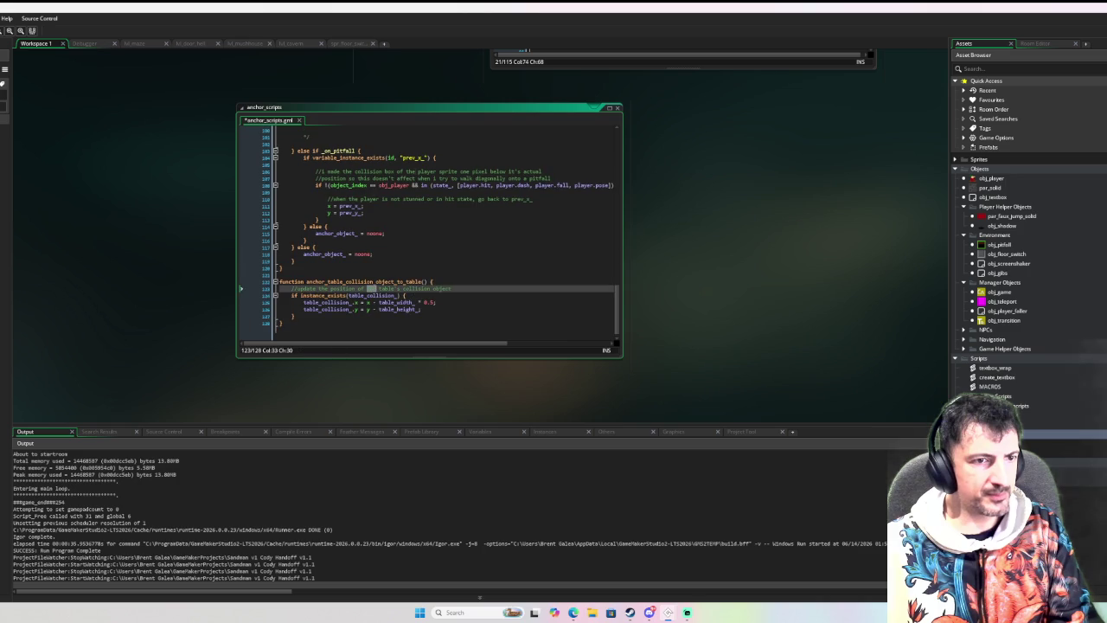
click(398, 295)
drag(291, 321, 279, 276)
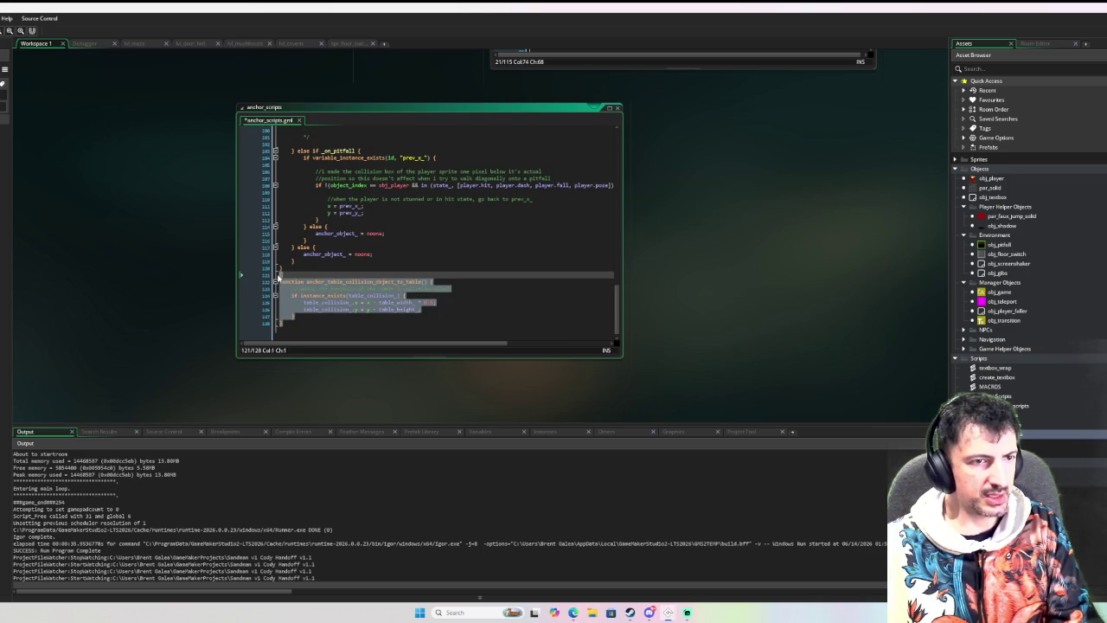
scroll(468, 282, up, 7)
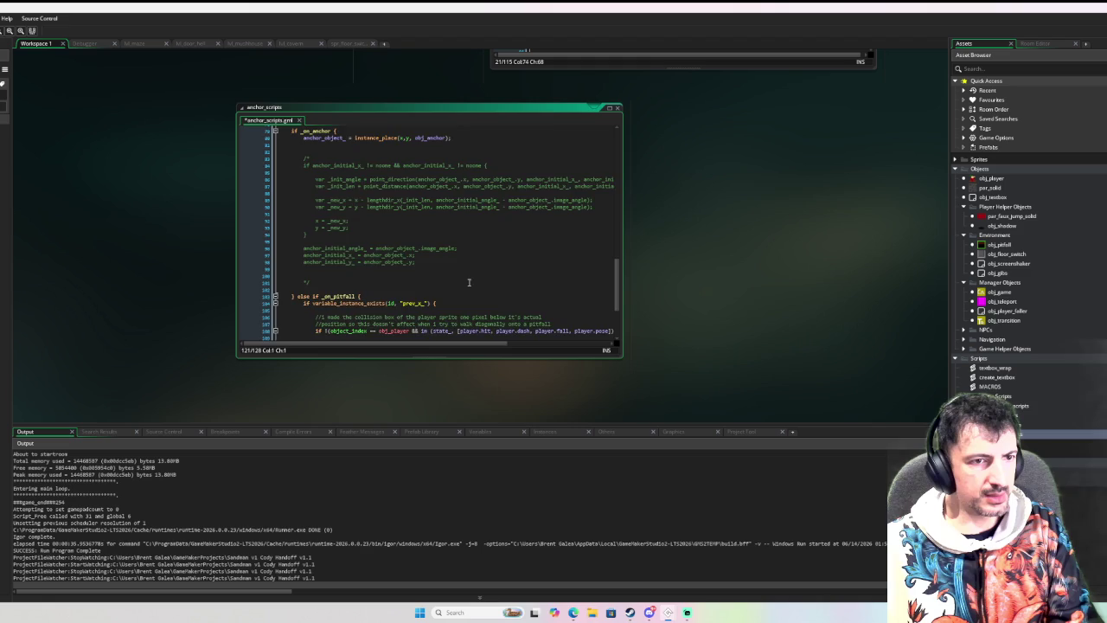
scroll(468, 282, up, 6)
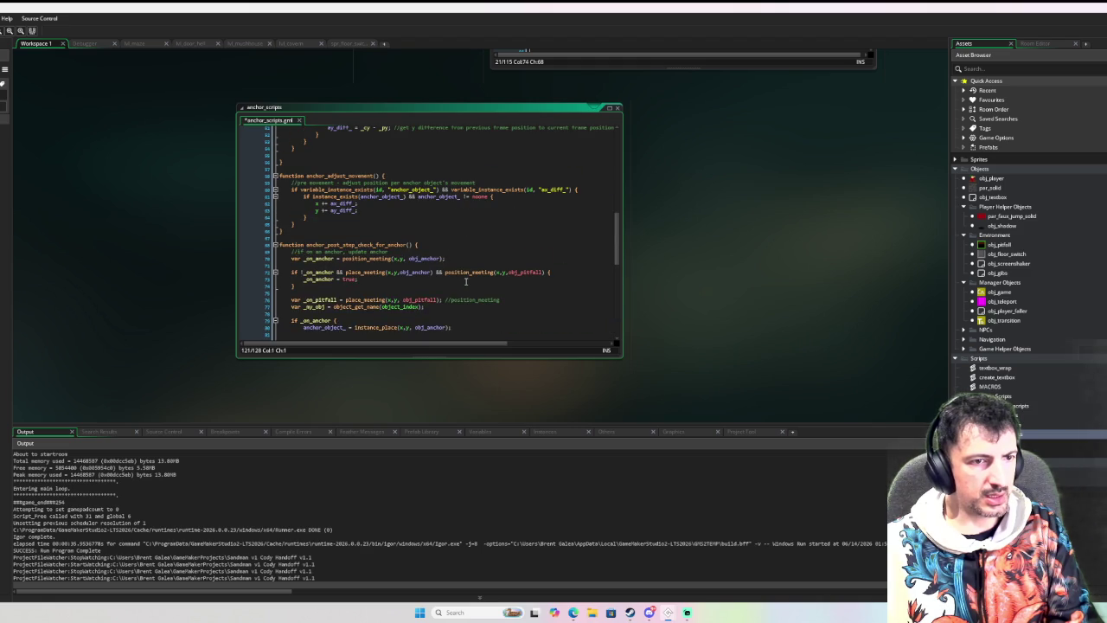
scroll(466, 281, down, 1)
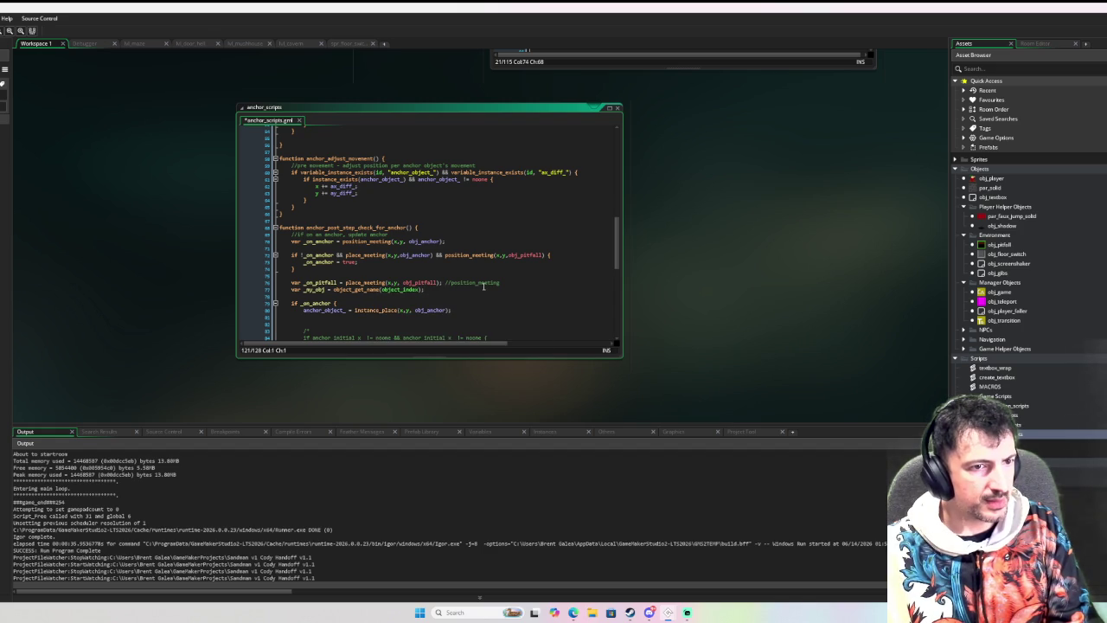
scroll(412, 310, up, 4)
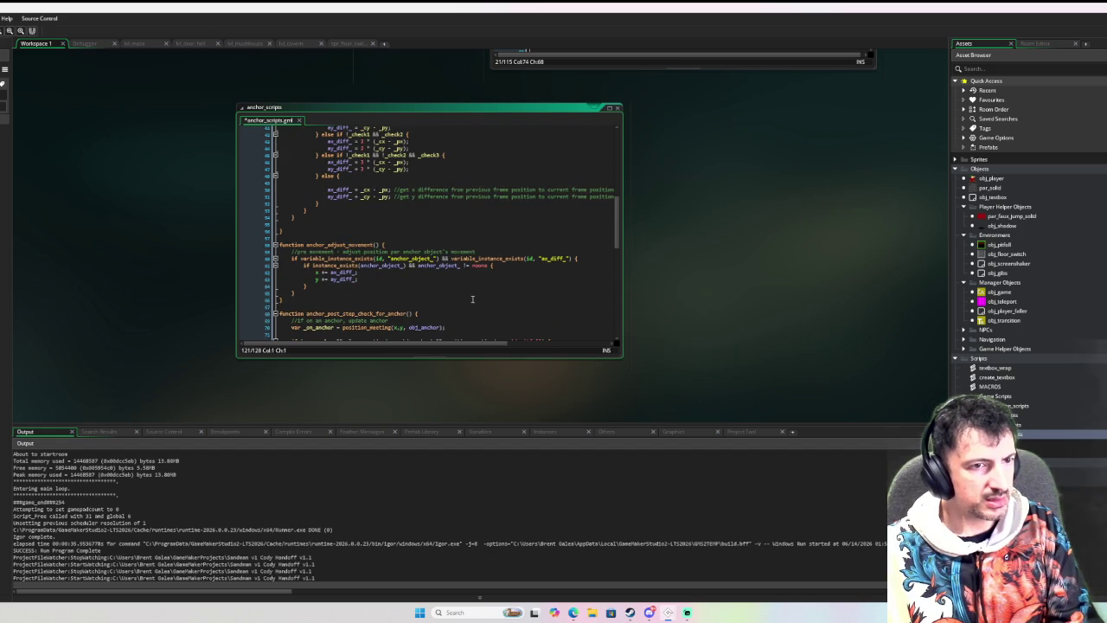
scroll(463, 288, up, 7)
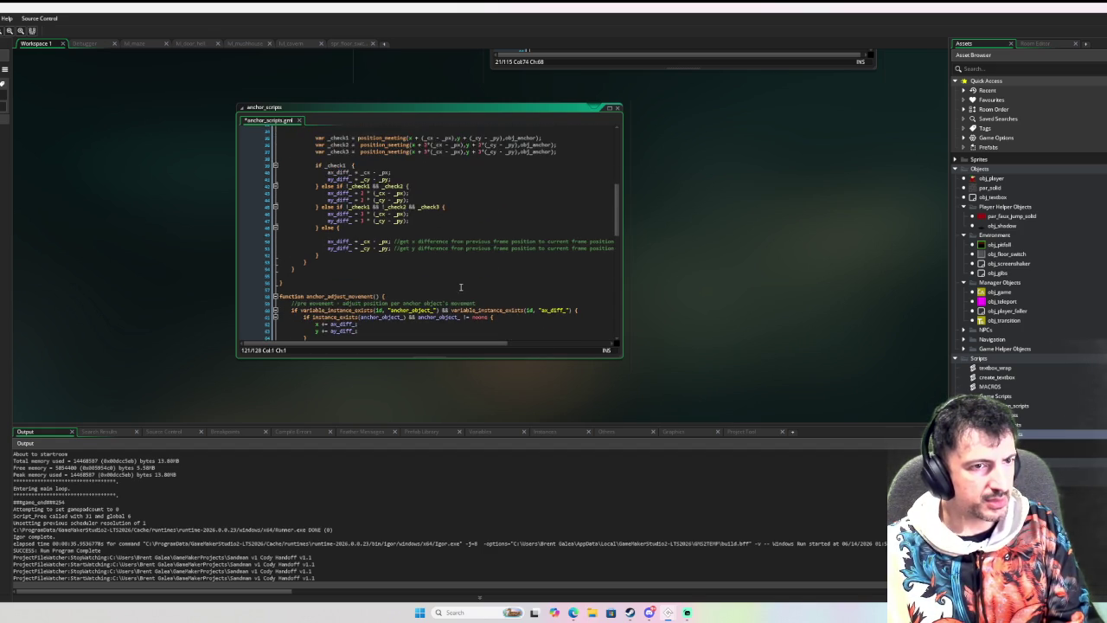
scroll(461, 287, up, 6)
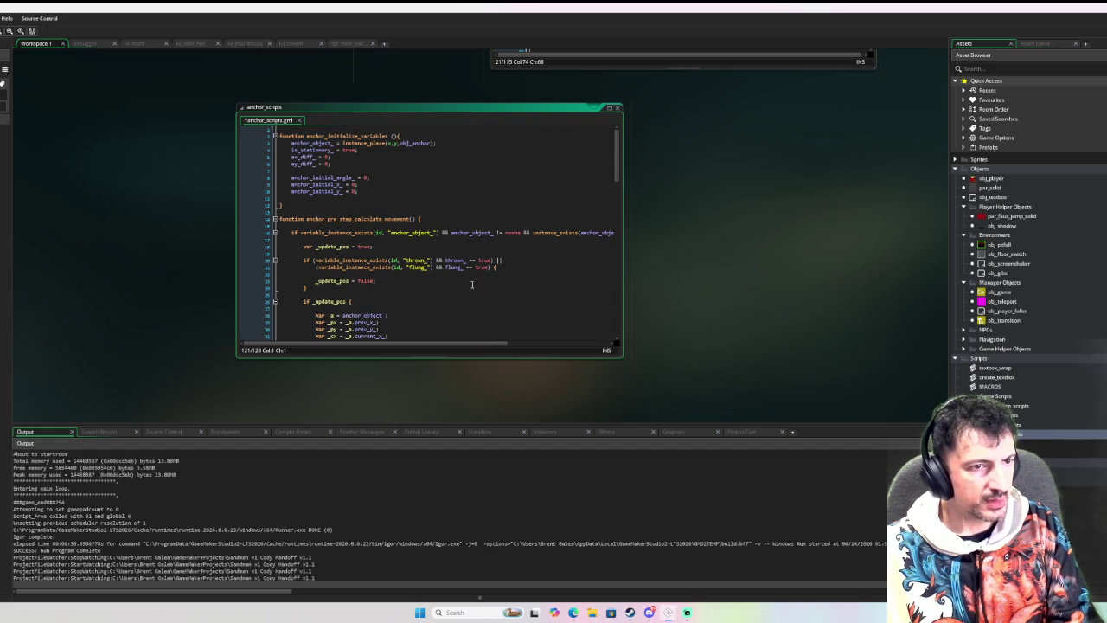
Delete the thrown/flung check block on lines 19–24 and widen the code window.
drag(308, 287, 298, 255)
key(Delete)
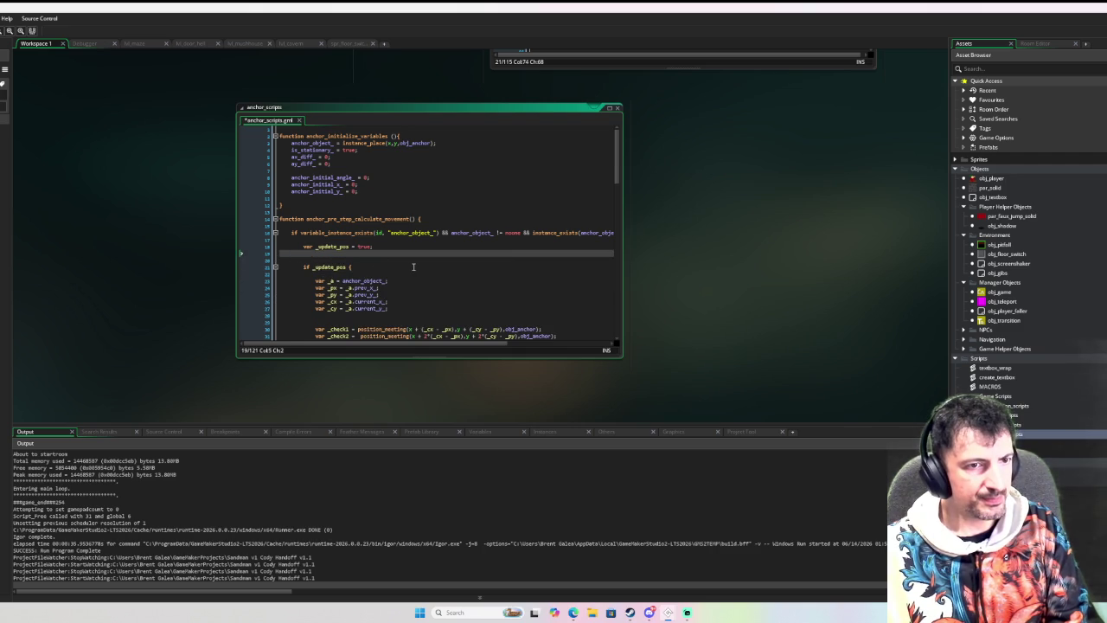
mouse_move(620, 249)
mouse_down()
mouse_move(753, 249)
mouse_move(742, 249)
mouse_up()
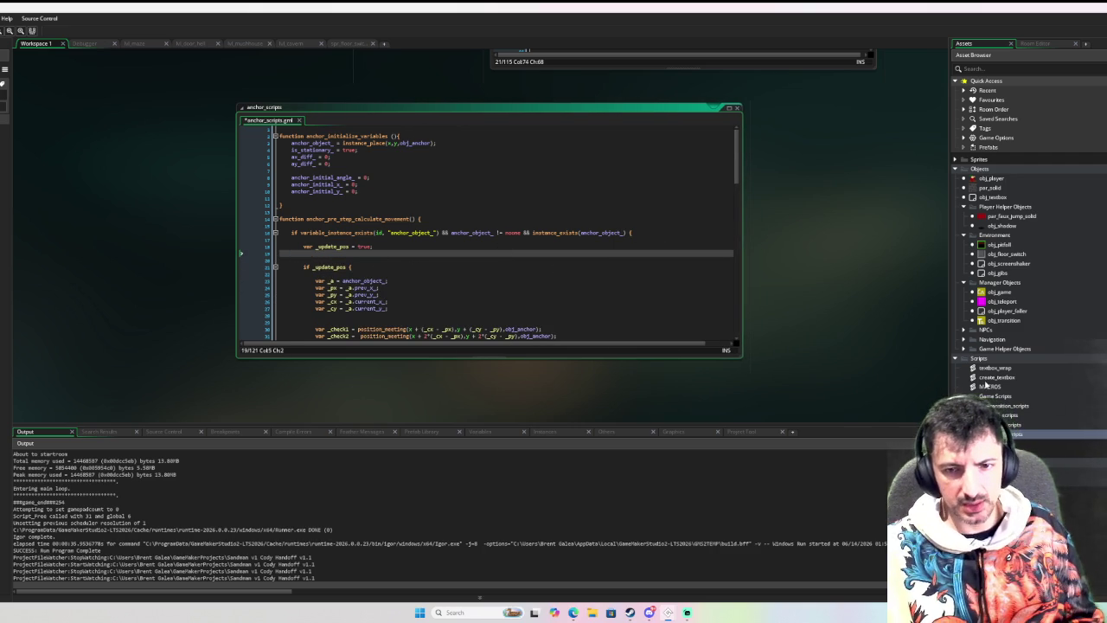
click(1039, 439)
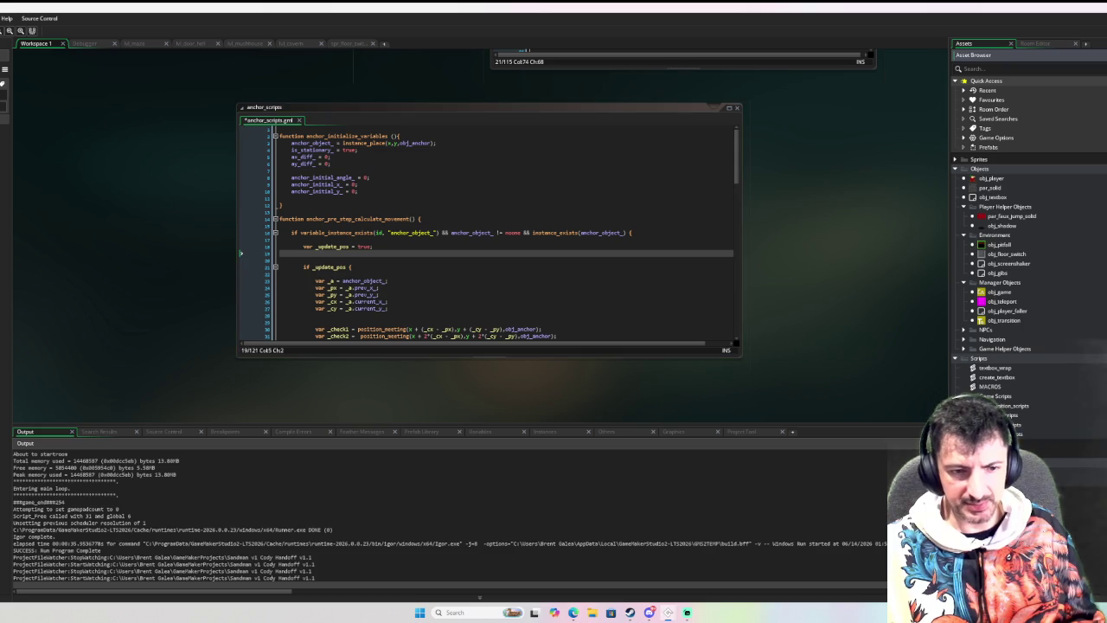
Check the other project's obj_anchorparent events, then return and open Manager Objects folder options.
mouse_move(668, 613)
click(670, 569)
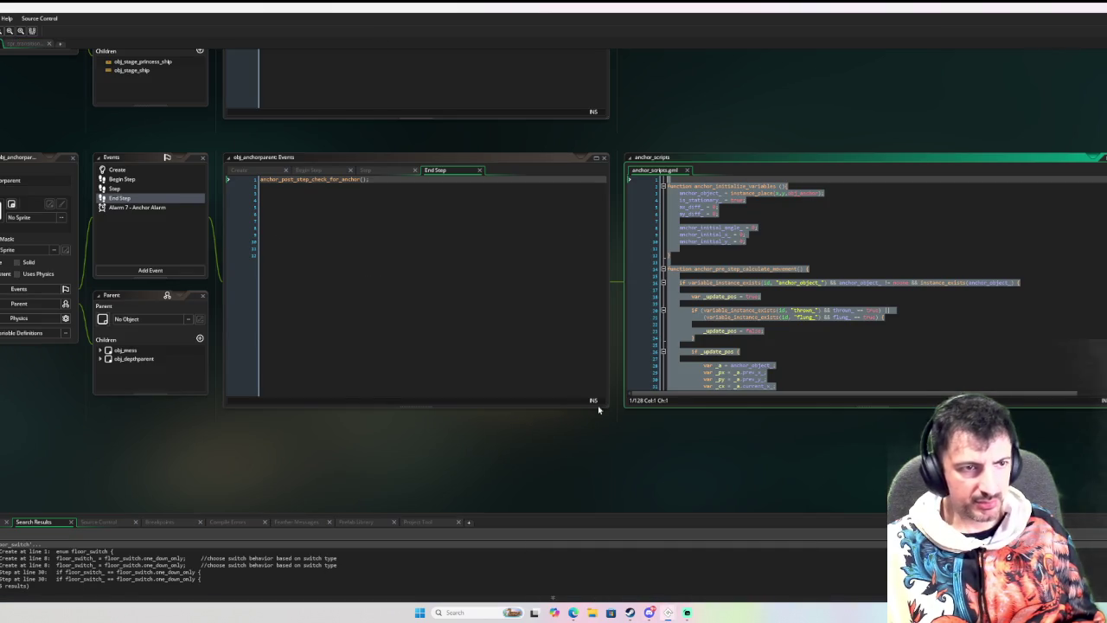
click(534, 418)
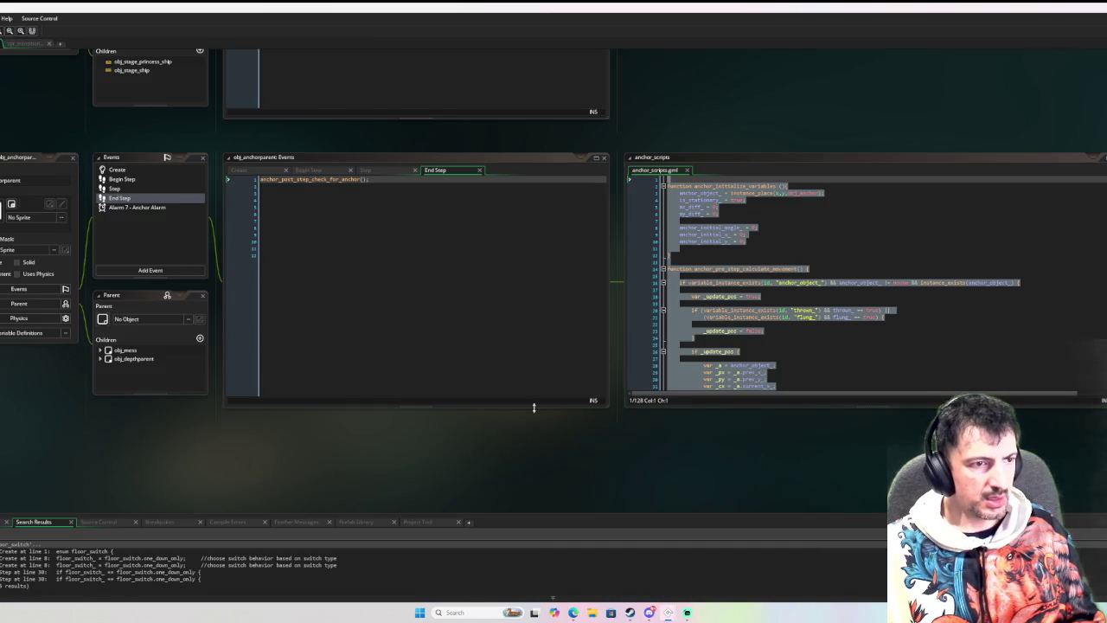
mouse_move(670, 612)
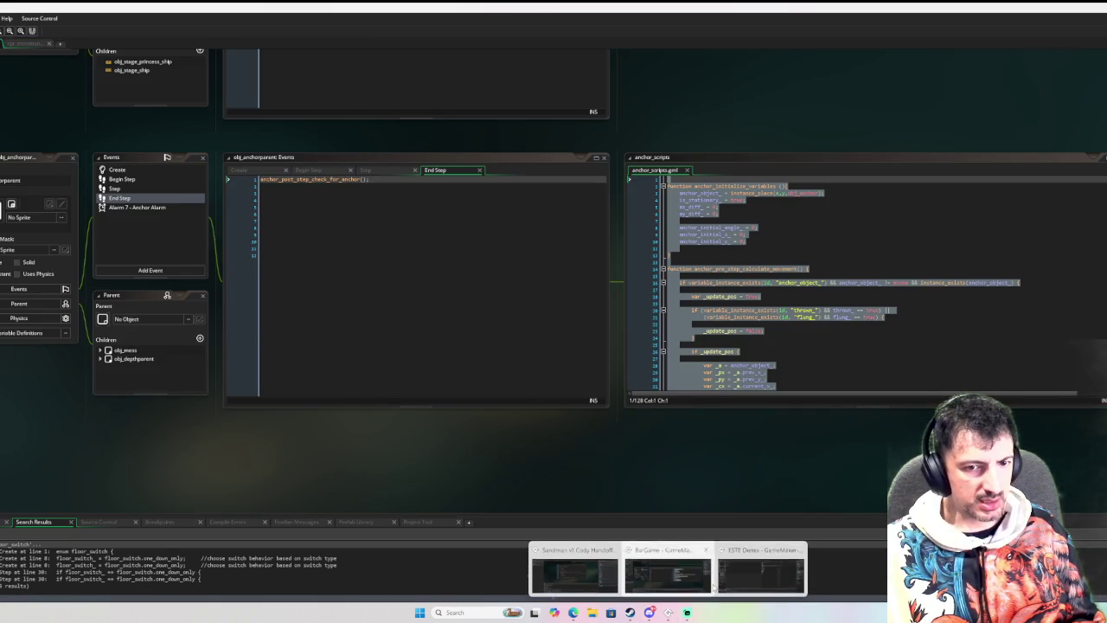
click(736, 577)
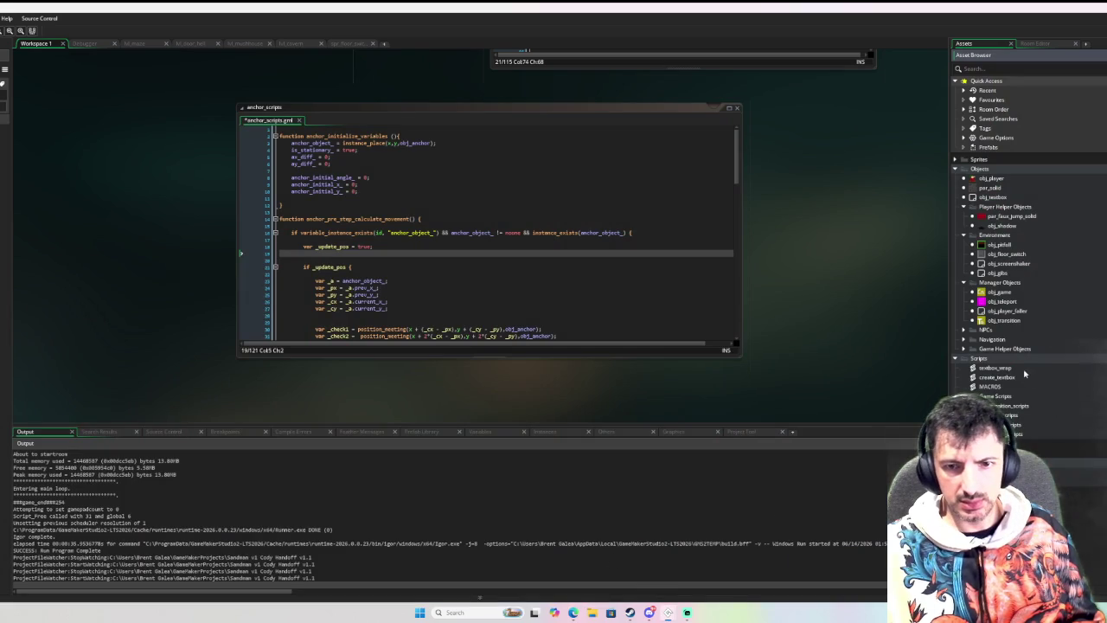
right_click(996, 283)
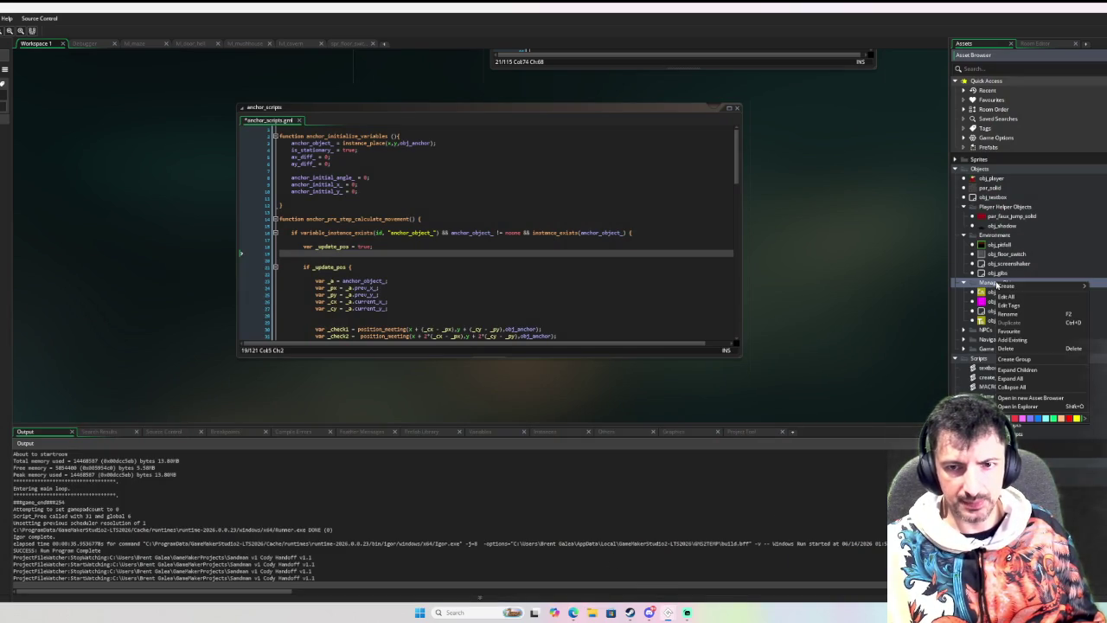
Import obj_anchorparent from Thirsty Princess v0.13/objects as an existing asset.
click(1024, 344)
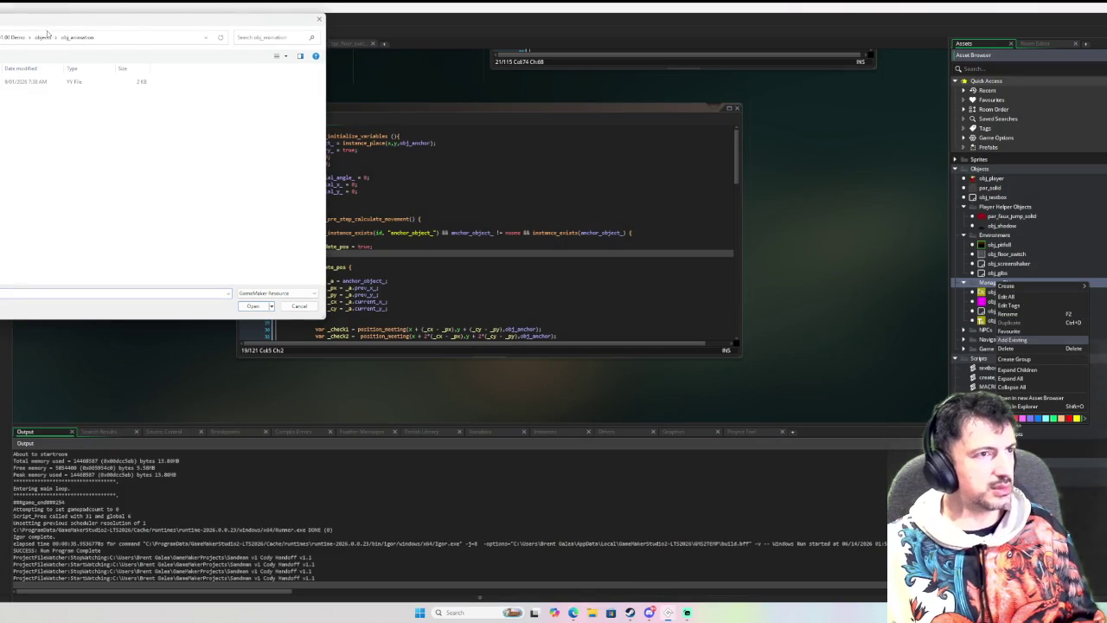
click(10, 37)
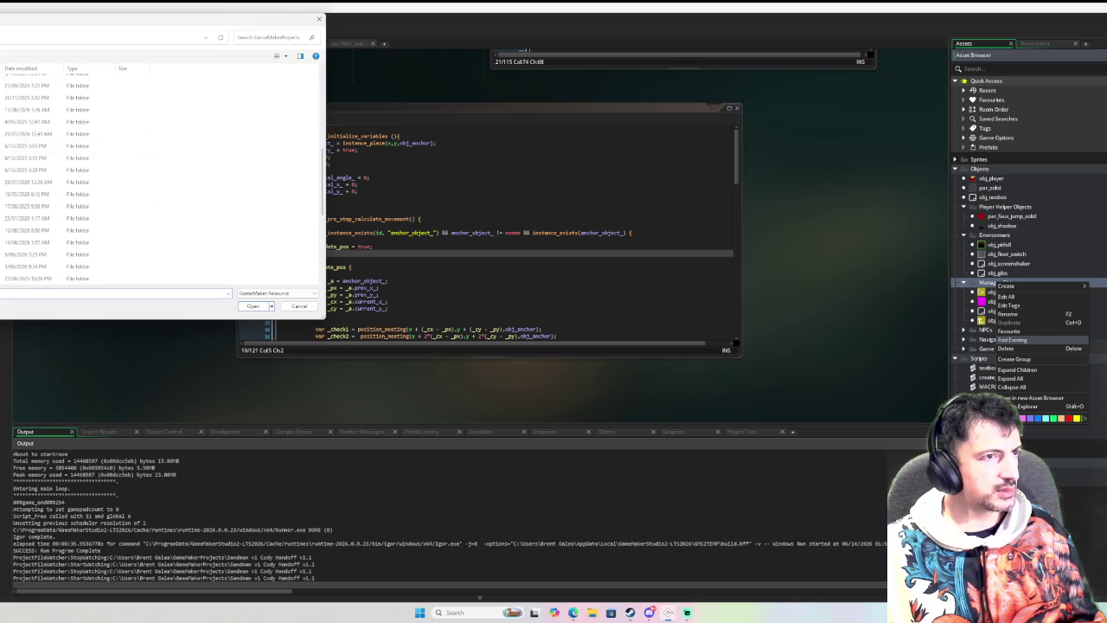
double_click(52, 231)
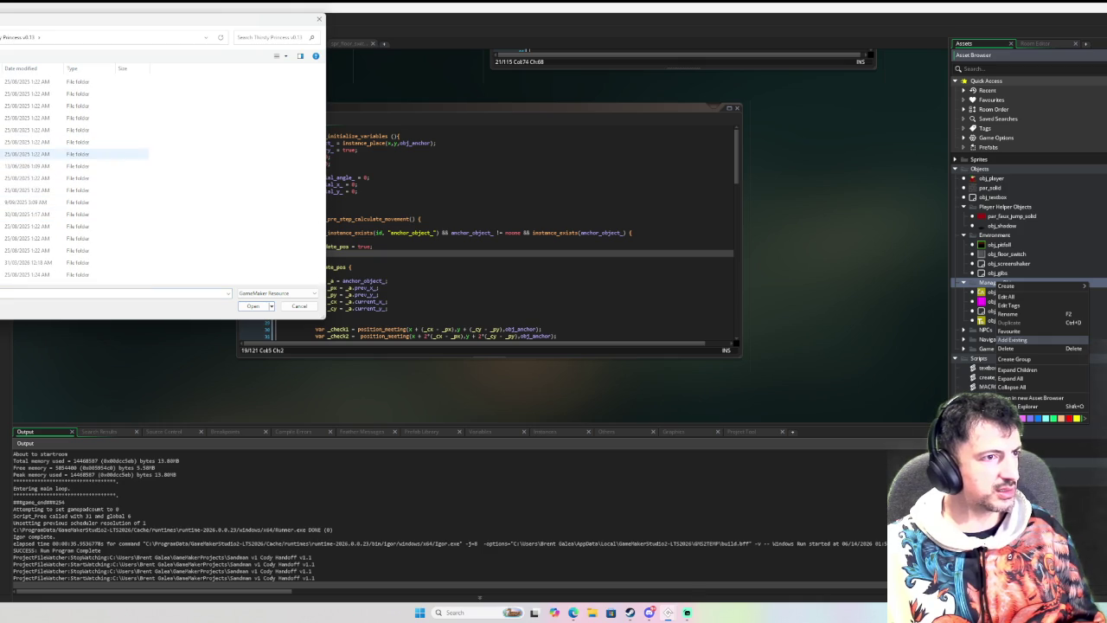
click(78, 165)
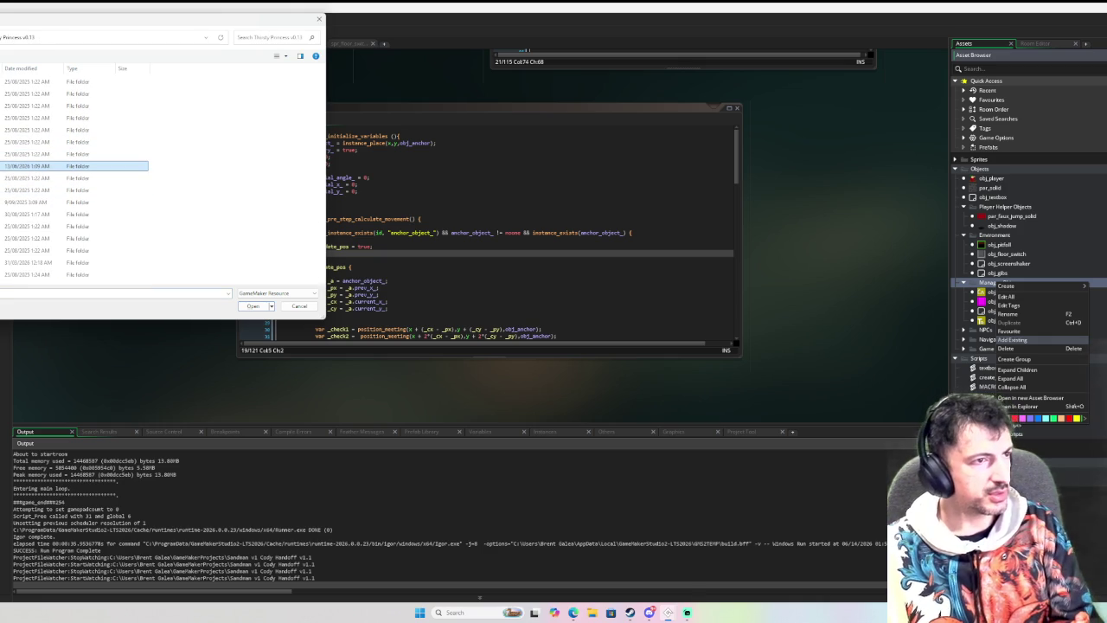
double_click(78, 165)
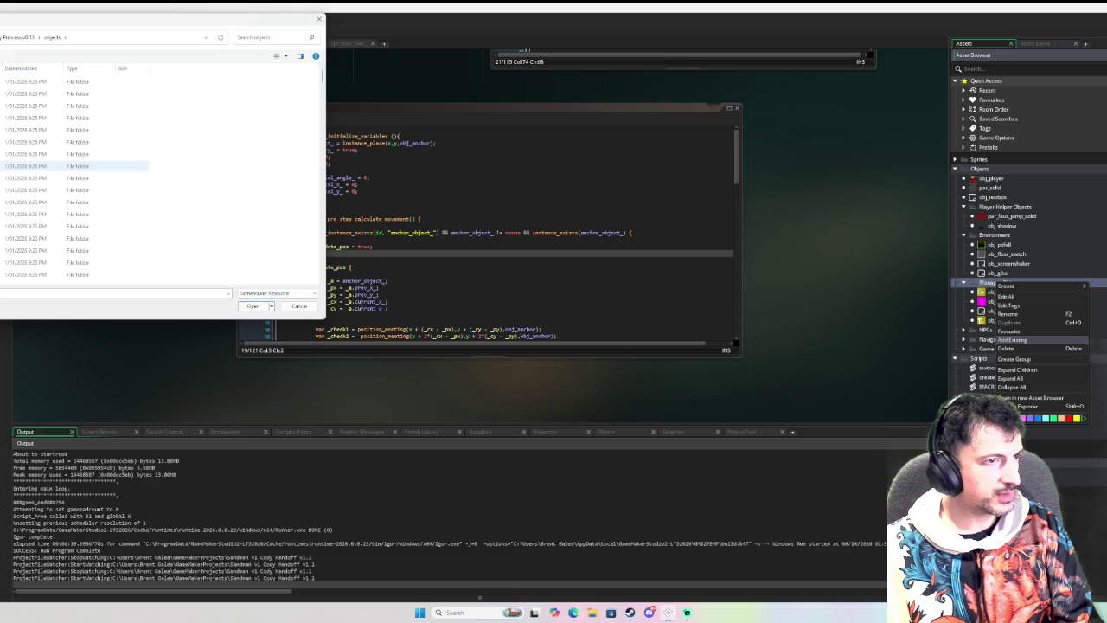
double_click(78, 178)
double_click(52, 81)
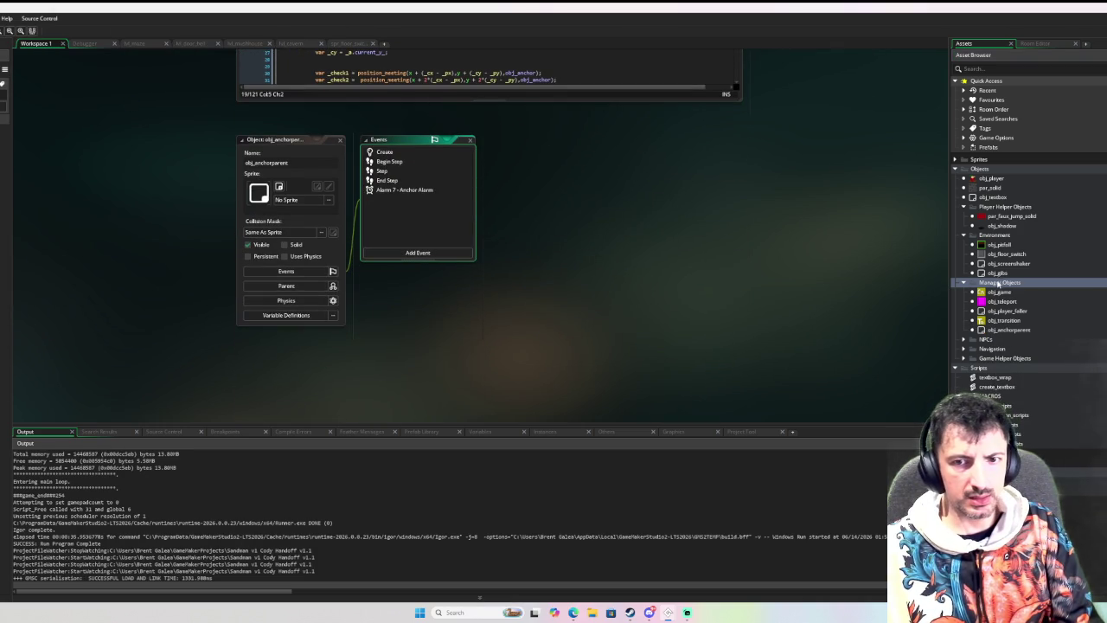
Import obj_anchor from the same objects folder into the Objects group.
right_click(1007, 171)
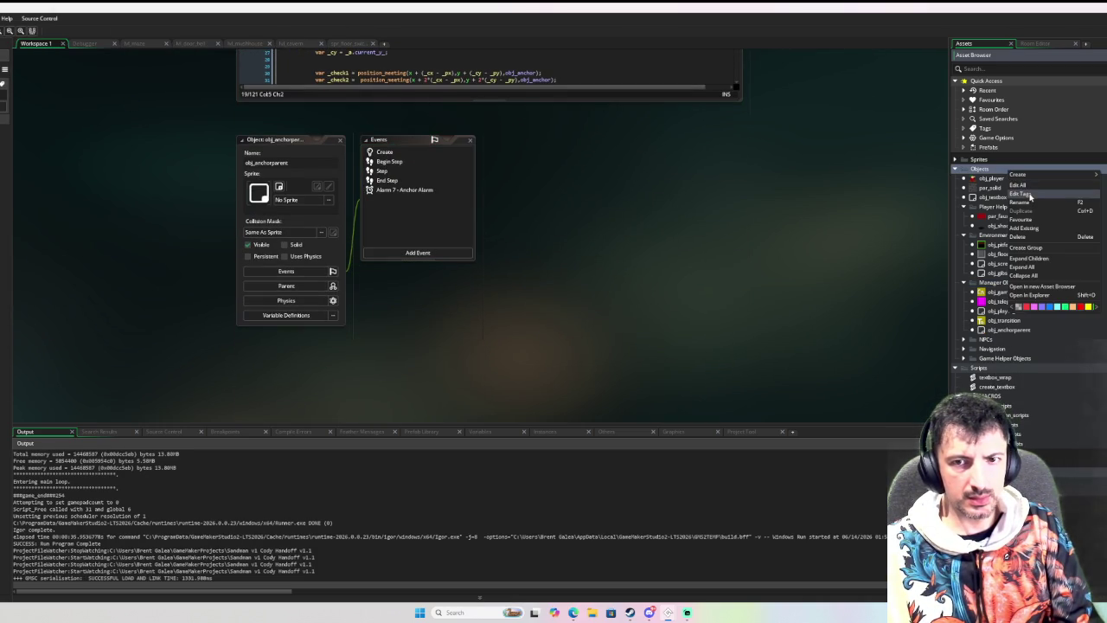
click(1024, 227)
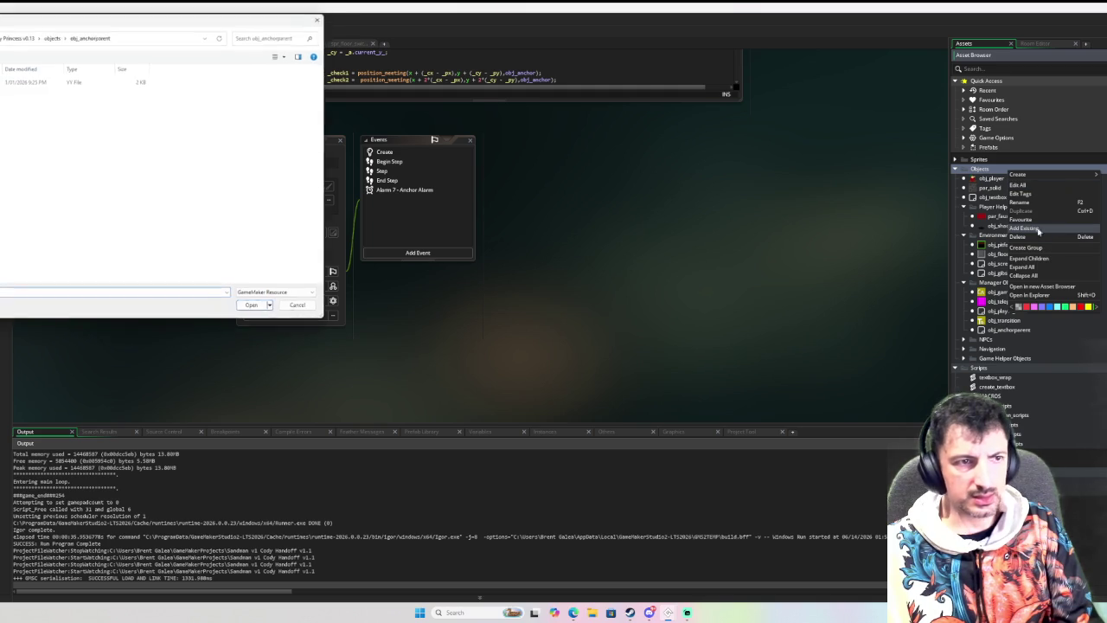
click(52, 37)
double_click(35, 165)
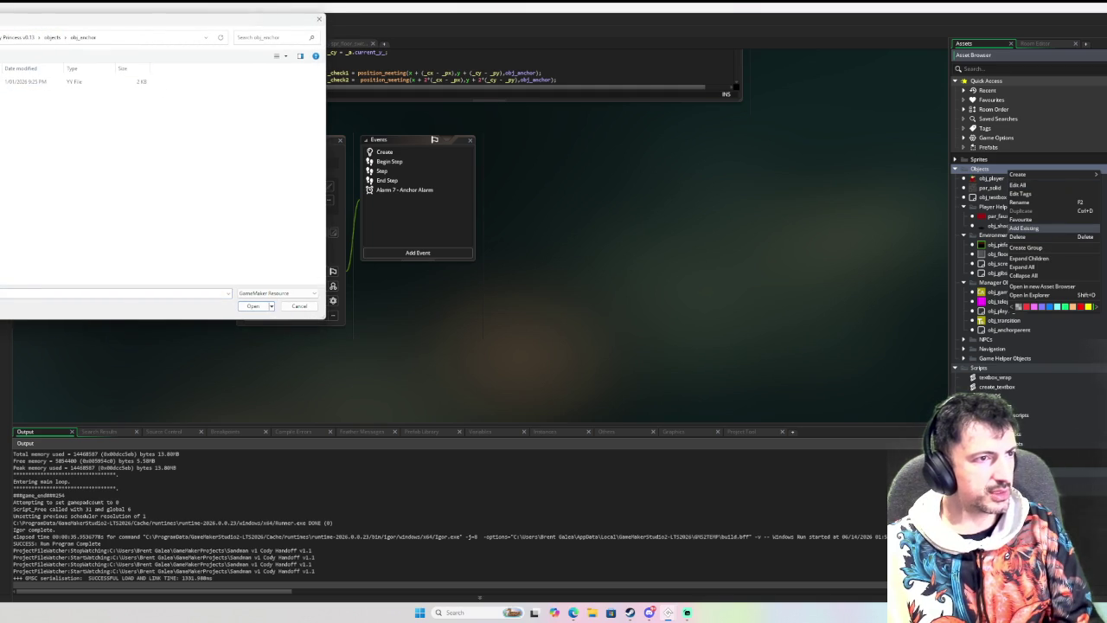
double_click(35, 81)
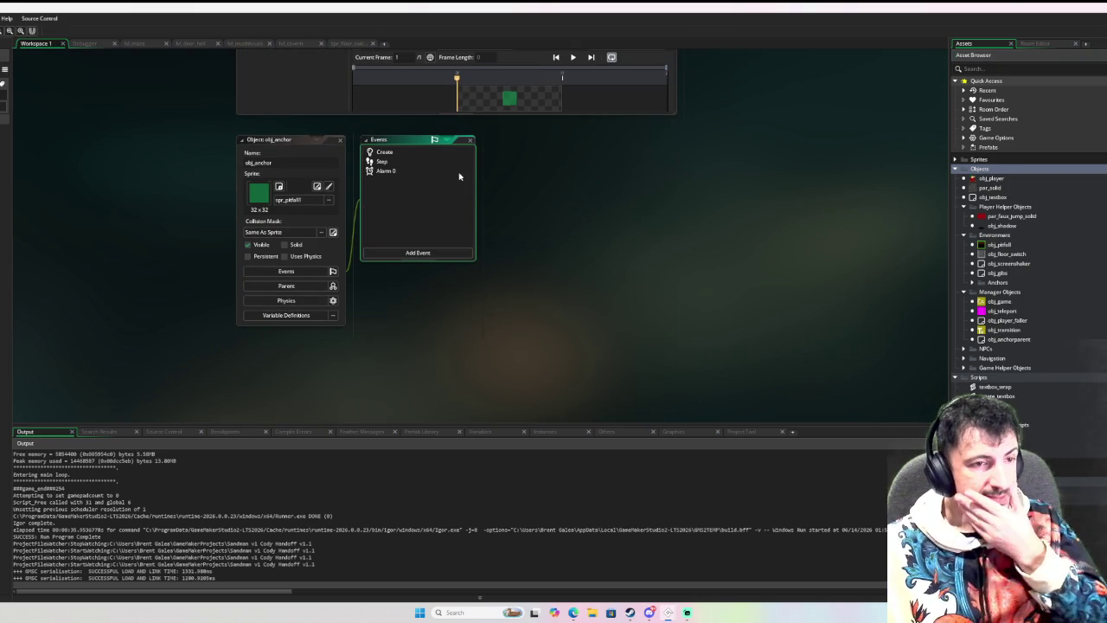
Review obj_anchor's Create, Step and Alarm 0 code, then open obj_game's editor.
click(390, 155)
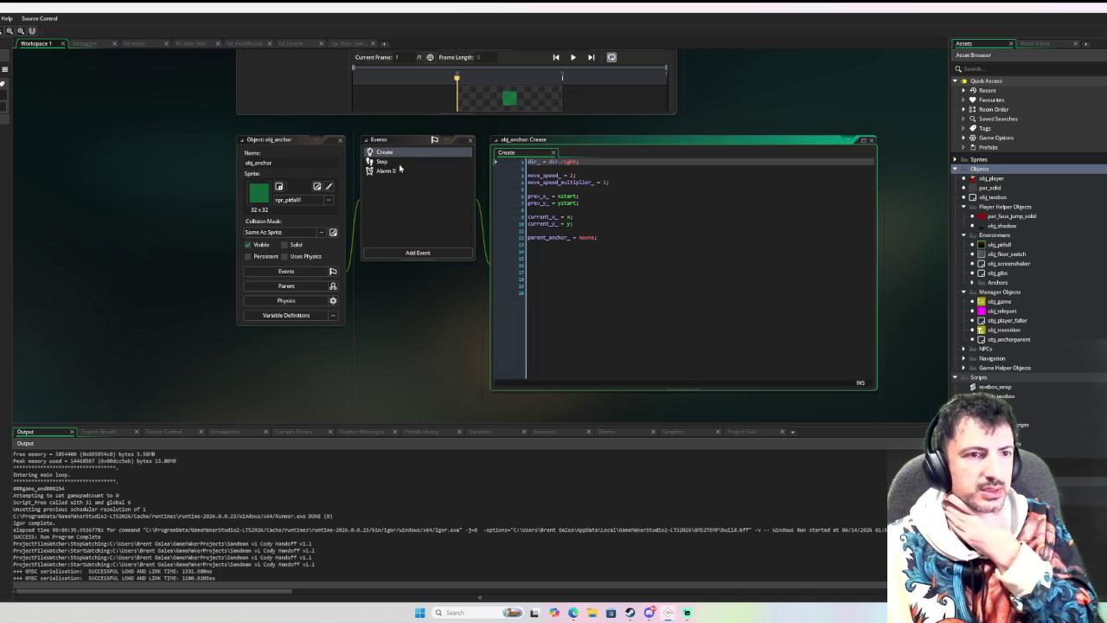
click(400, 163)
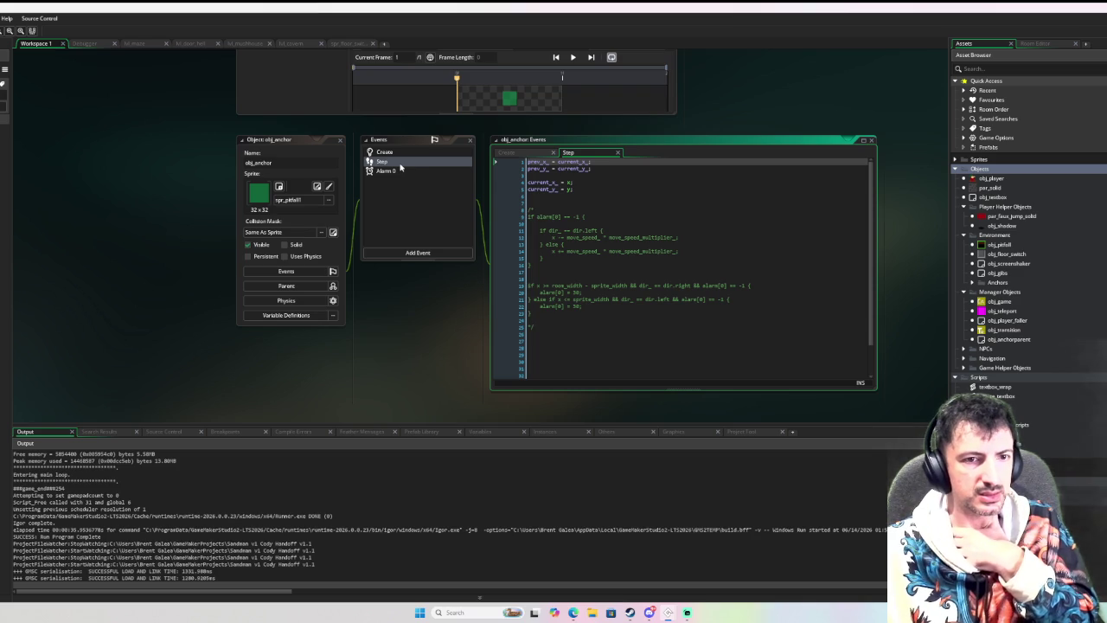
click(395, 170)
click(405, 162)
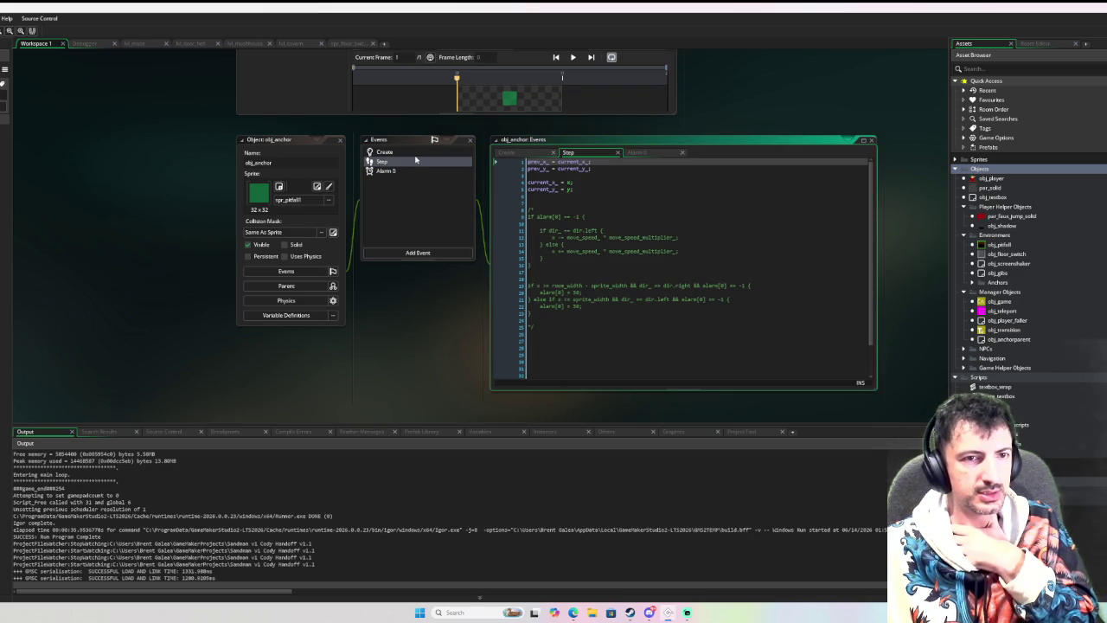
click(409, 152)
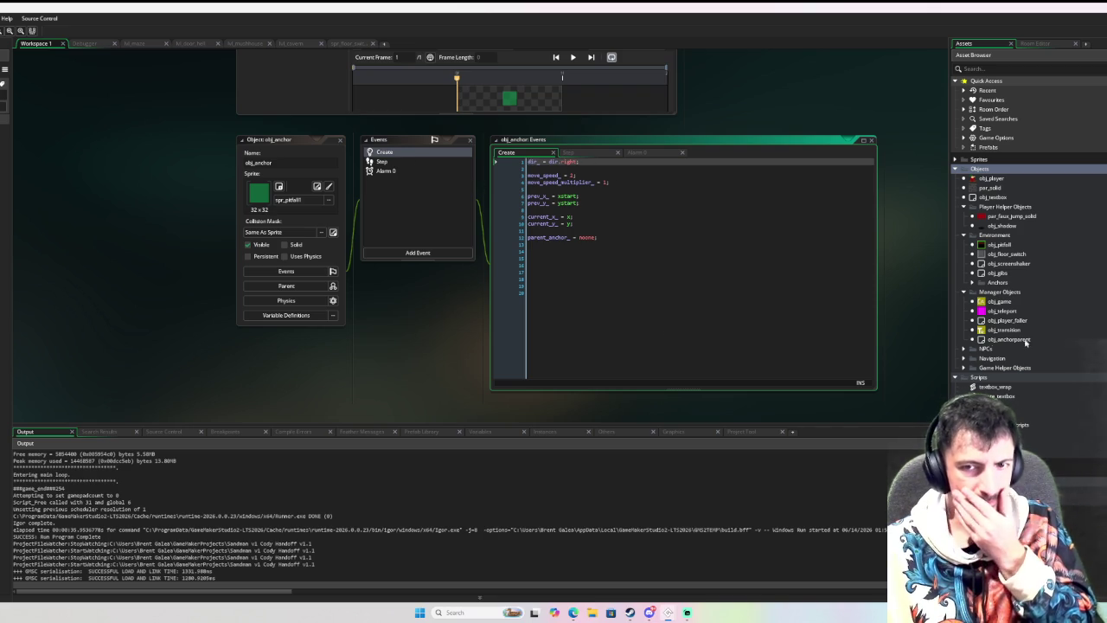
double_click(999, 301)
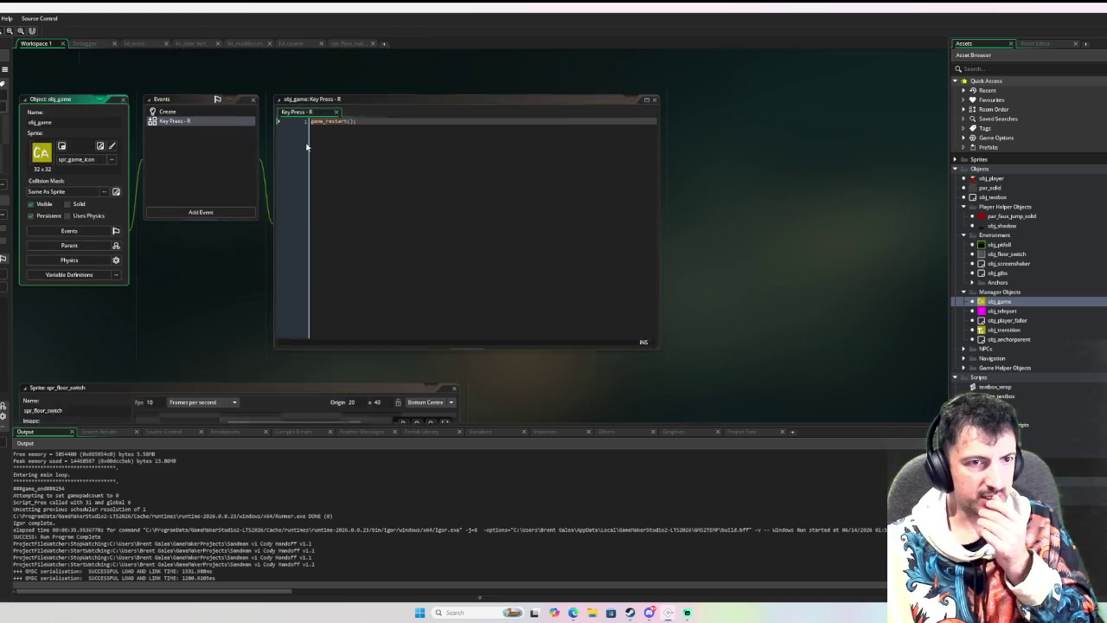
Add up, left and down to obj_game's dir enum in the Create event, then open transition_scripts.
click(379, 137)
click(167, 119)
text(up,)
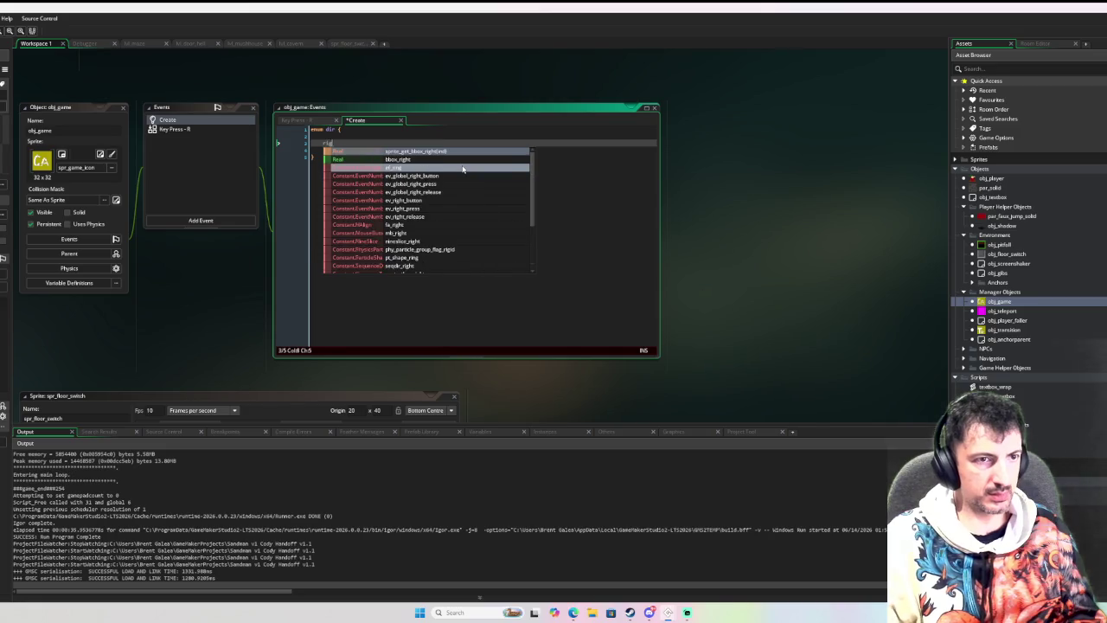
key(Return)
text(left,)
key(Return)
text(dawn)
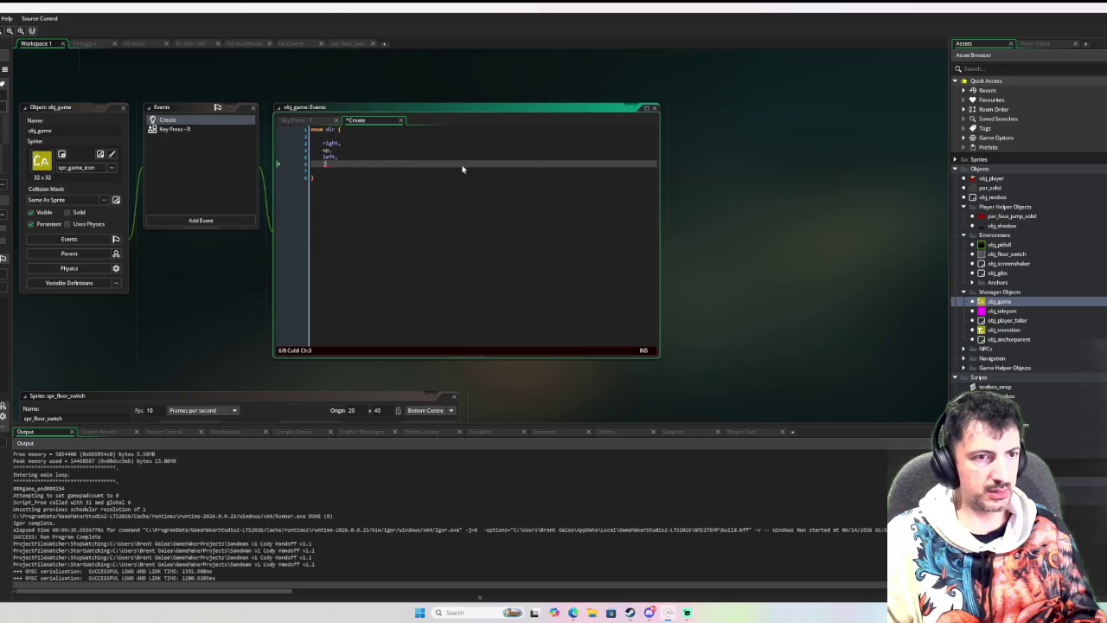
click(482, 145)
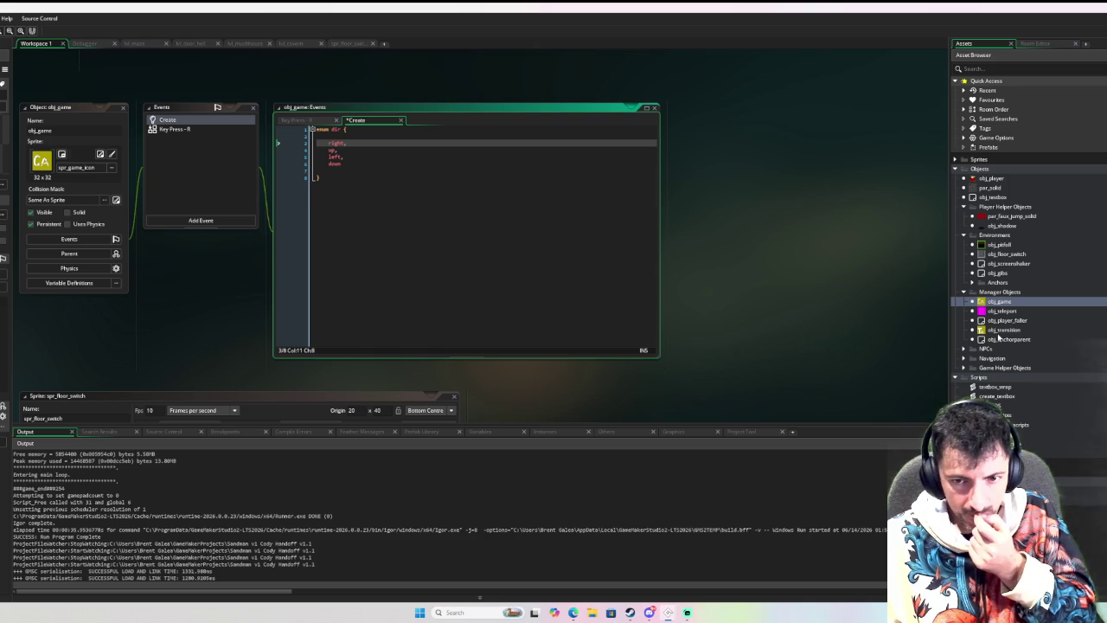
double_click(1050, 430)
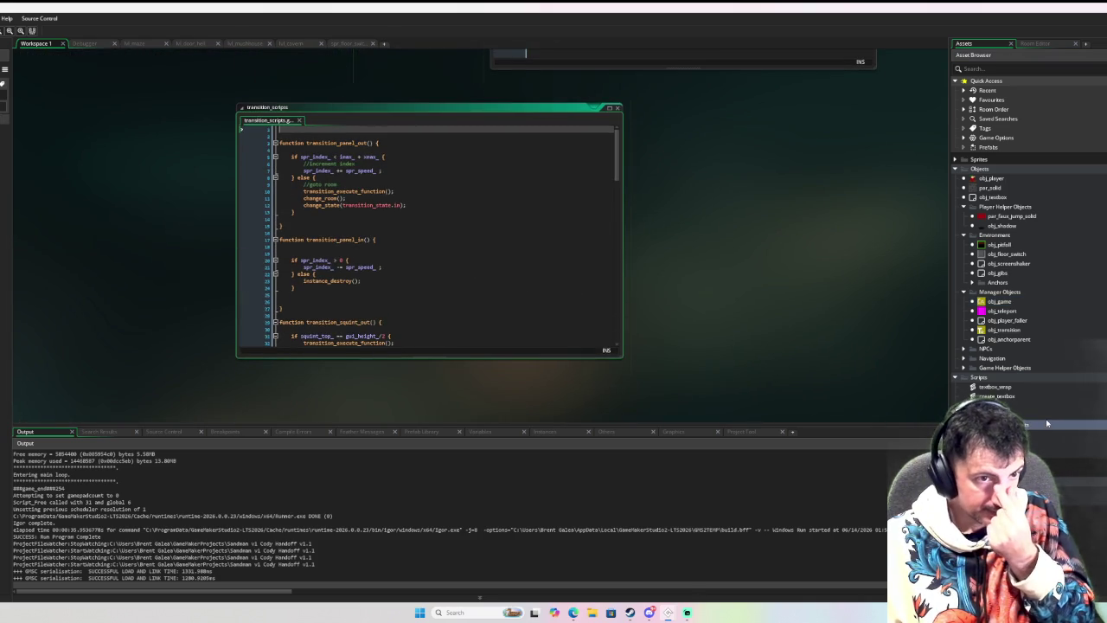
Delete blank lines 19 and 25 in transition_panel_in, then switch to the other project window.
click(311, 255)
key(ctrl+Home)
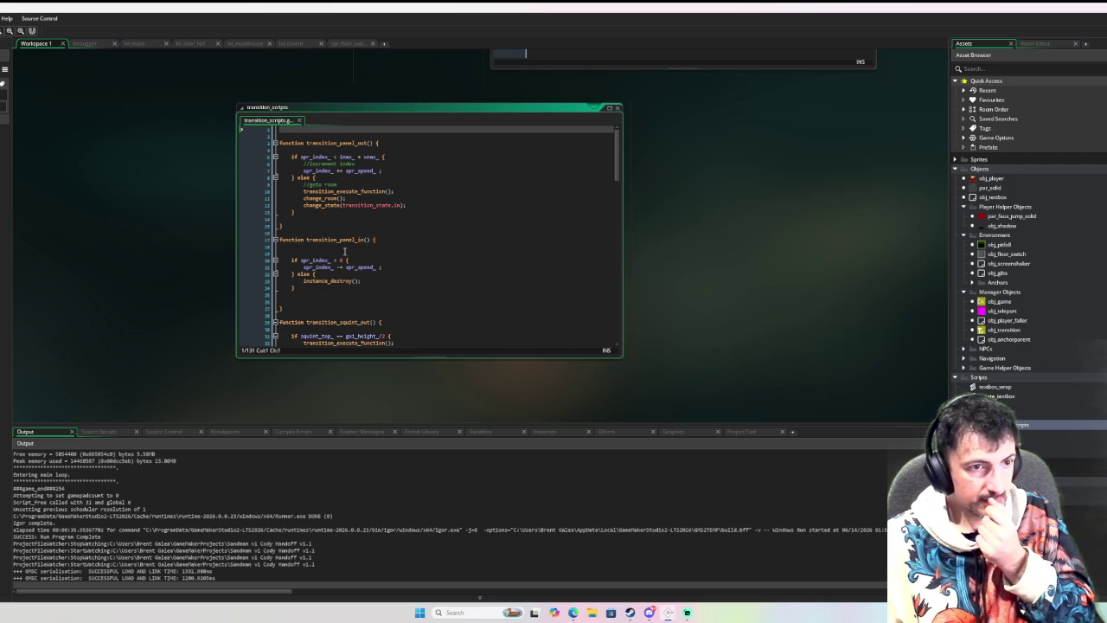
click(329, 253)
key(BackSpace)
key(BackSpace)
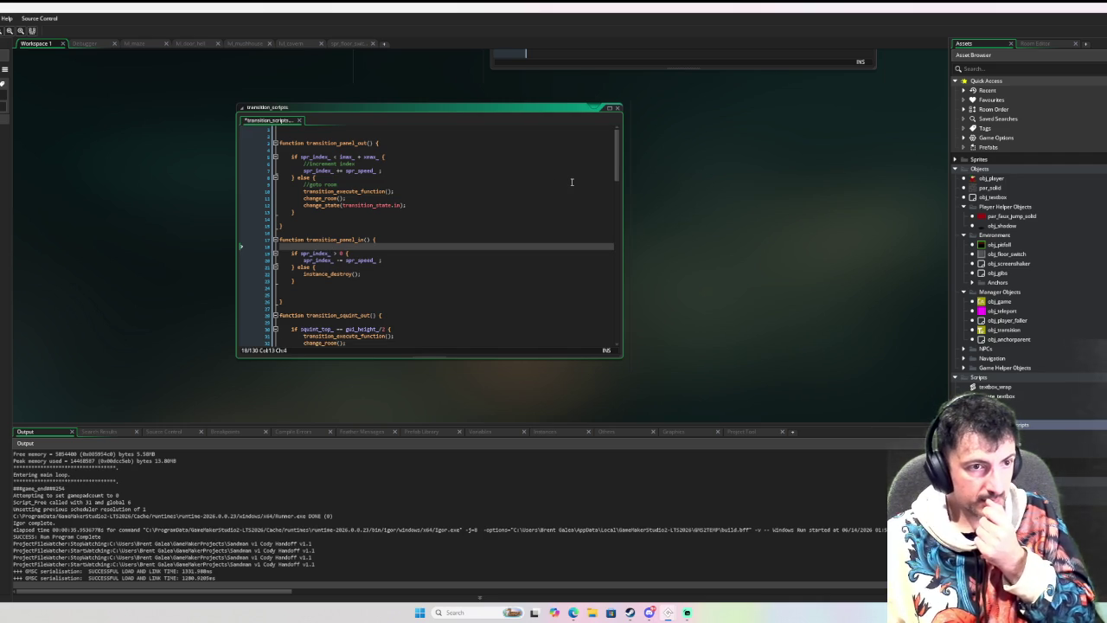
key(Down)
key(Down)
key(Down)
key(BackSpace)
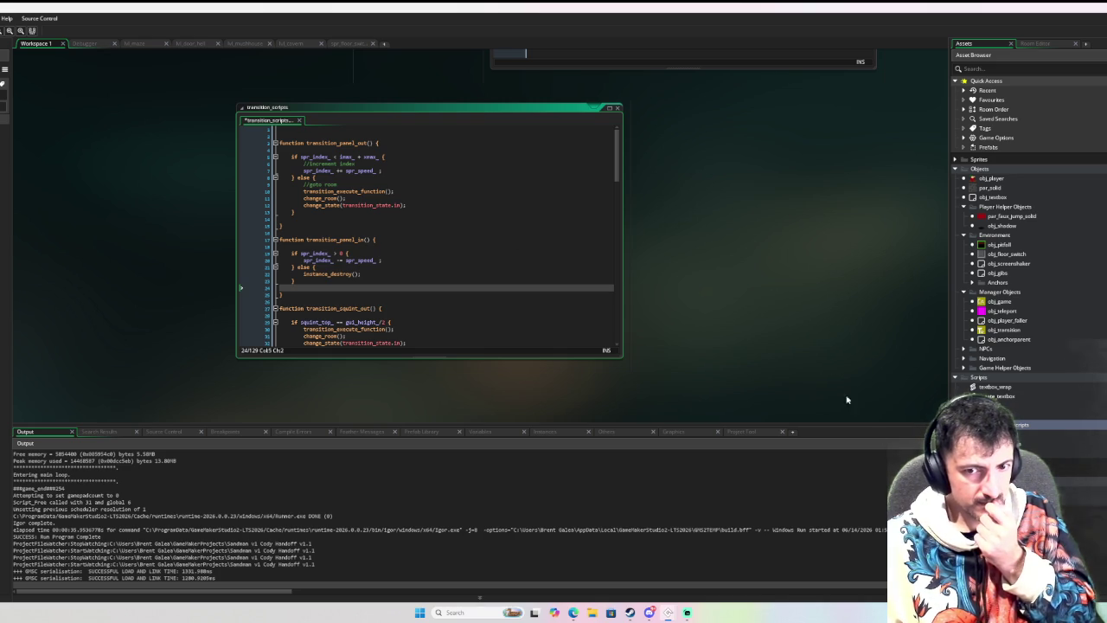
mouse_move(667, 612)
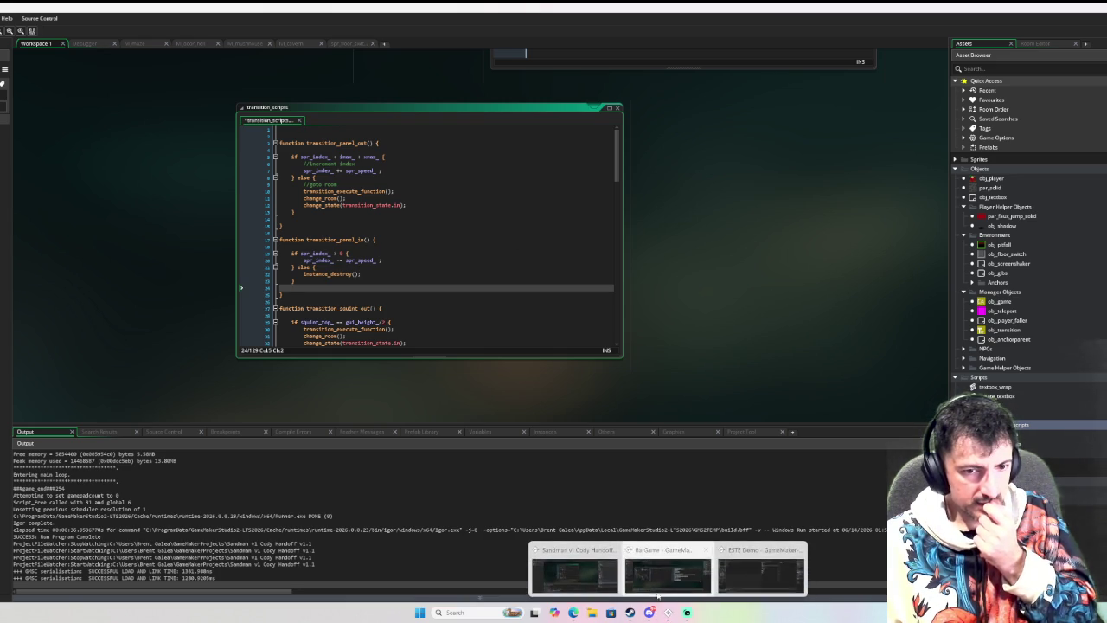
click(656, 578)
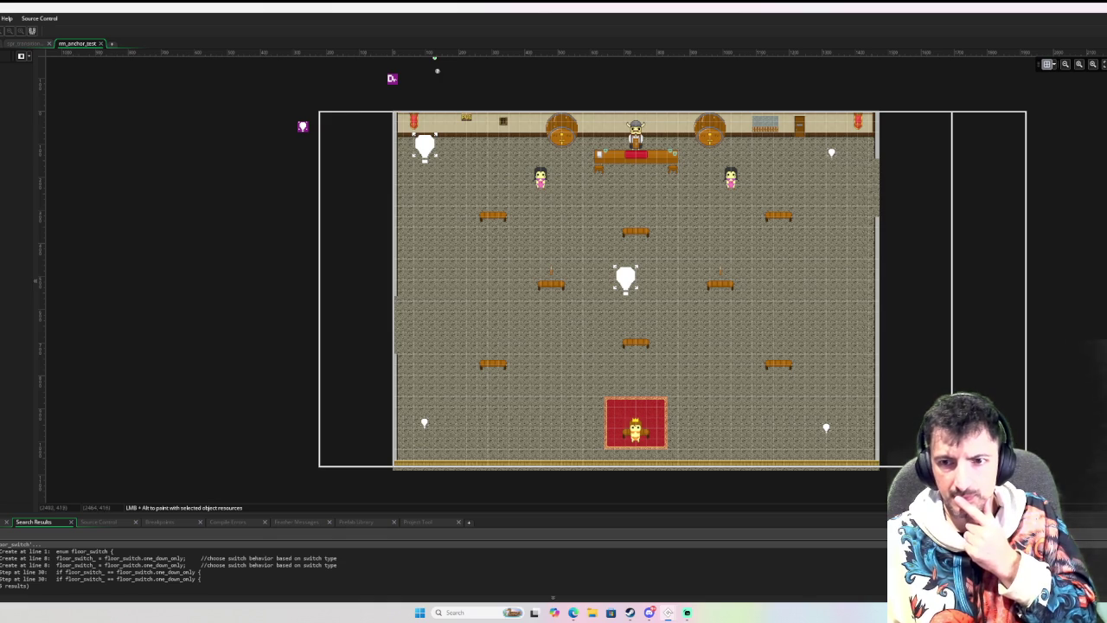
key(ctrl+Tab)
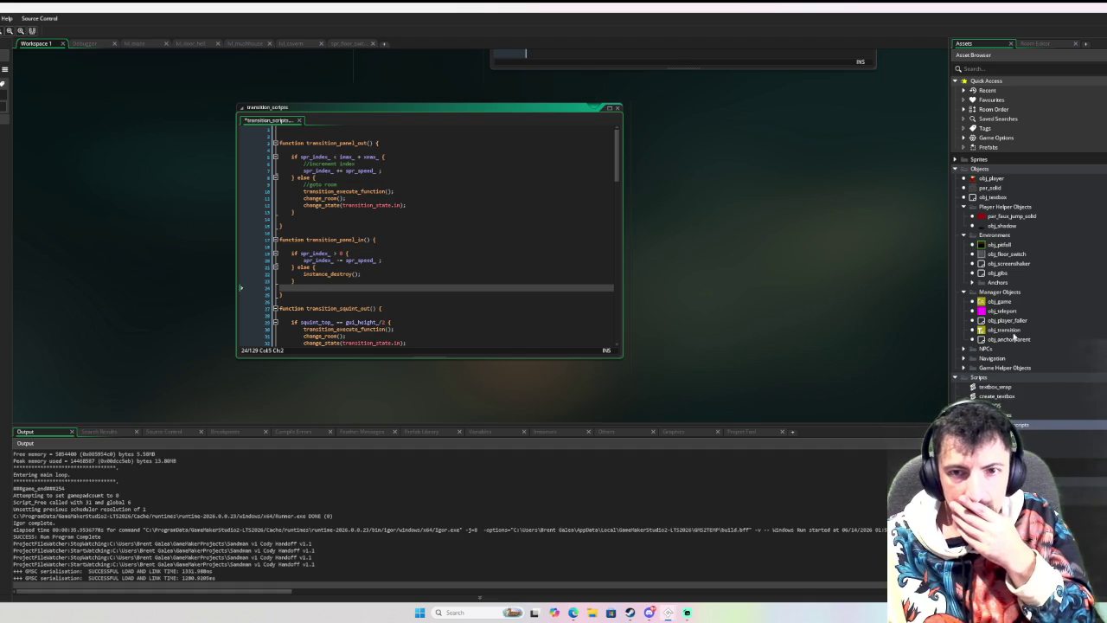
Set obj_player's parent to obj_anchorparent.
double_click(1007, 177)
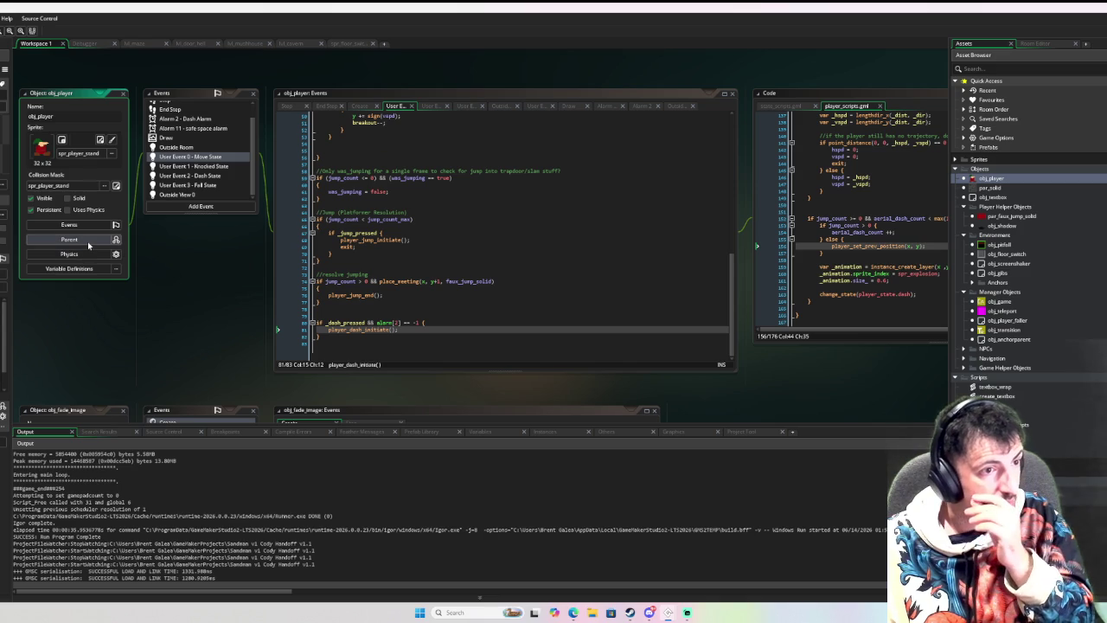
click(88, 240)
click(203, 256)
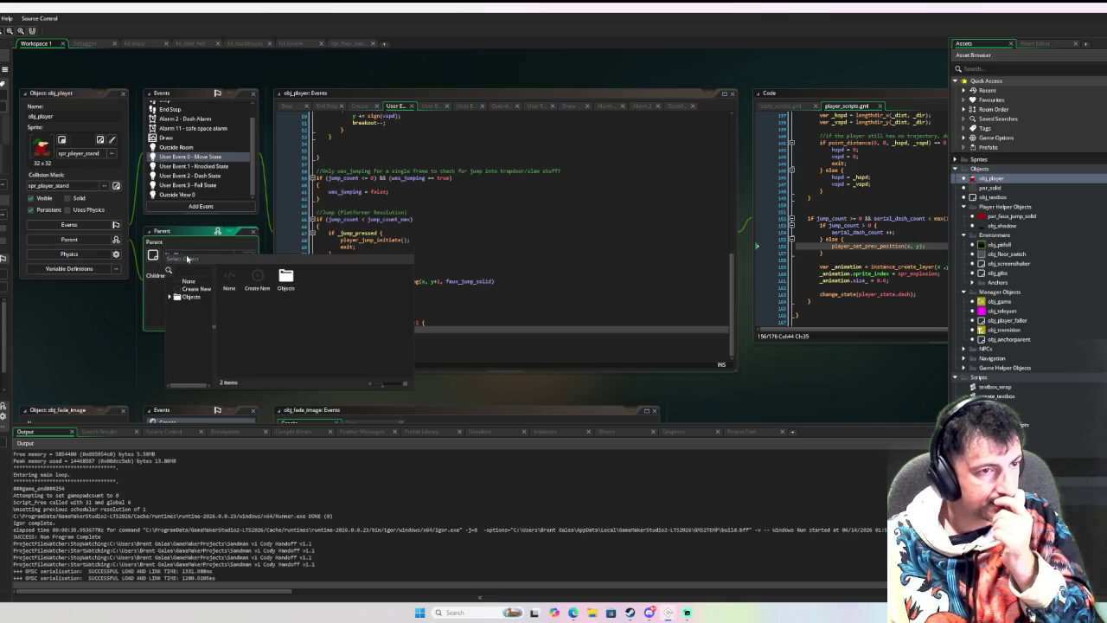
click(200, 256)
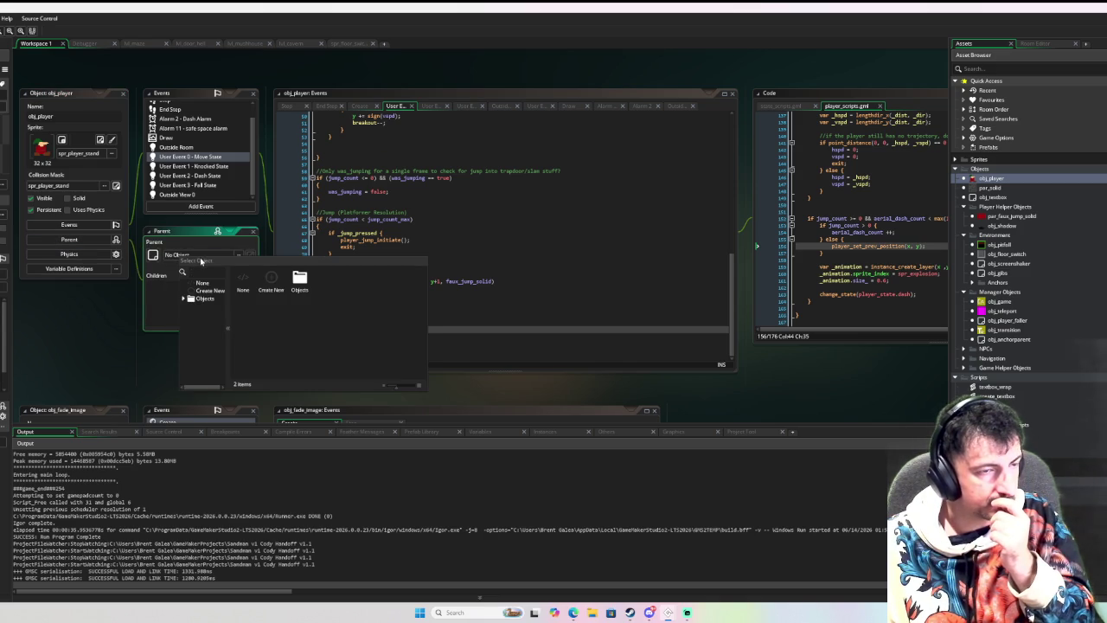
text(obj_anch)
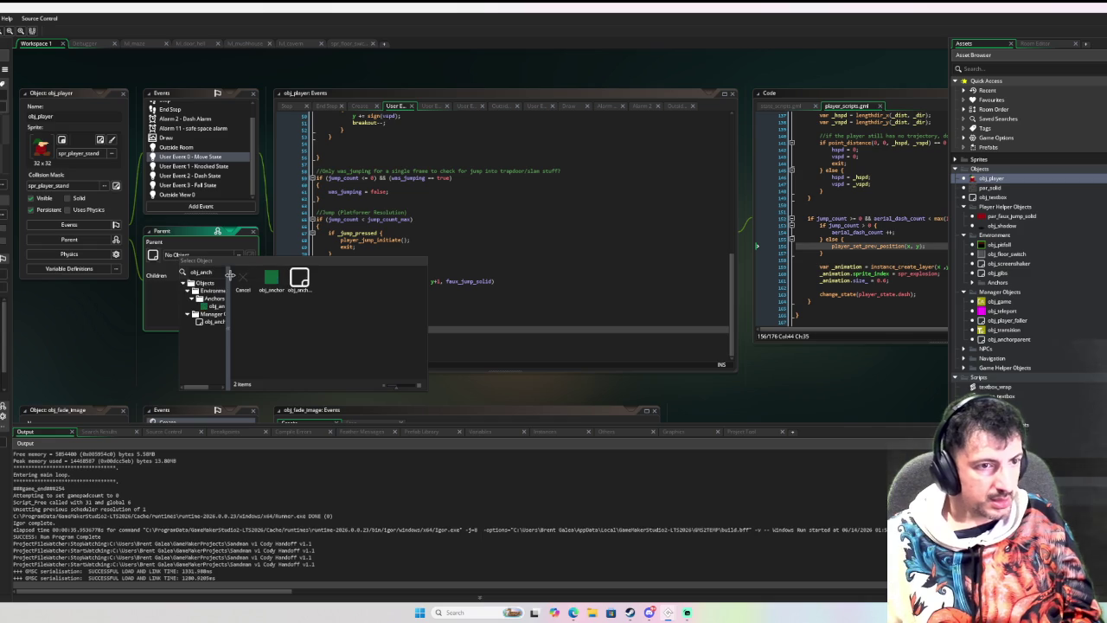
click(299, 277)
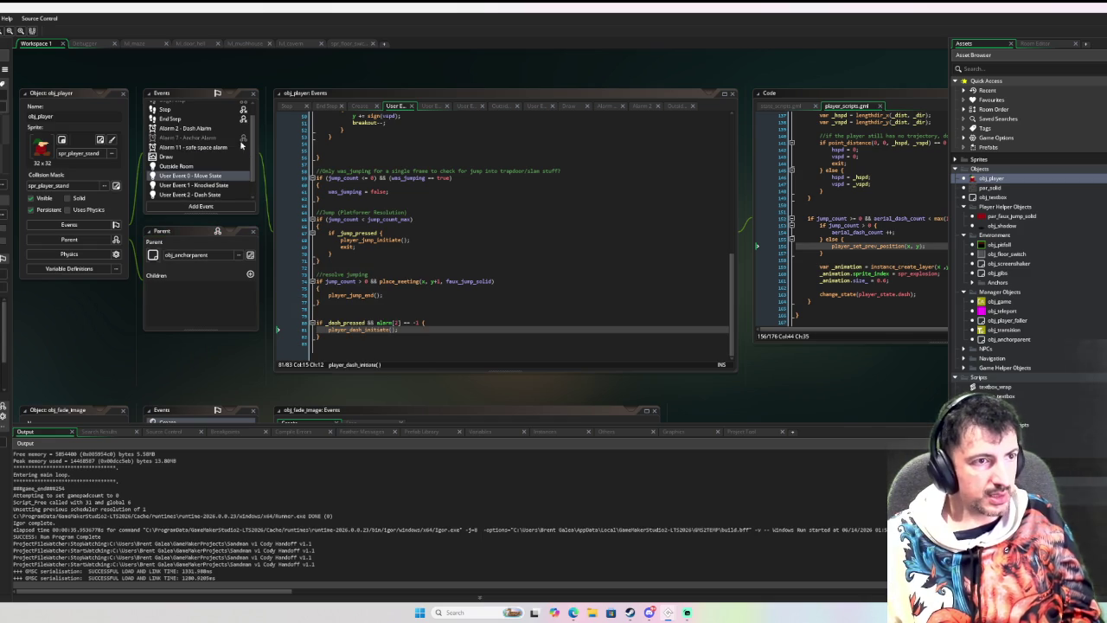
Review obj_player's End Step code, then bring up the other project window.
scroll(195, 167, up, 2)
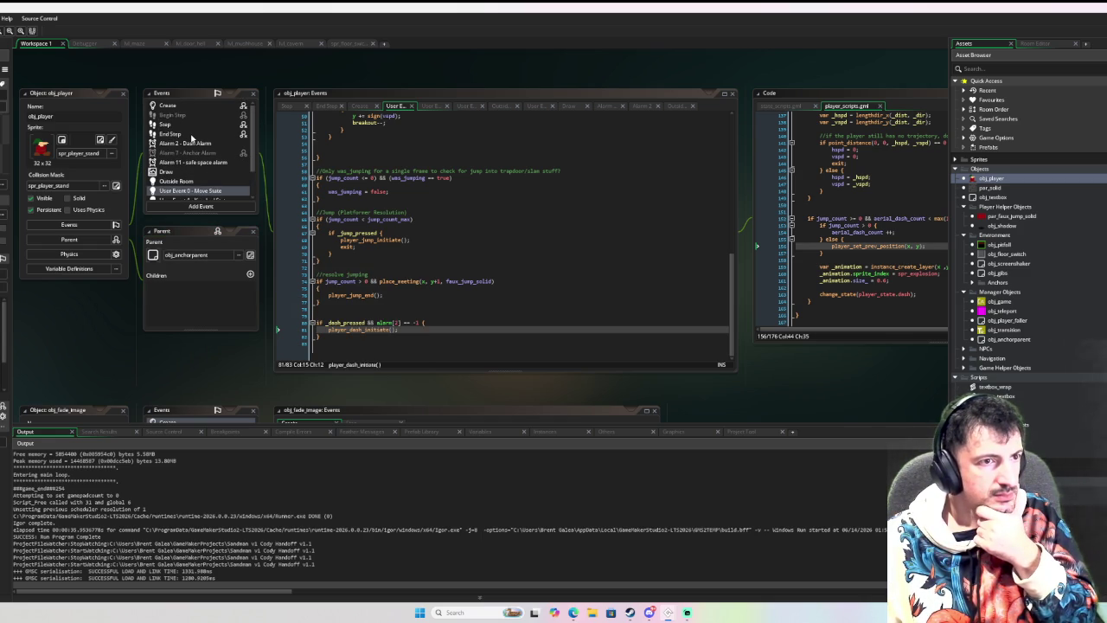
click(192, 136)
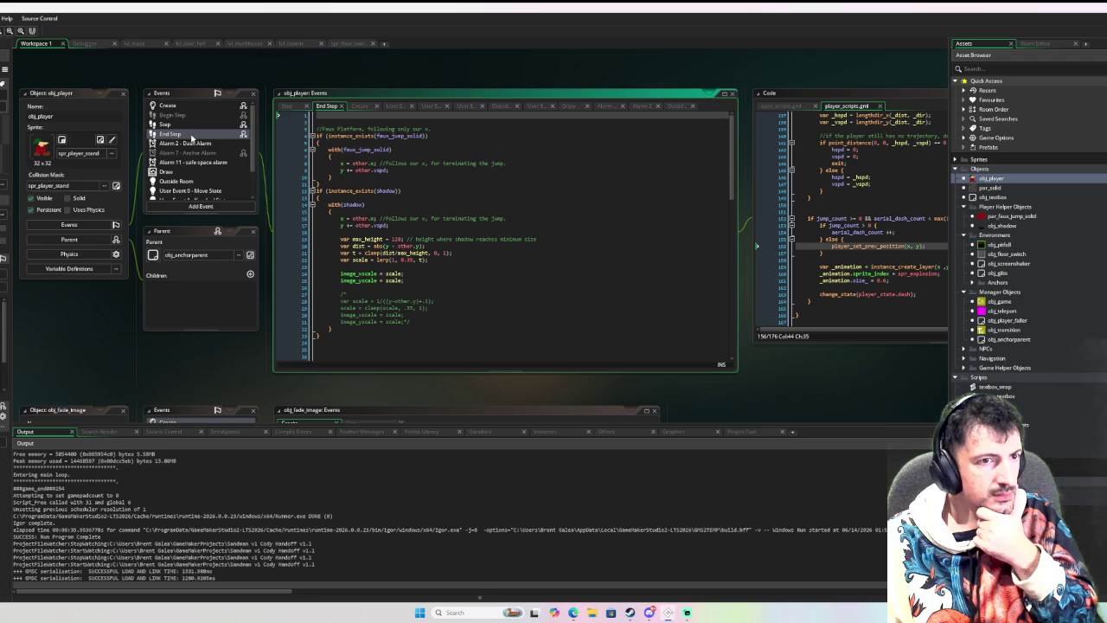
scroll(361, 209, down, 15)
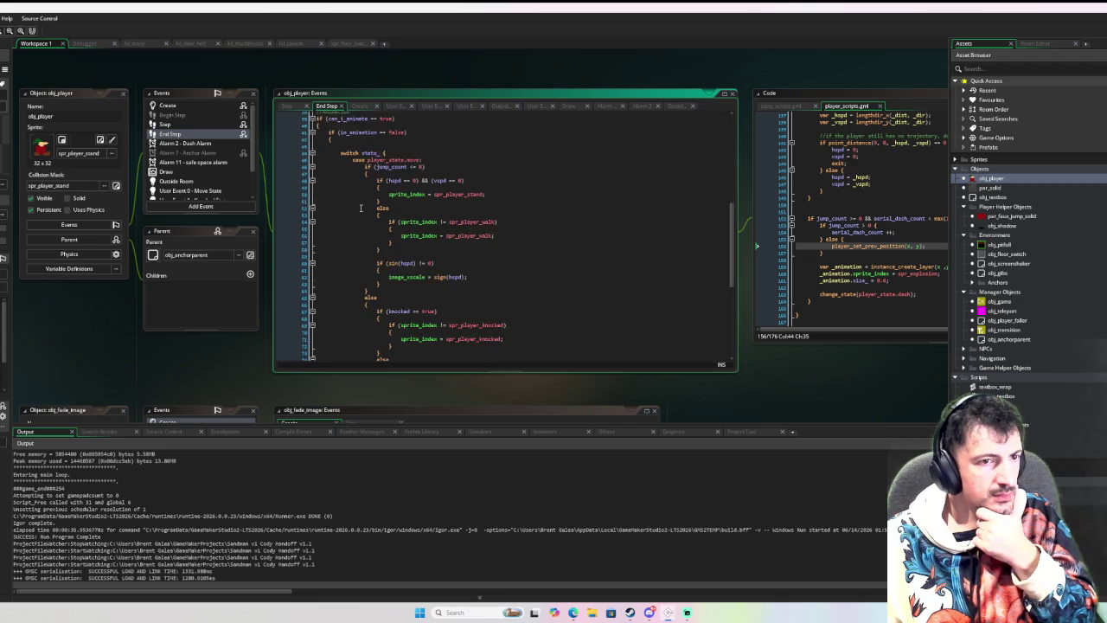
scroll(362, 208, down, 3)
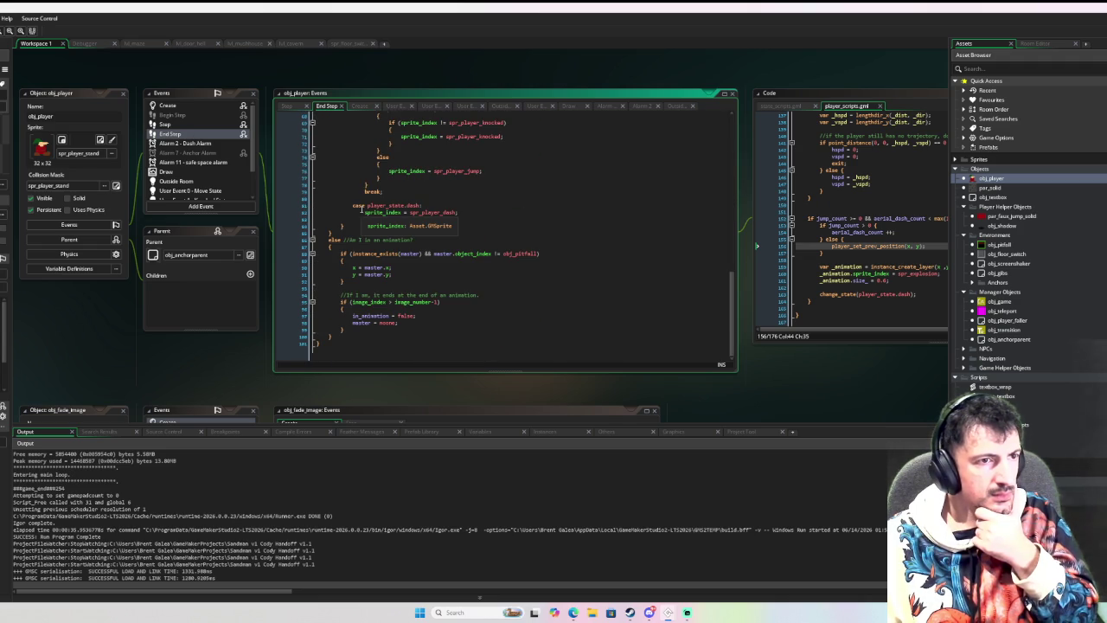
scroll(361, 209, up, 20)
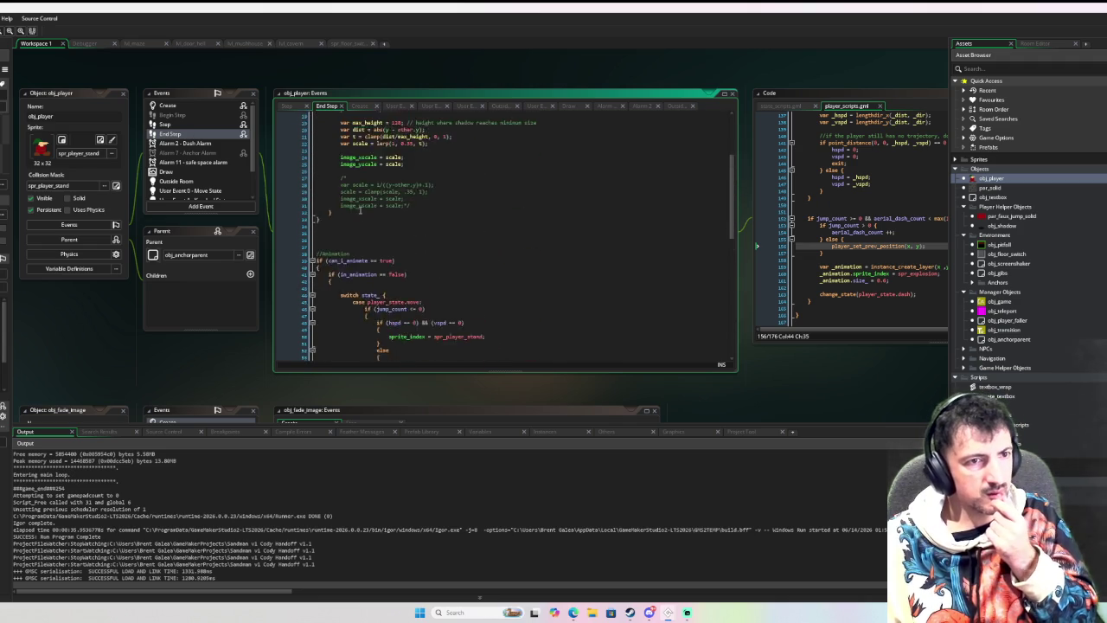
scroll(360, 209, down, 20)
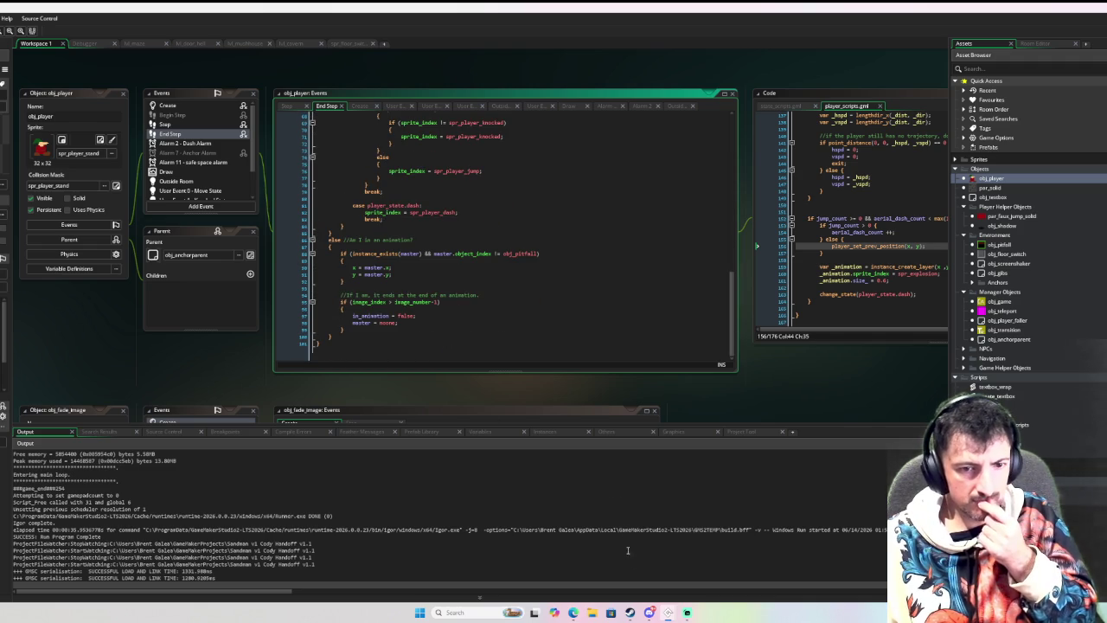
mouse_move(668, 613)
click(575, 571)
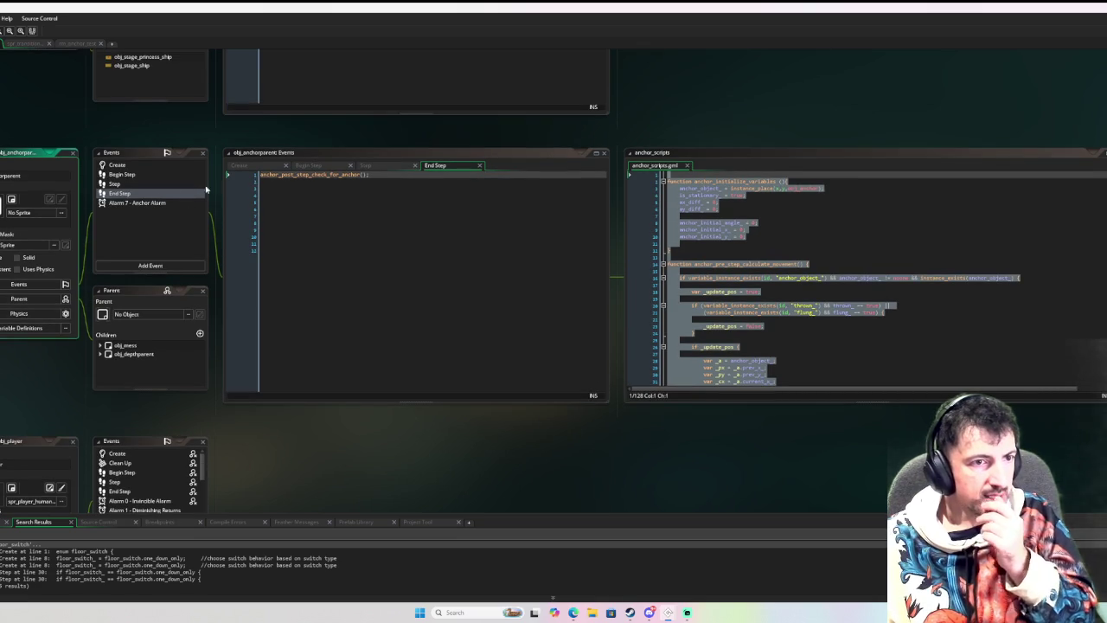
click(438, 182)
key(ctrl+a)
key(ctrl+c)
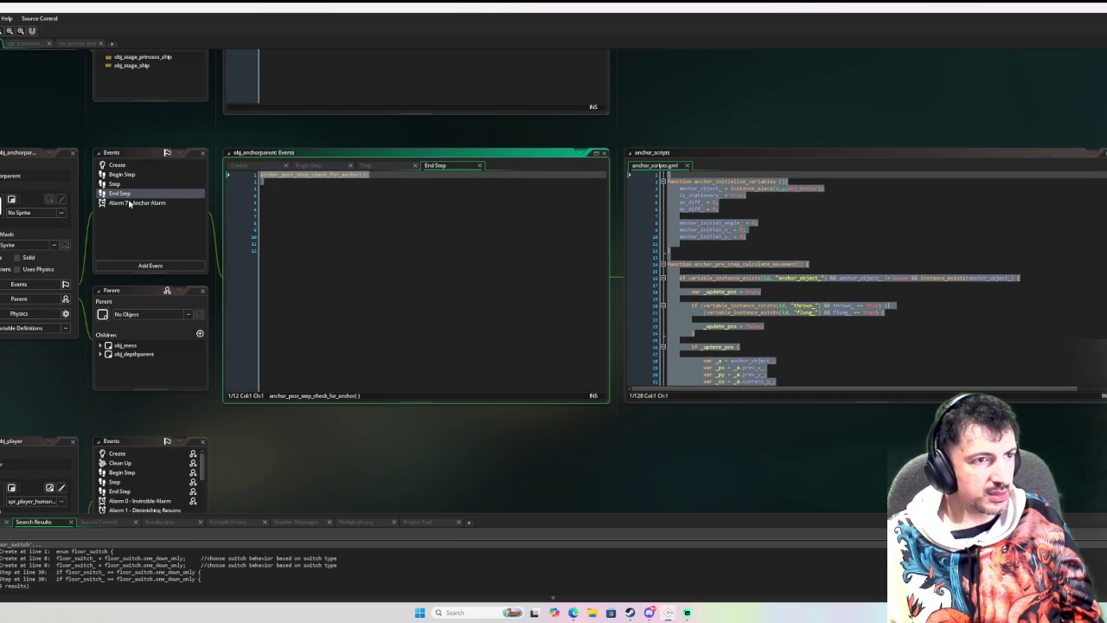
click(130, 202)
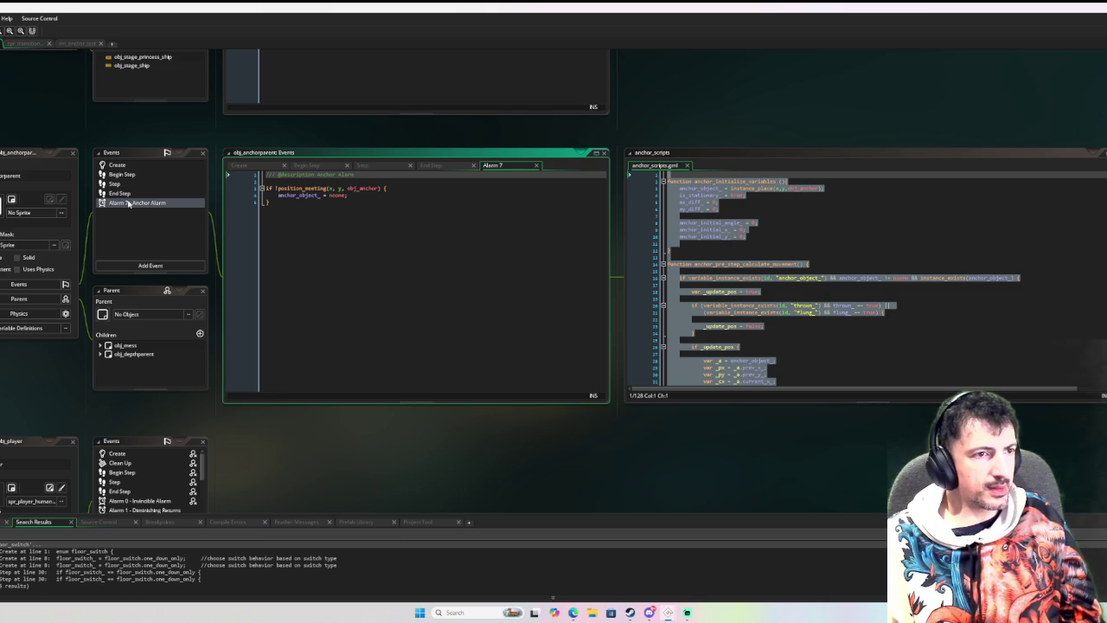
click(129, 167)
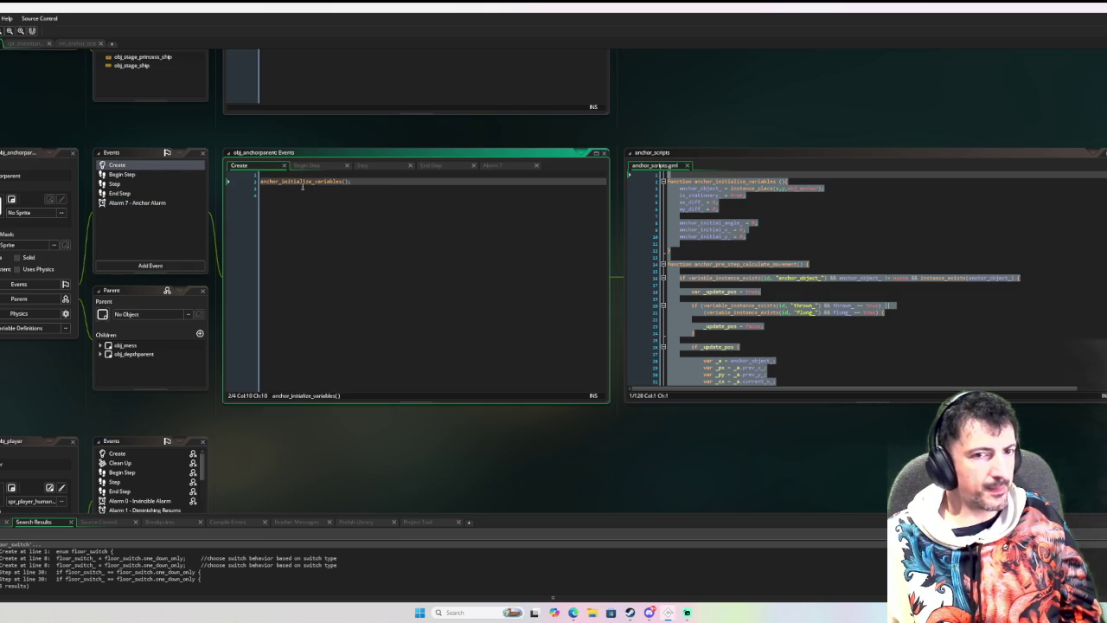
middle_click(339, 182)
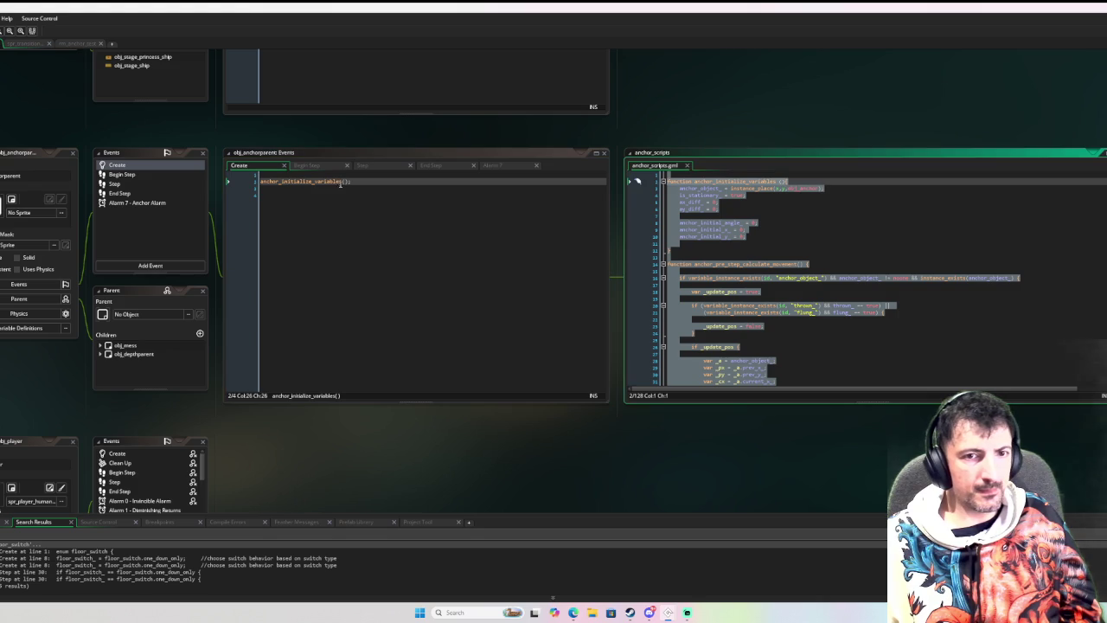
scroll(800, 238, down, 5)
scroll(801, 237, down, 10)
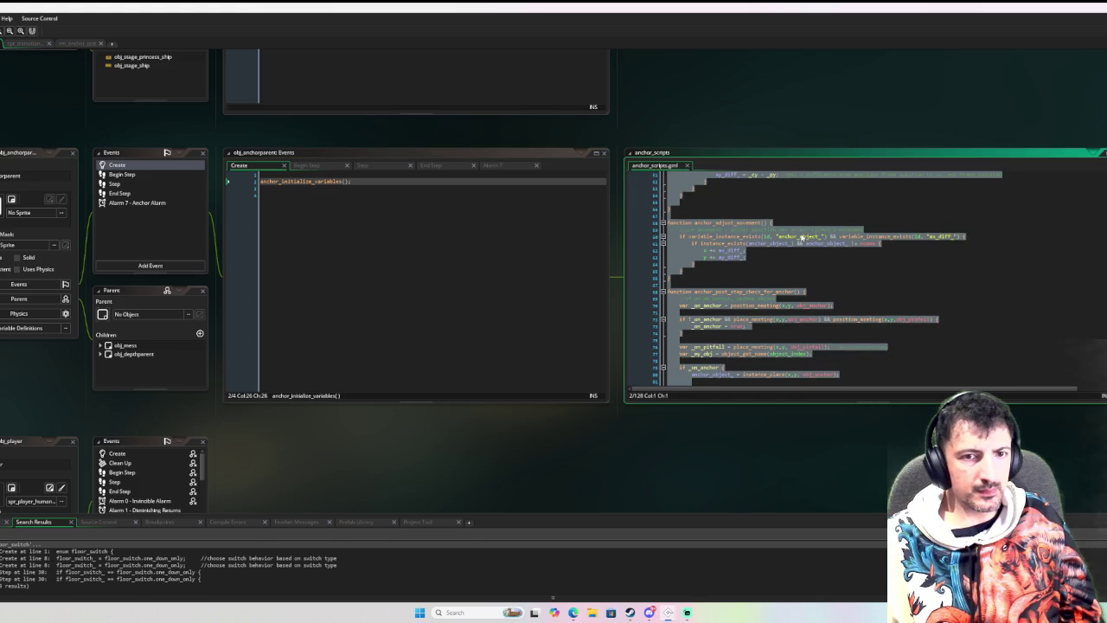
scroll(801, 238, down, 10)
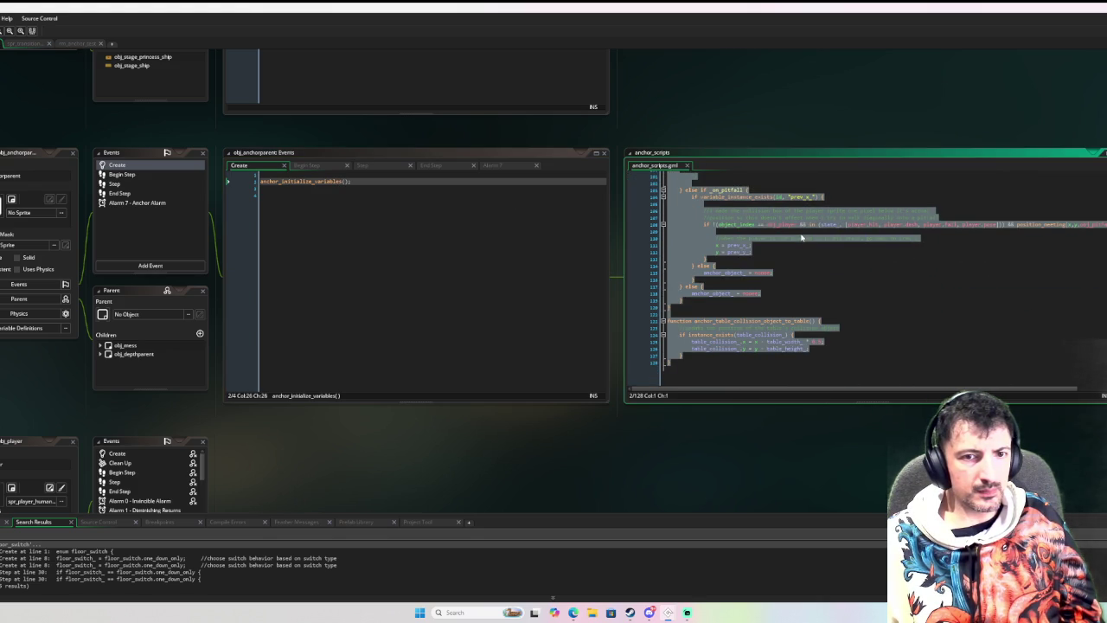
mouse_move(669, 613)
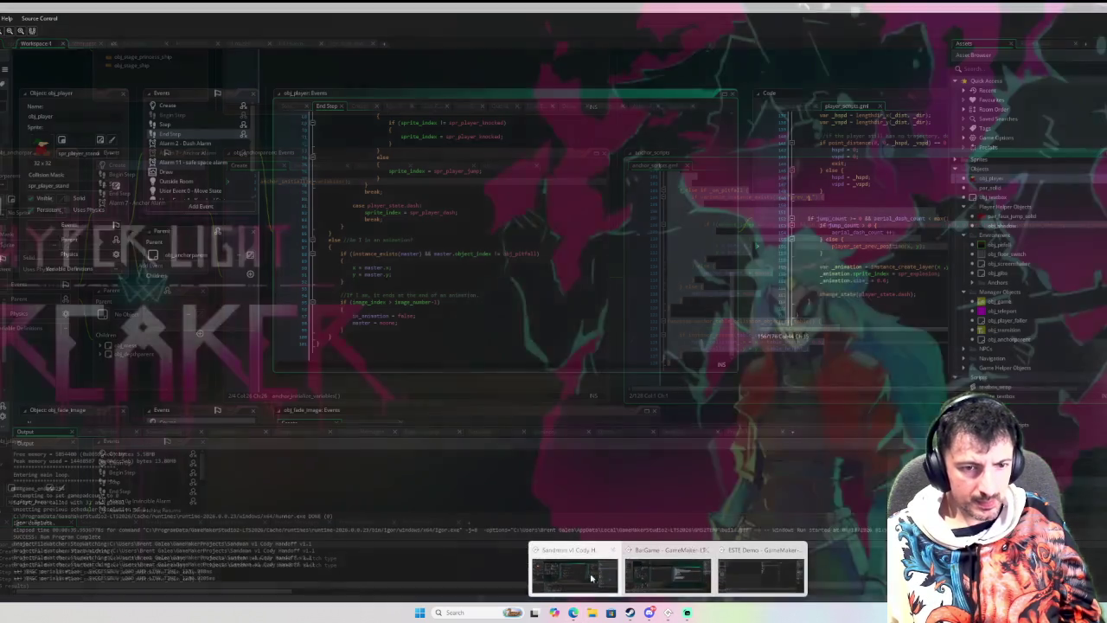
Put anchor_post_step_check_for_anchor(); under a '//fix for collision with anchorect' comment at the top of End Step.
click(591, 578)
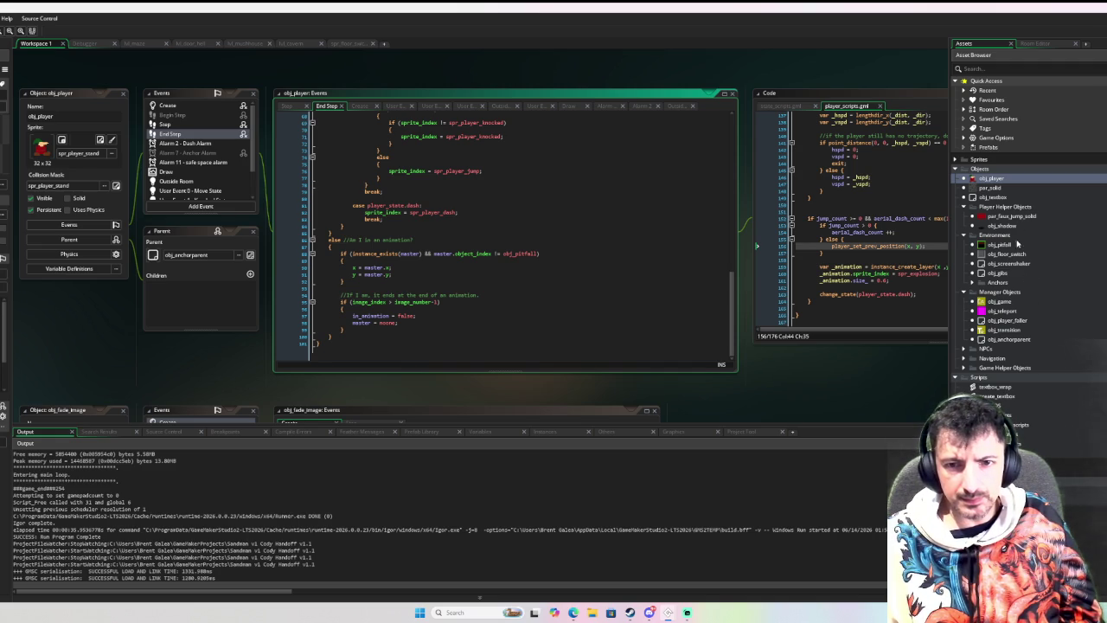
scroll(446, 203, up, 15)
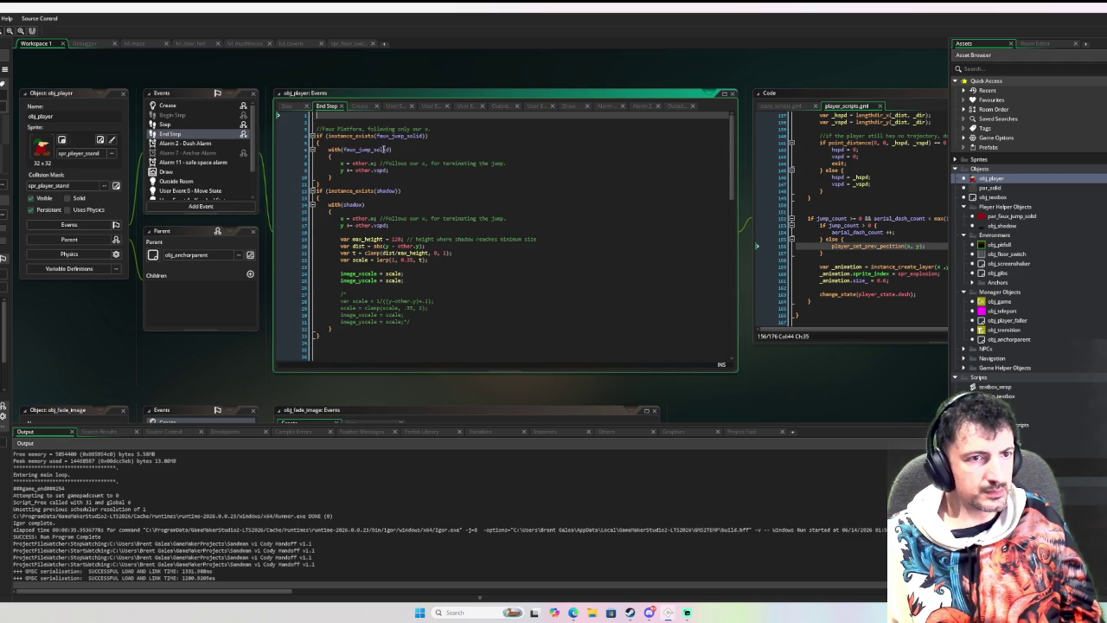
click(376, 119)
key(Return)
key(Return)
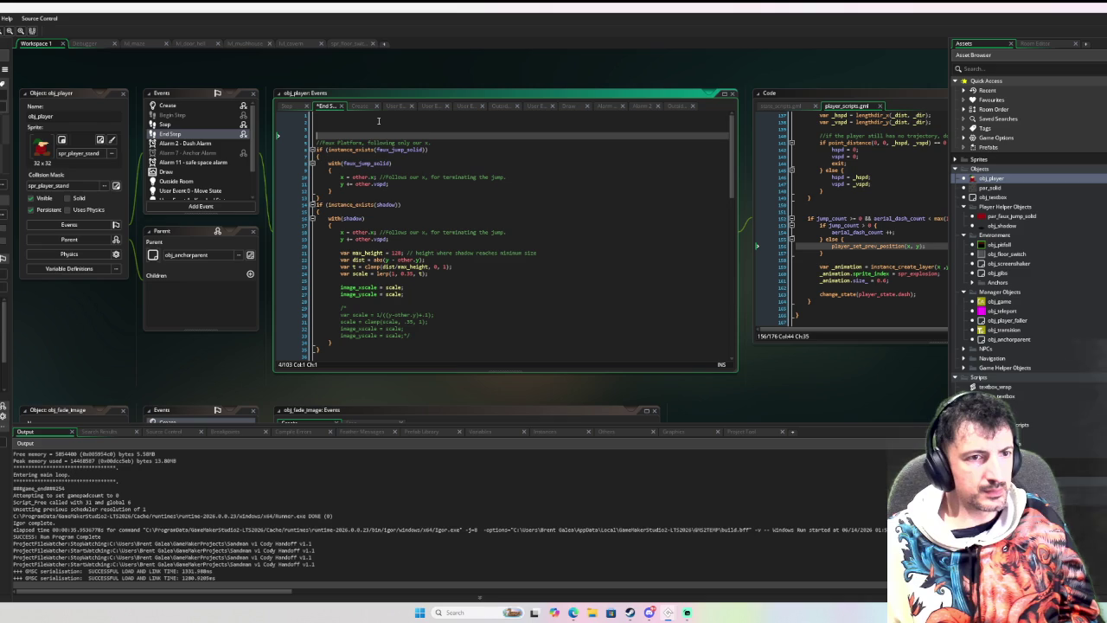
key(ctrl+v)
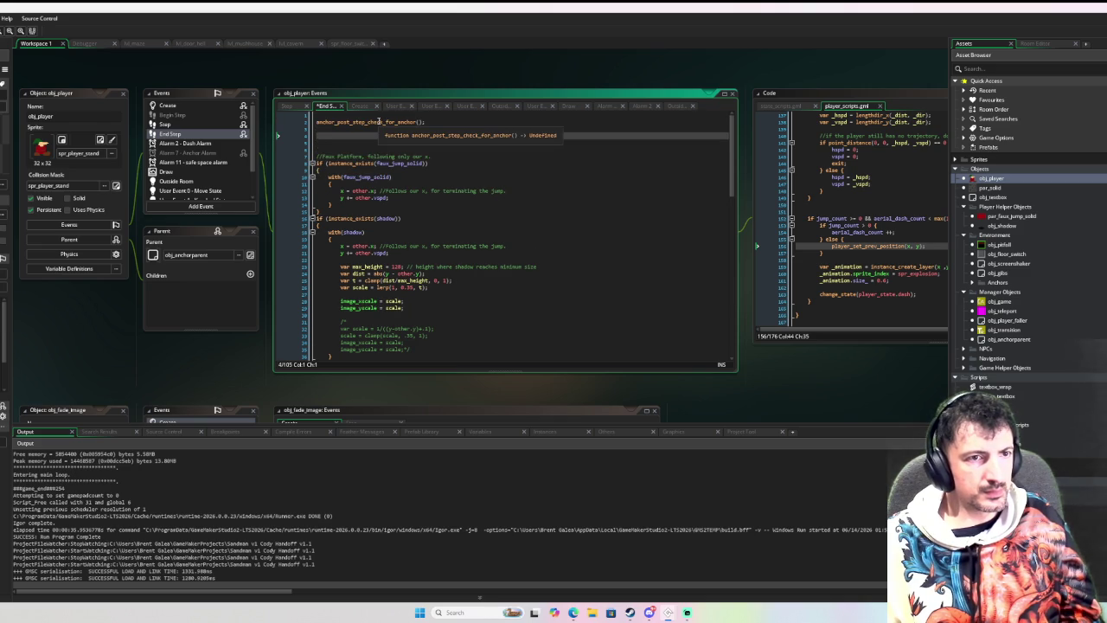
key(BackSpace)
key(Up)
key(Up)
text(/)
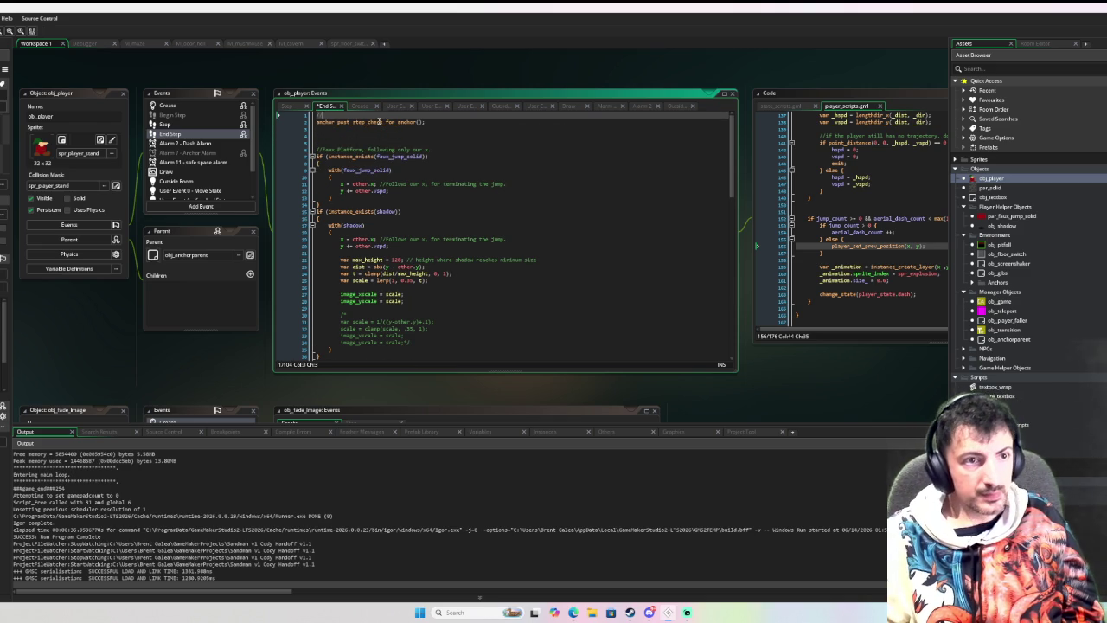
text(/)
text(fix)
text( for collision)
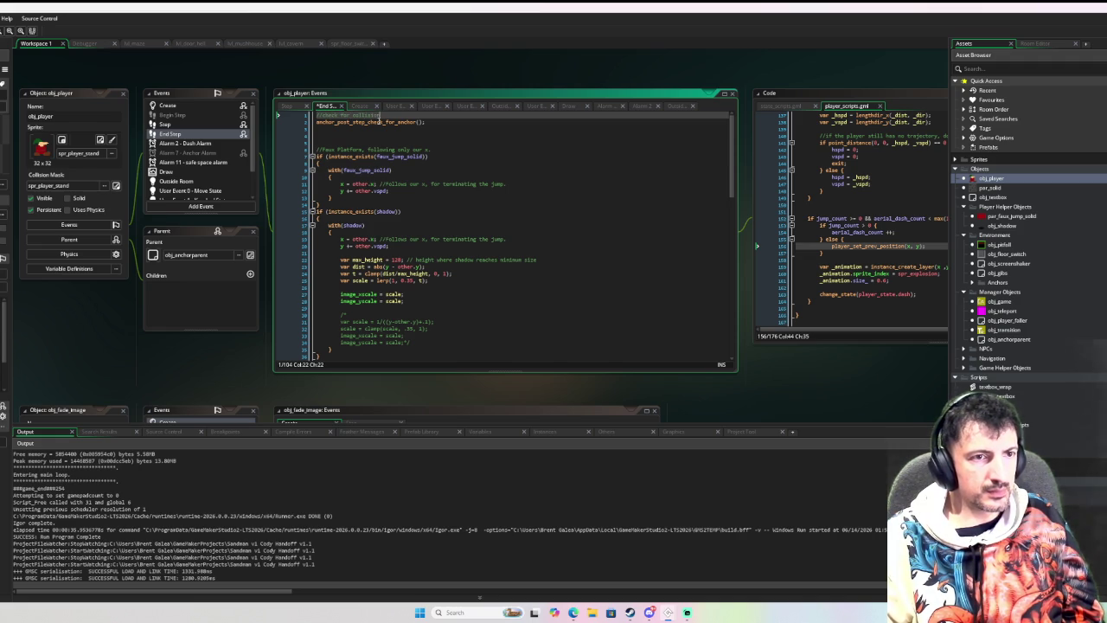
text( with anchor ob)
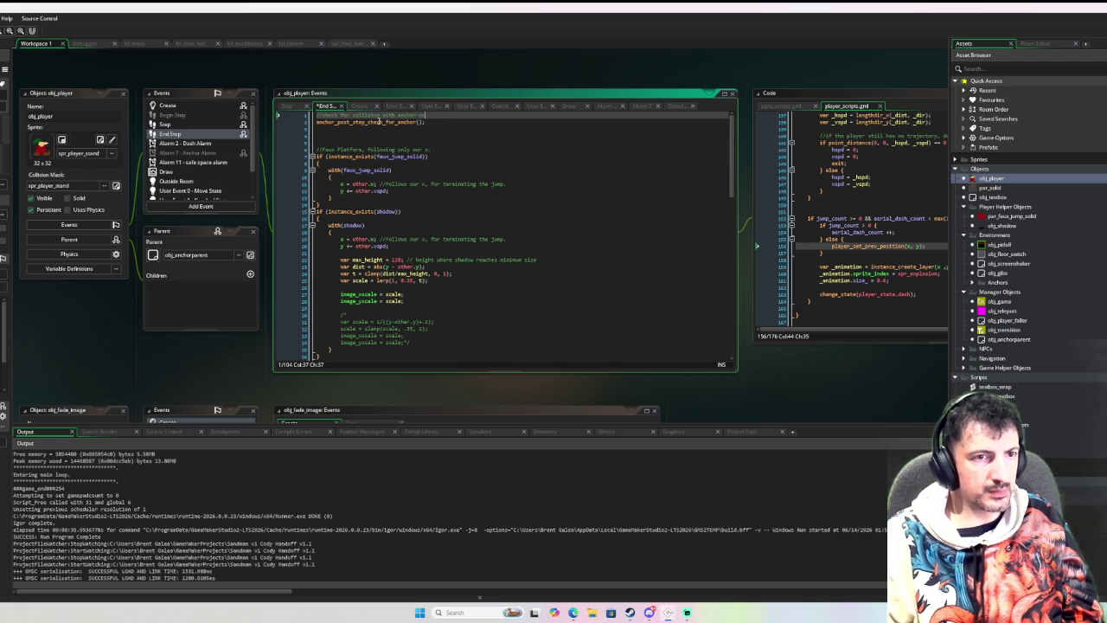
text(ject)
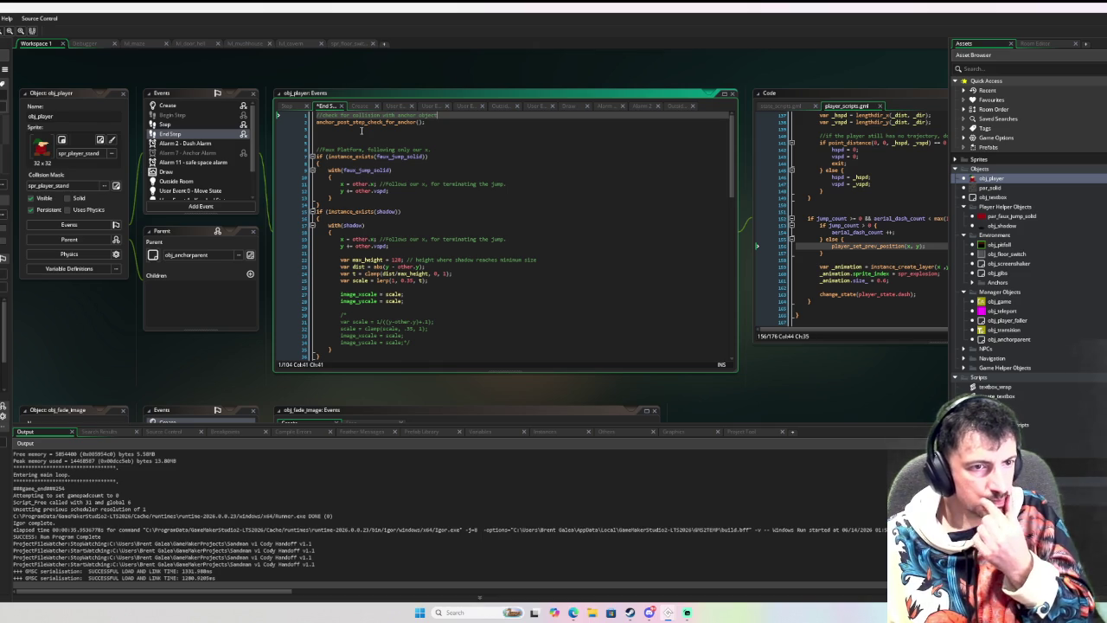
Open obj_player's Alarm 7 Anchor Alarm event code.
scroll(395, 173, down, 10)
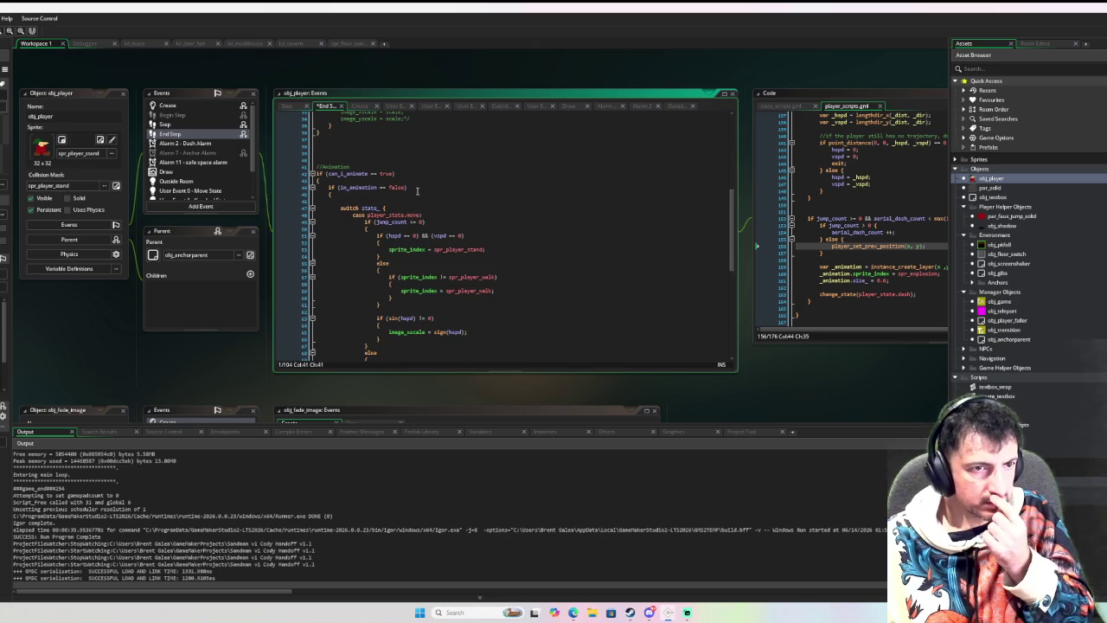
scroll(418, 191, up, 10)
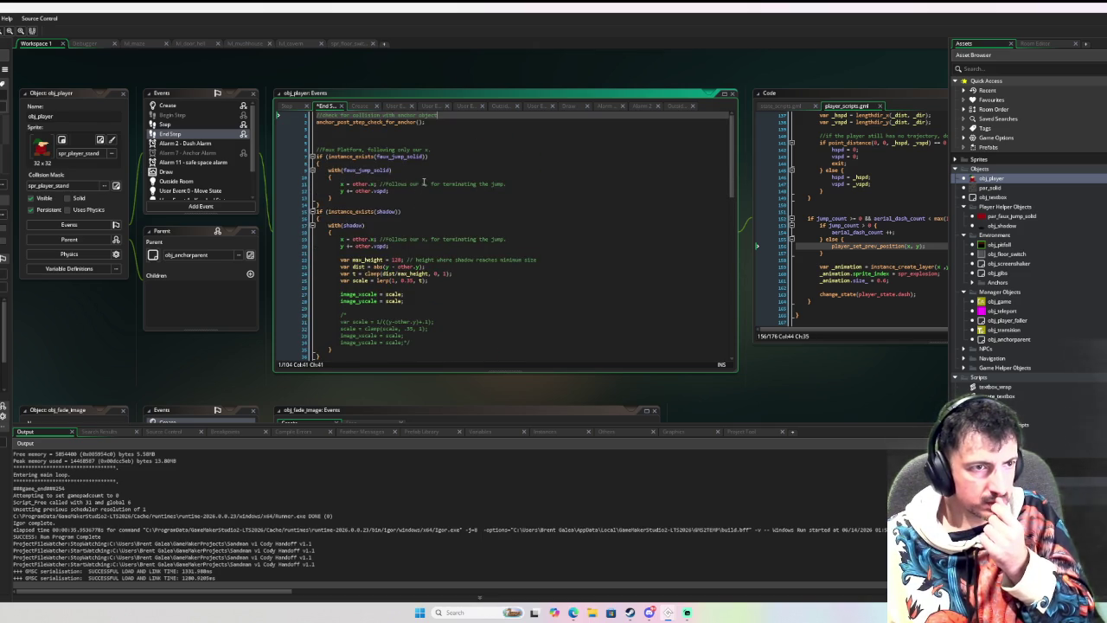
click(212, 153)
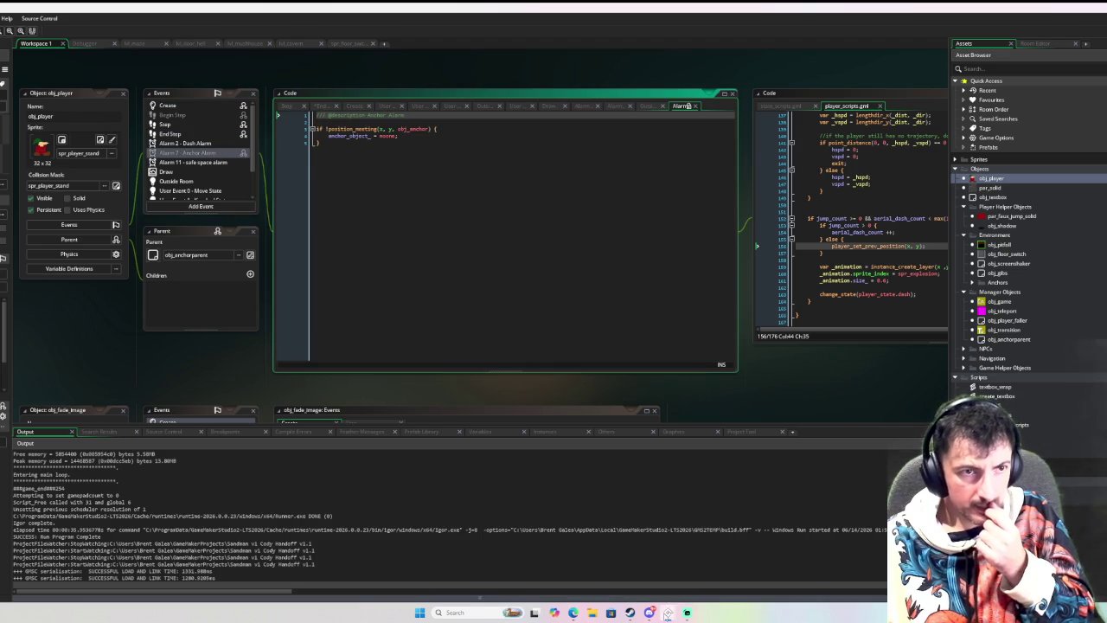
Search the whole BarGame project for alarm[7].
mouse_move(667, 613)
mouse_move(647, 578)
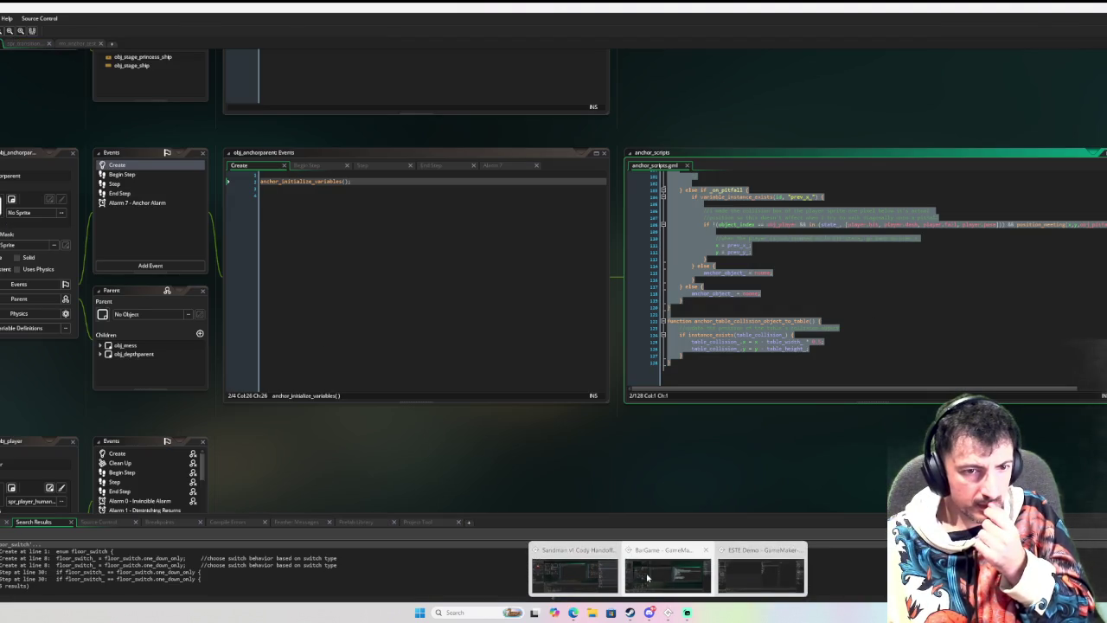
click(425, 340)
key(ctrl+shift+f)
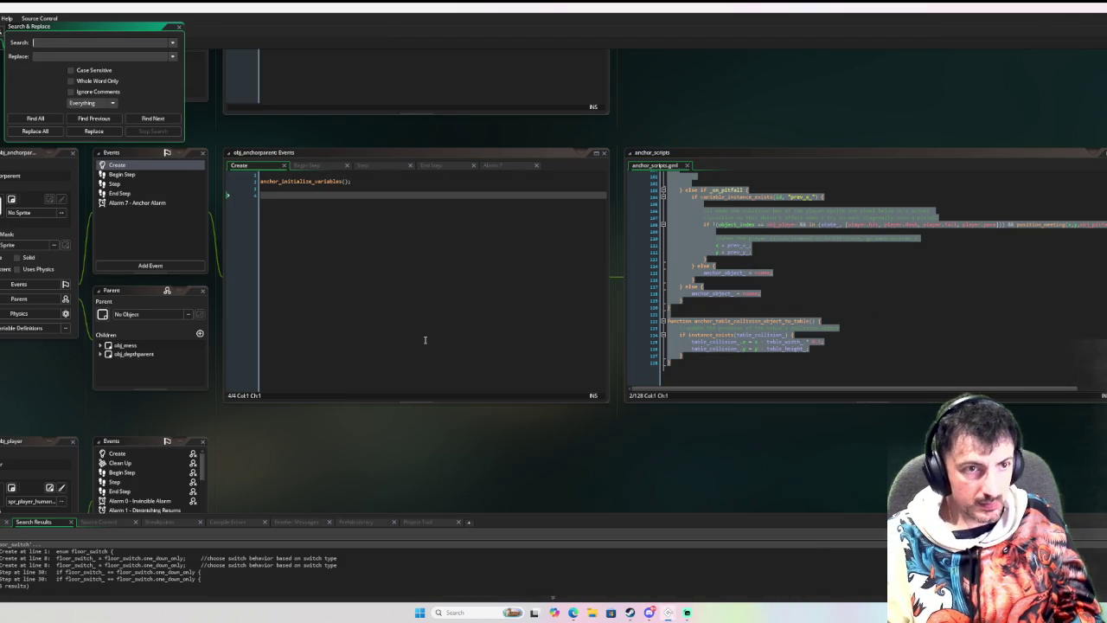
text(alarm[7])
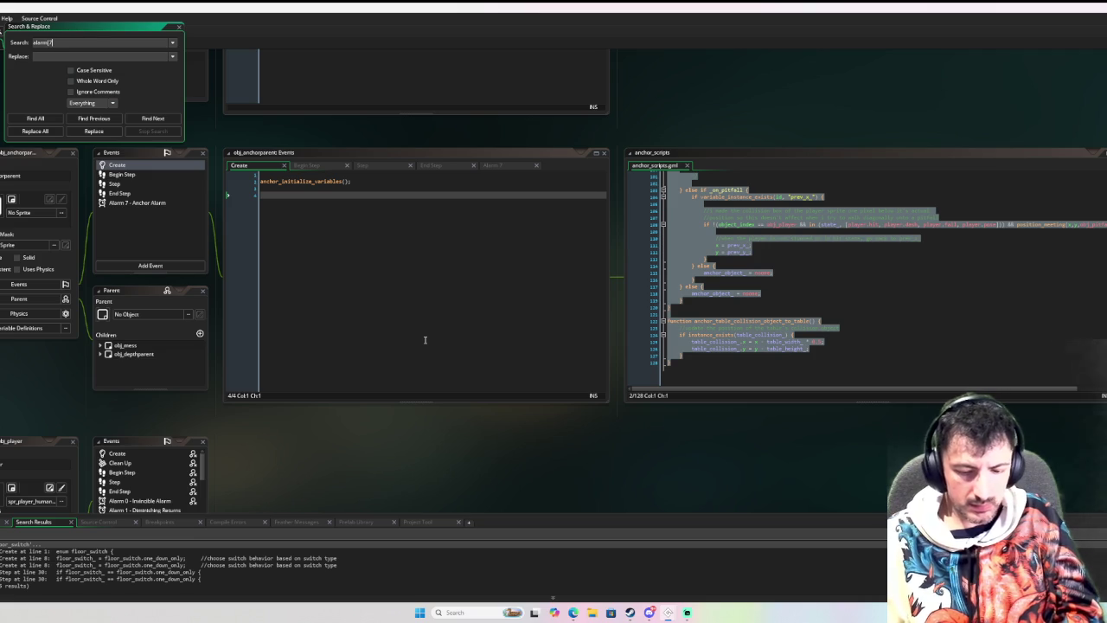
key(Return)
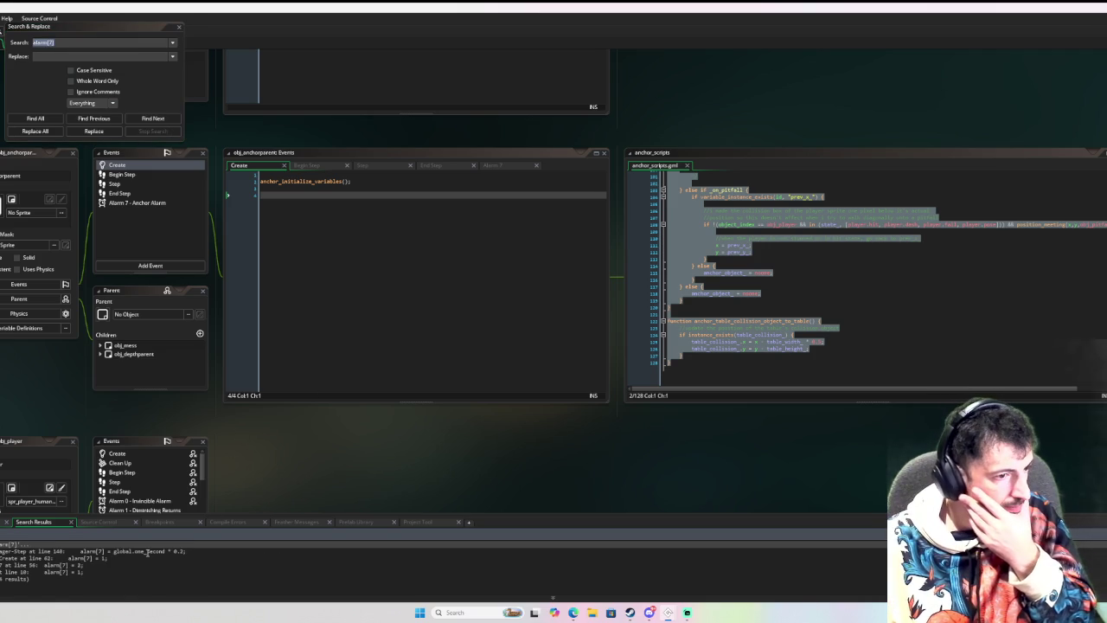
Review each alarm[7] match: obj_post_game_manager, obj_cheer_effect, obj_barrel, then obj_player's Create.
double_click(147, 551)
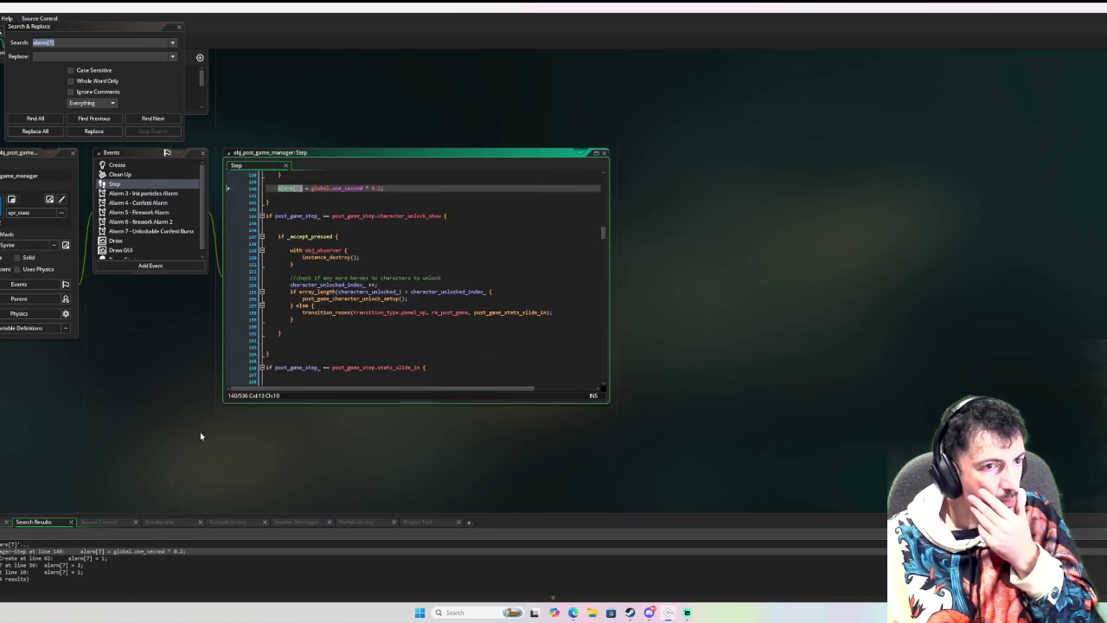
drag(205, 320, 246, 331)
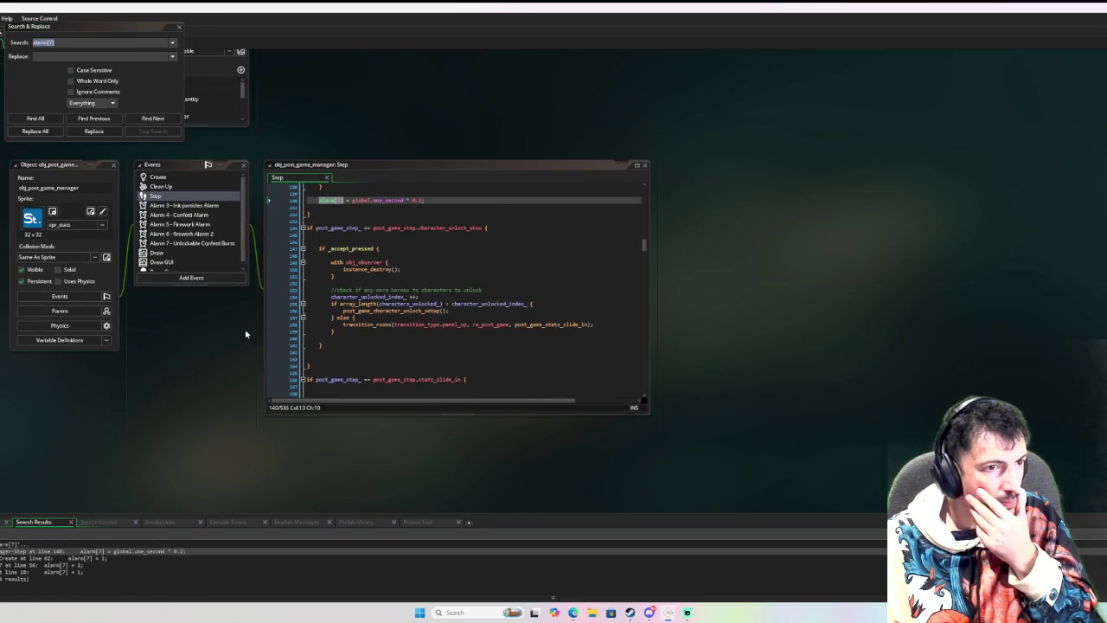
double_click(205, 246)
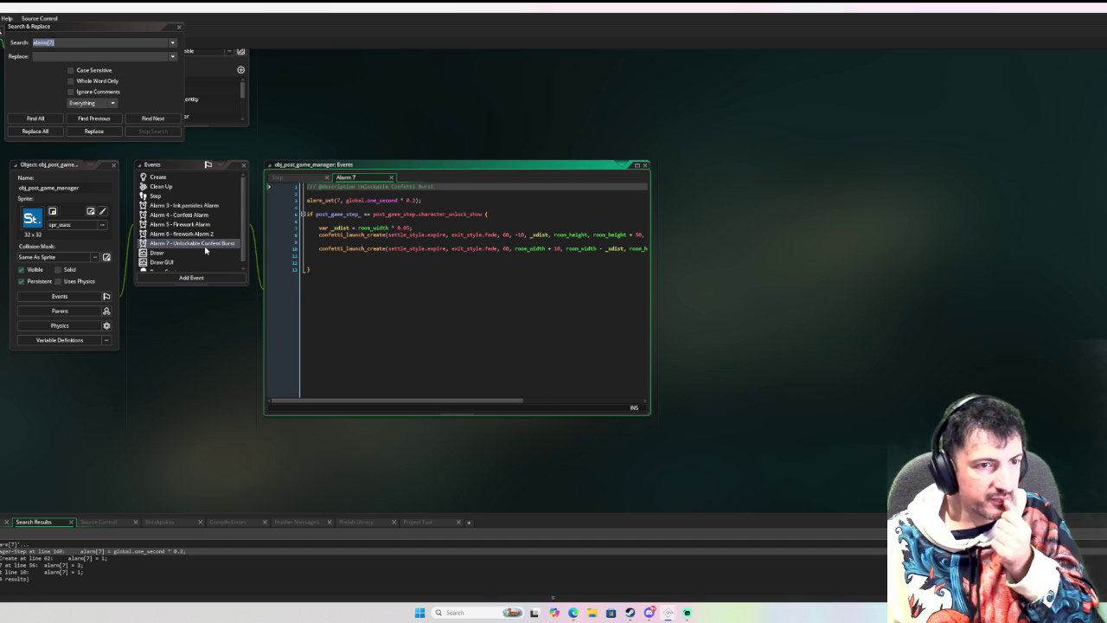
double_click(85, 559)
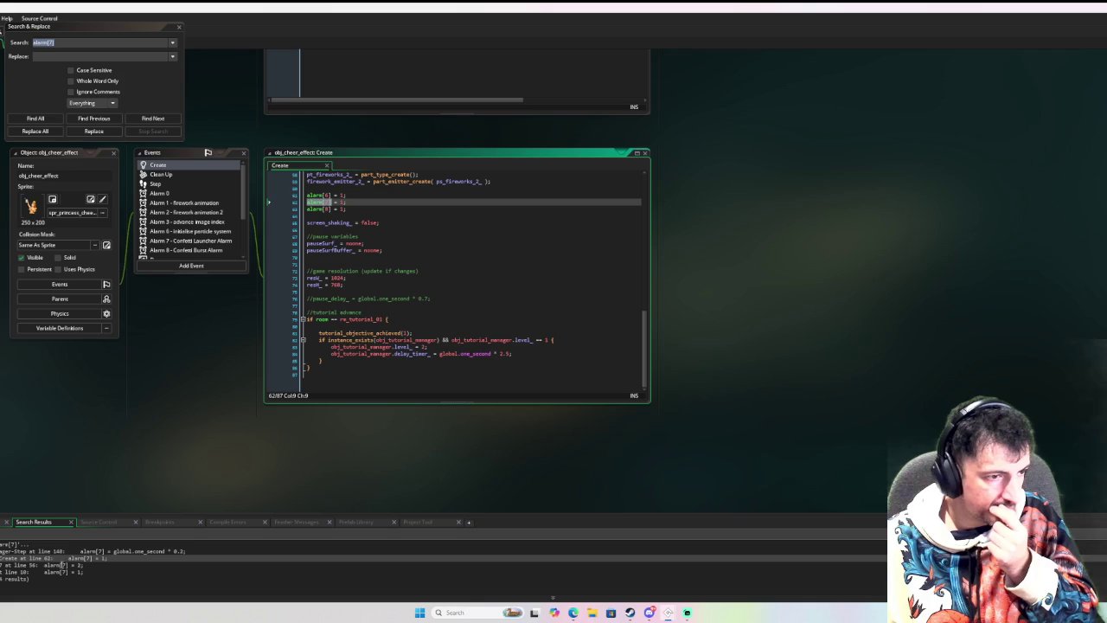
double_click(62, 564)
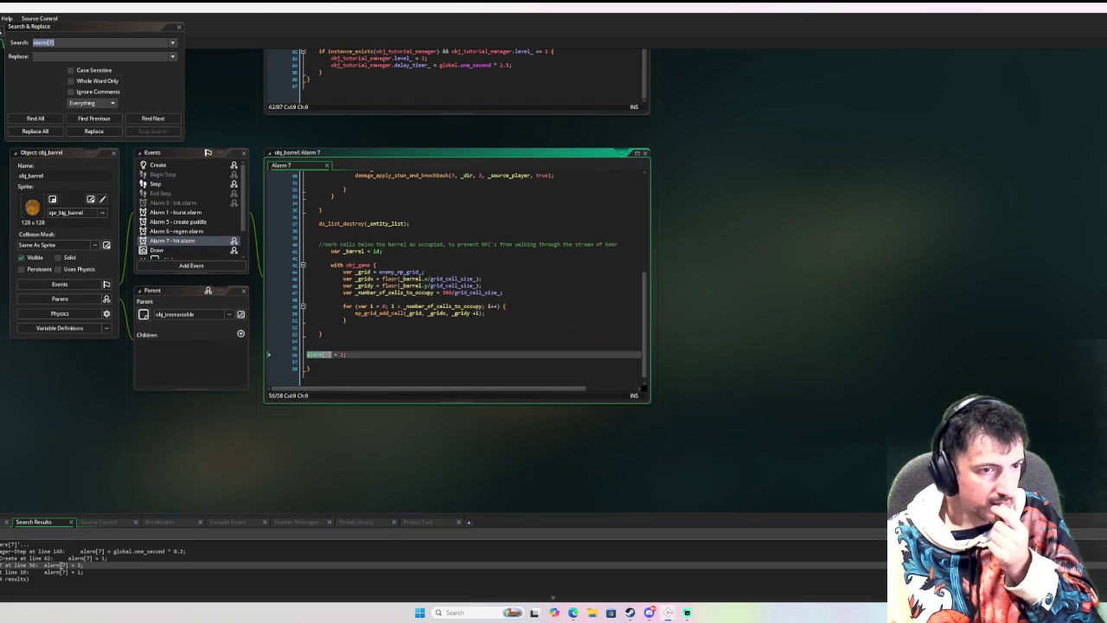
double_click(62, 572)
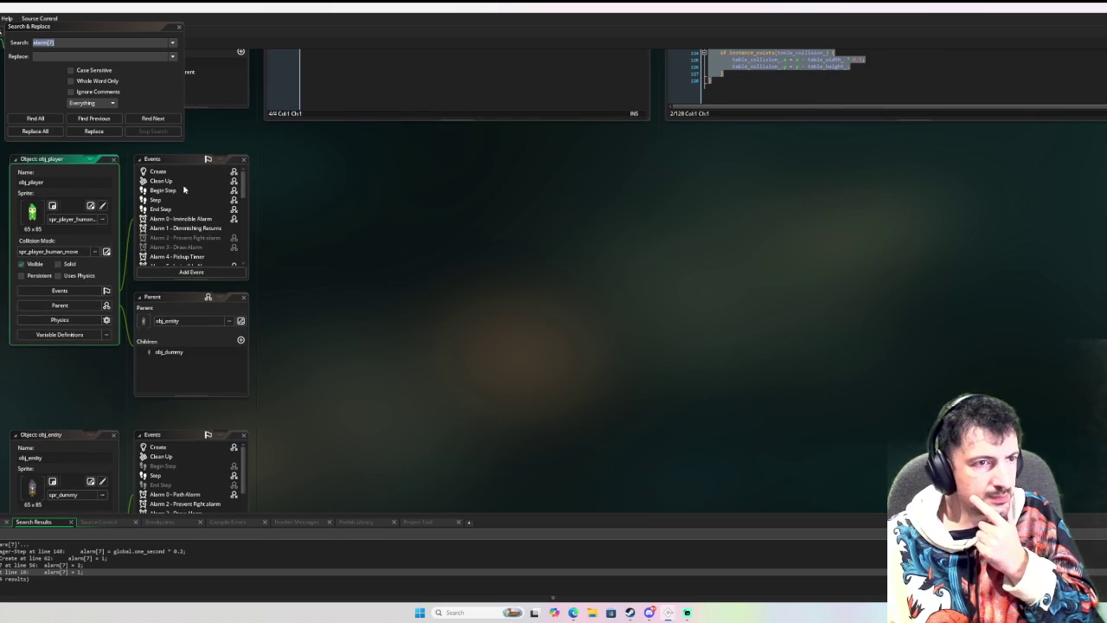
double_click(189, 171)
Scroll through the debug code in obj_player's Create event in the second project.
scroll(576, 210, down, 10)
drag(647, 198, 644, 346)
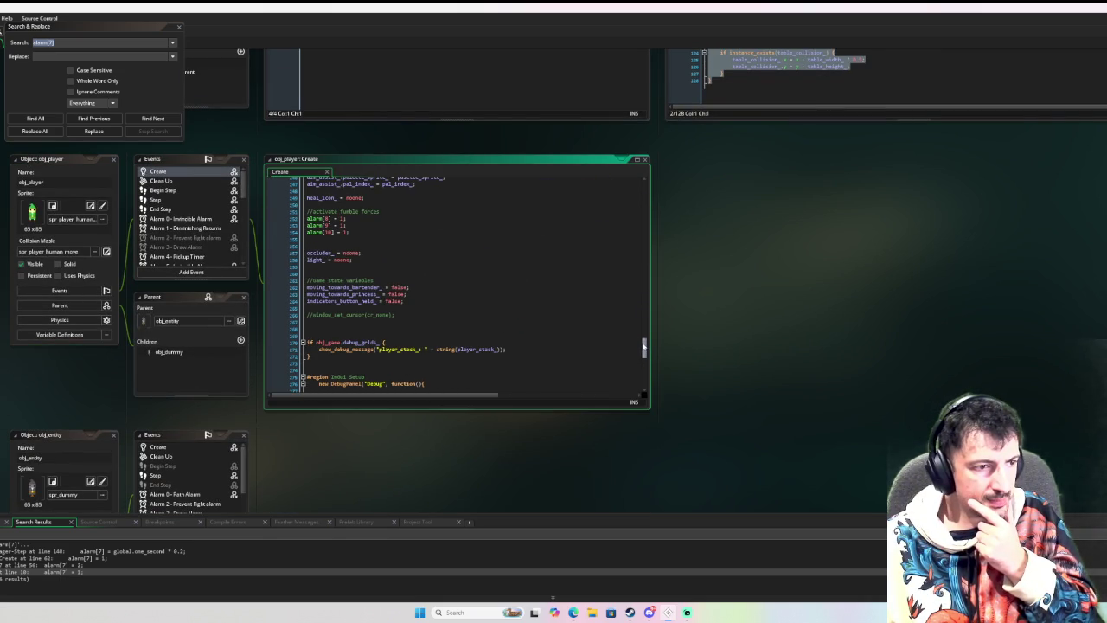
drag(643, 346, 643, 379)
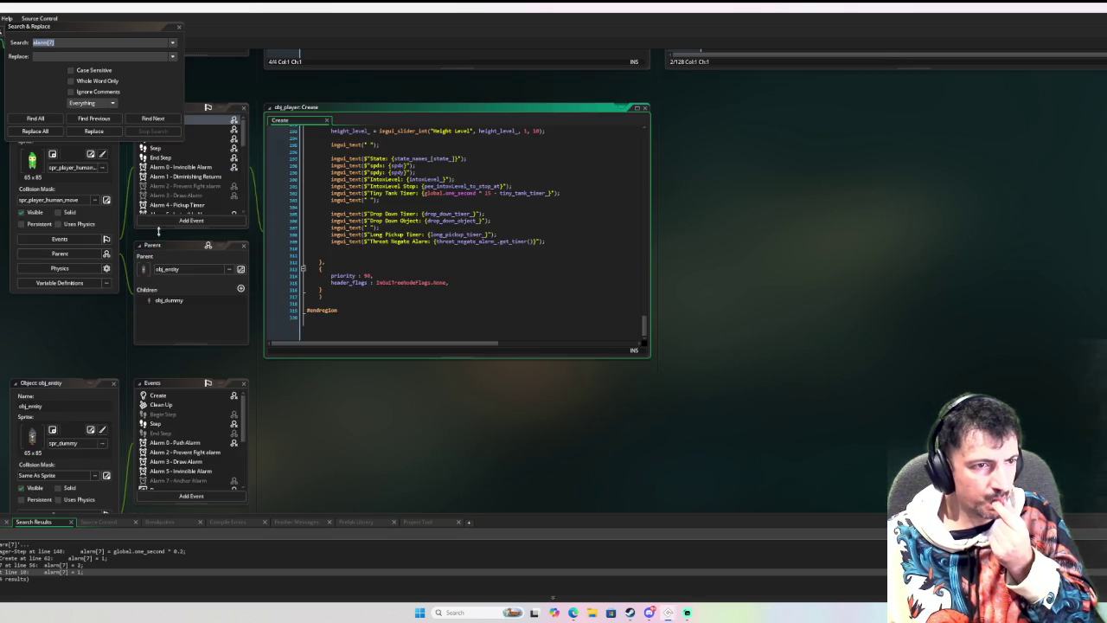
Read obj_player's Anchor Alarm code, then switch back to the Sandman project window.
click(196, 235)
scroll(196, 236, down, 2)
double_click(200, 235)
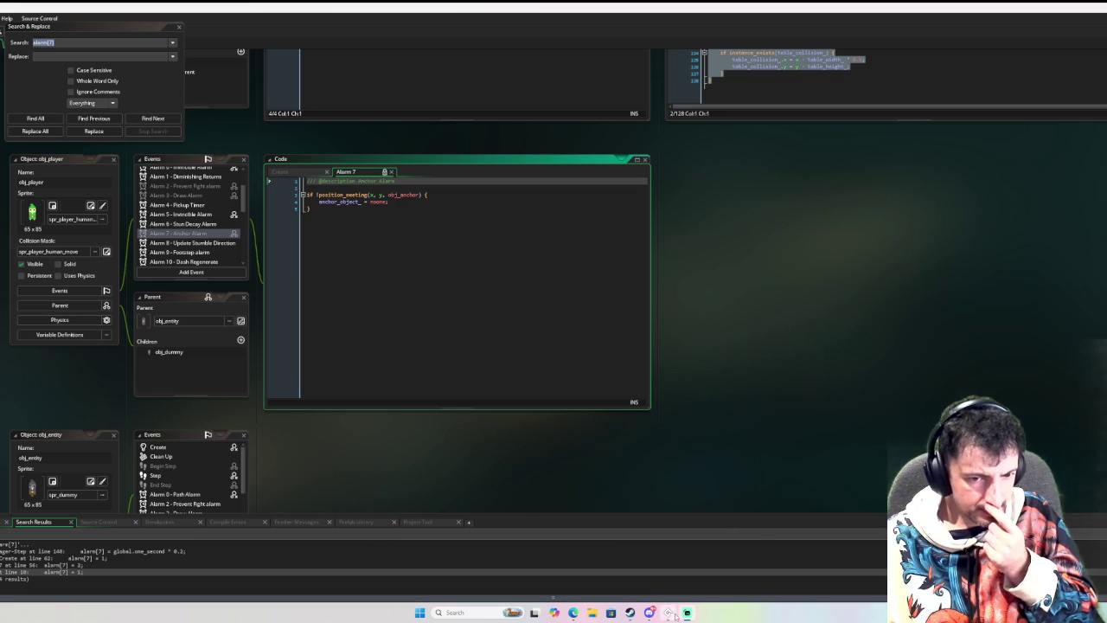
mouse_move(668, 612)
click(682, 585)
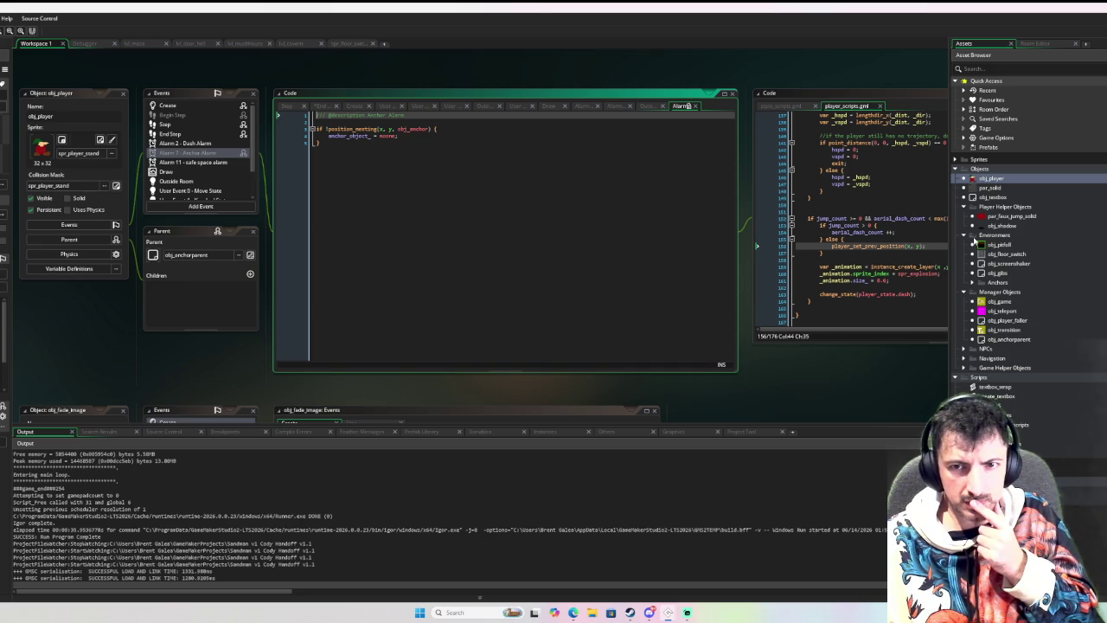
Review obj_anchor's Create, Step and Alarm 0 code, then open obj_player from the Asset Browser.
click(973, 284)
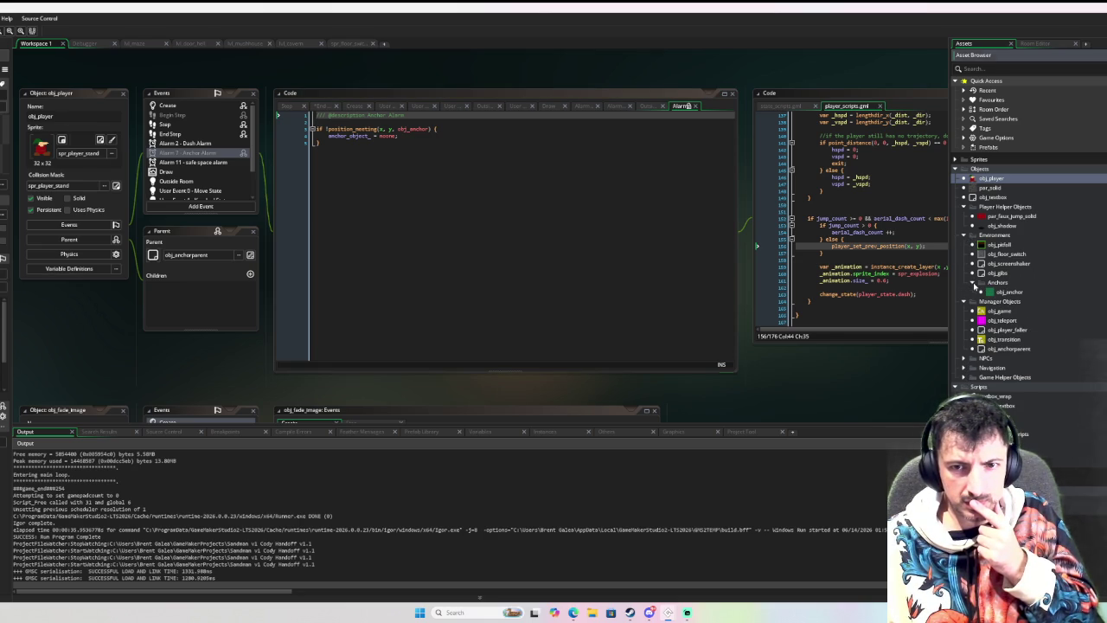
double_click(995, 291)
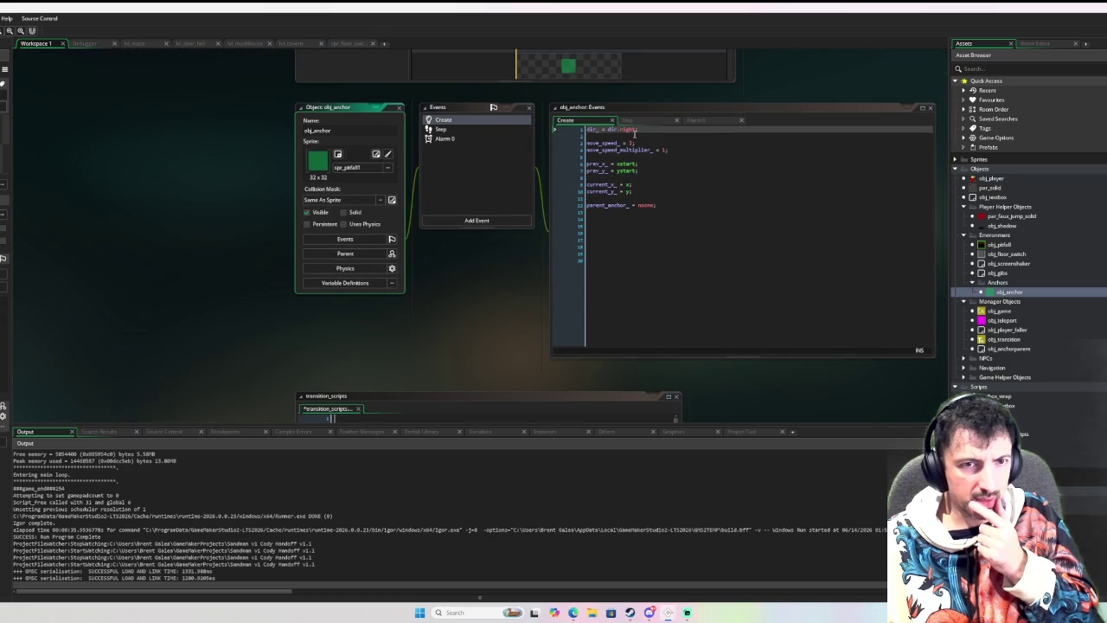
click(659, 163)
click(494, 129)
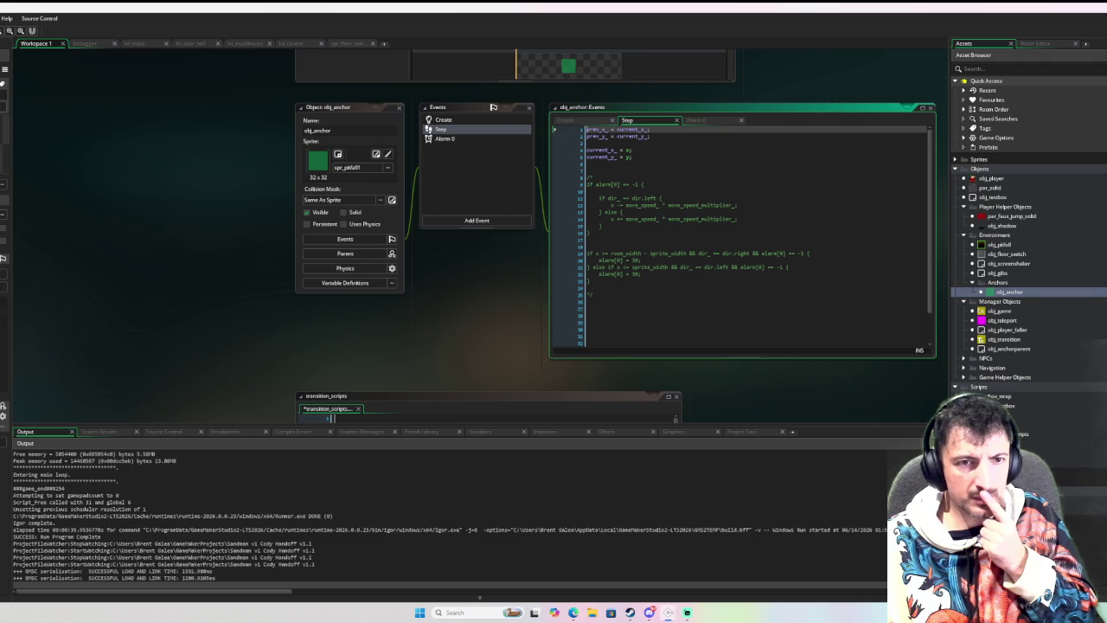
click(489, 141)
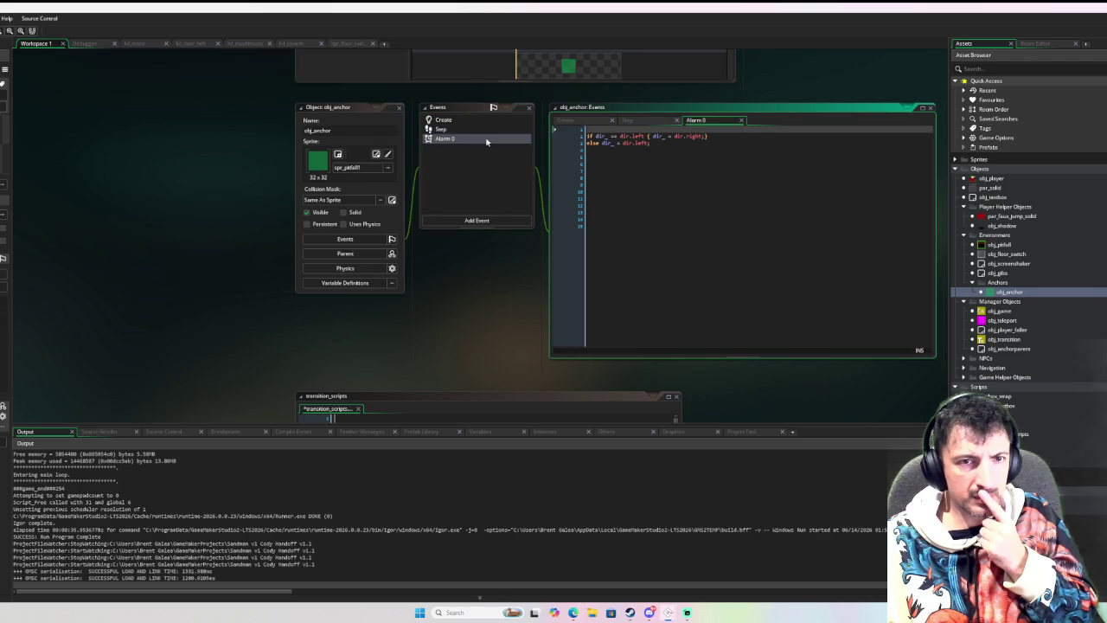
click(491, 130)
click(498, 123)
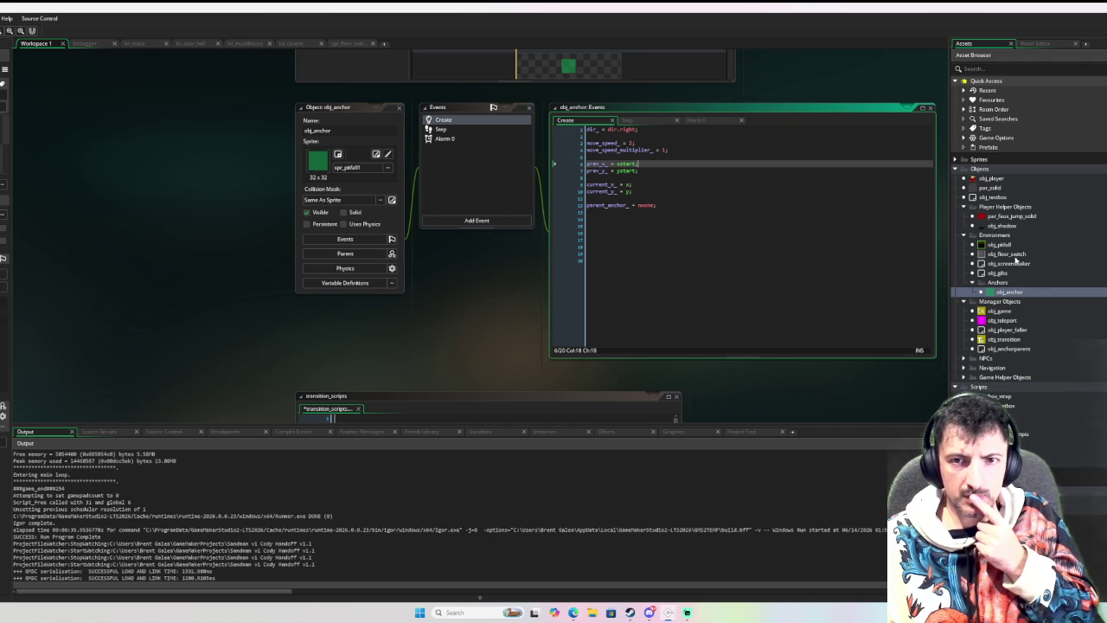
double_click(1007, 177)
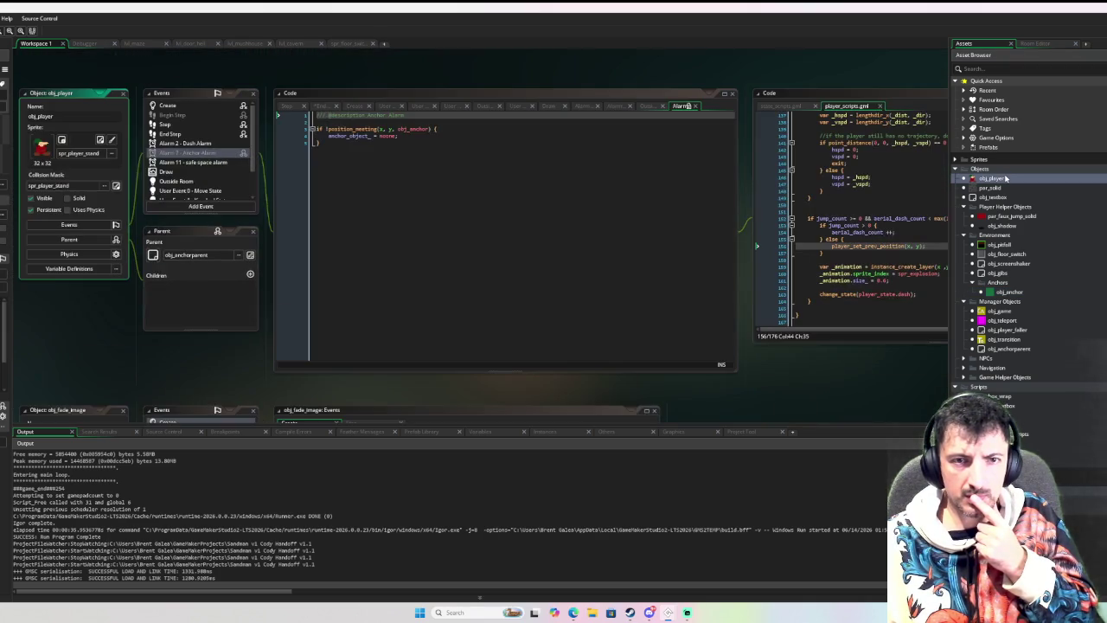
Jump from obj_player's End Step to the anchor_post_step_check_for_anchor definition.
click(200, 136)
click(199, 128)
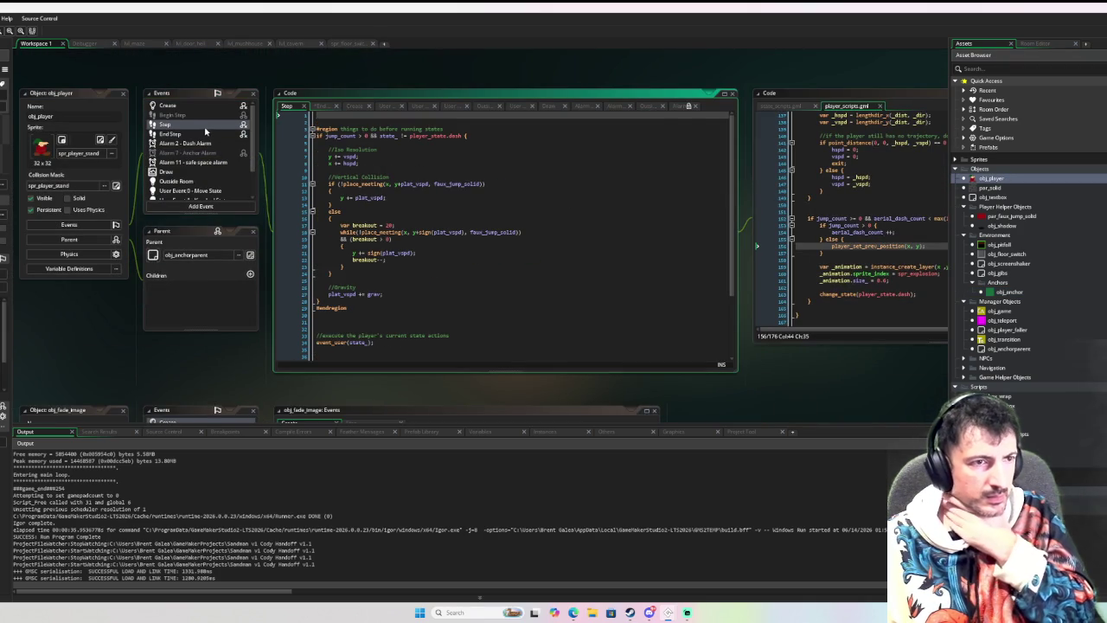
click(195, 137)
middle_click(372, 122)
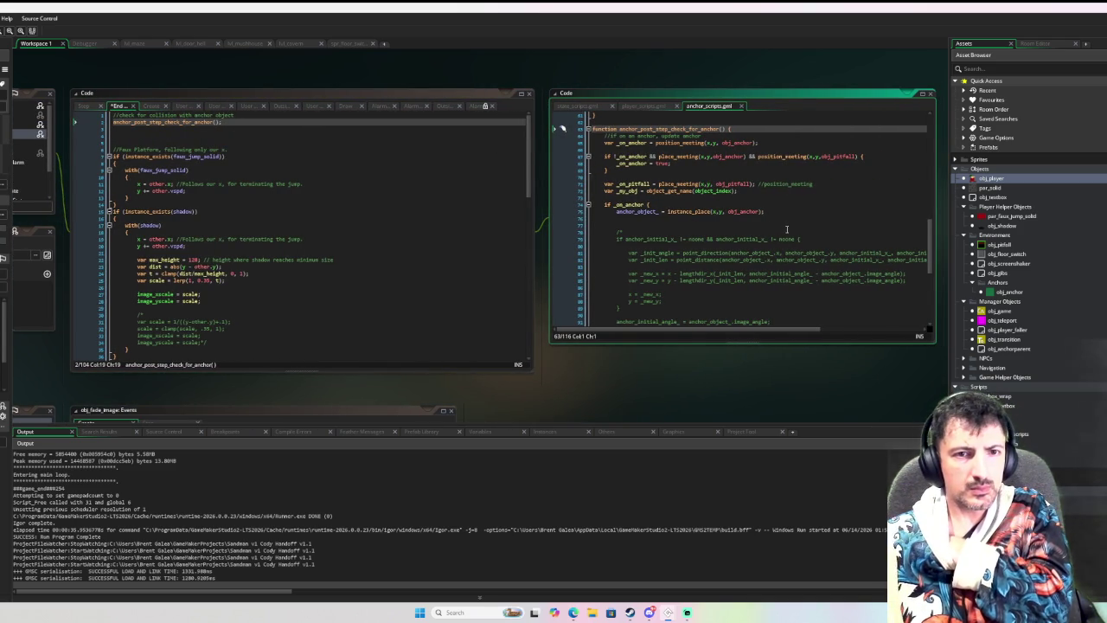
scroll(787, 229, down, 1)
scroll(787, 229, down, 6)
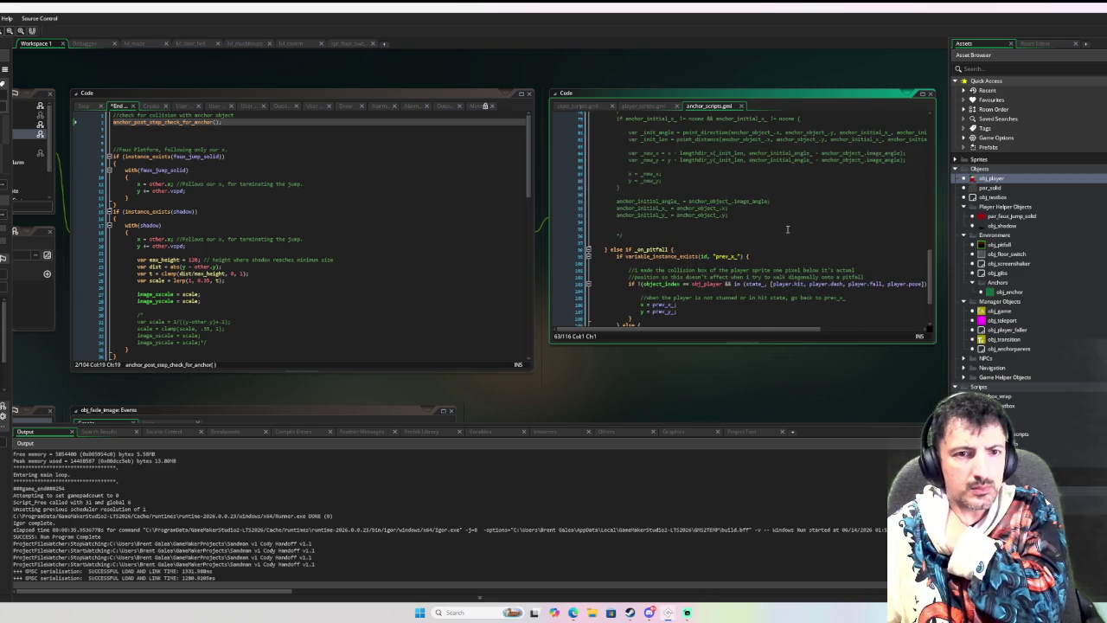
scroll(787, 229, down, 1)
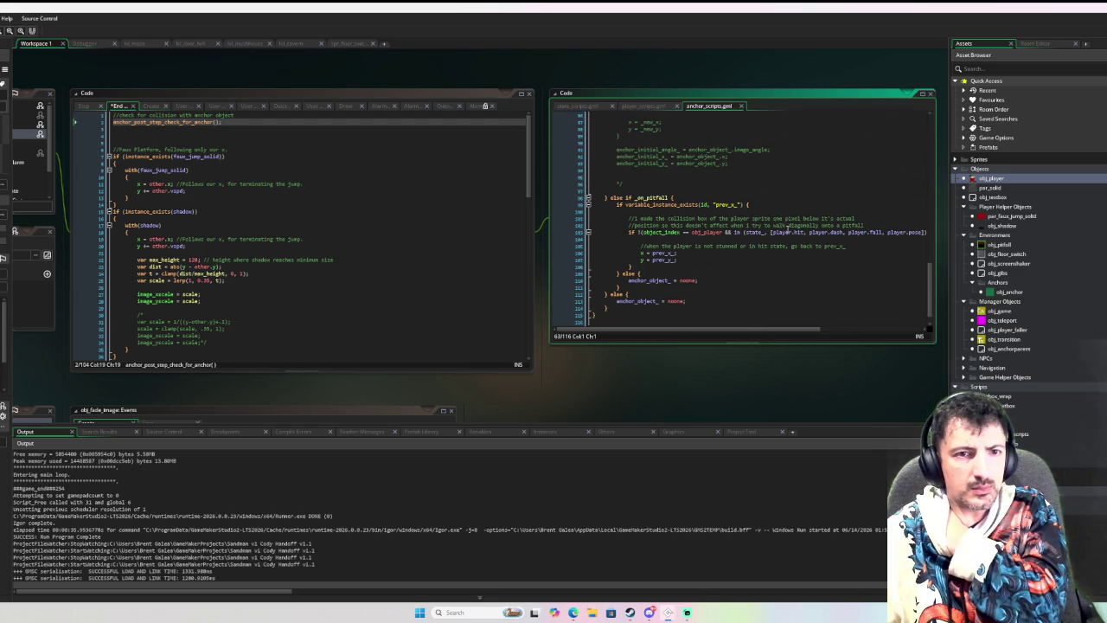
scroll(787, 227, up, 10)
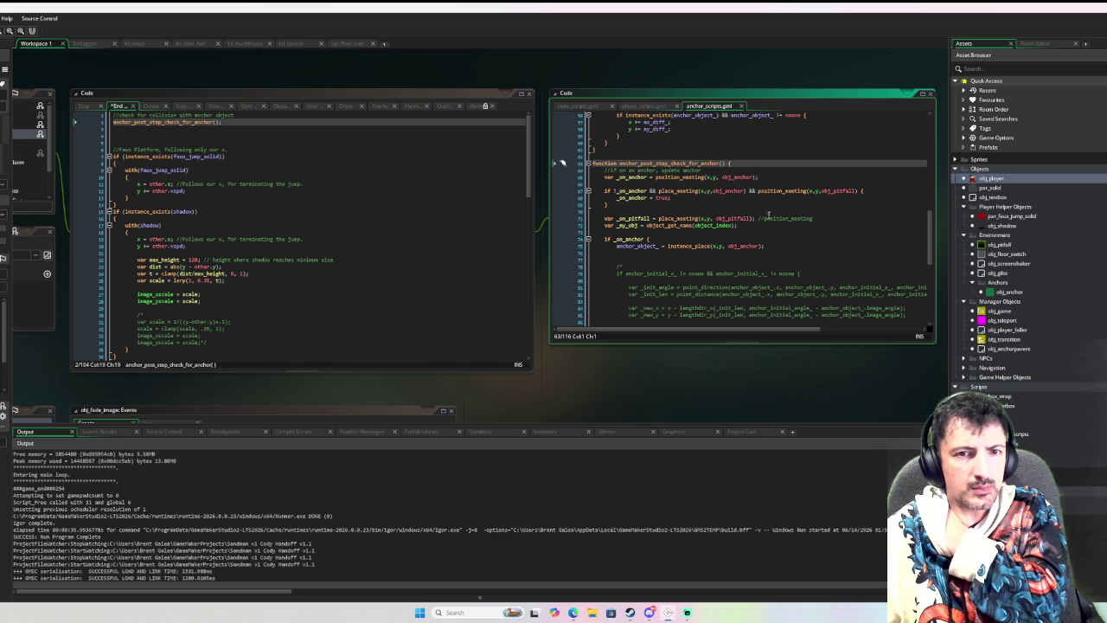
Append '&& state_ == player_state.move && jump_count == 0' to the _on_pitfall line.
click(753, 218)
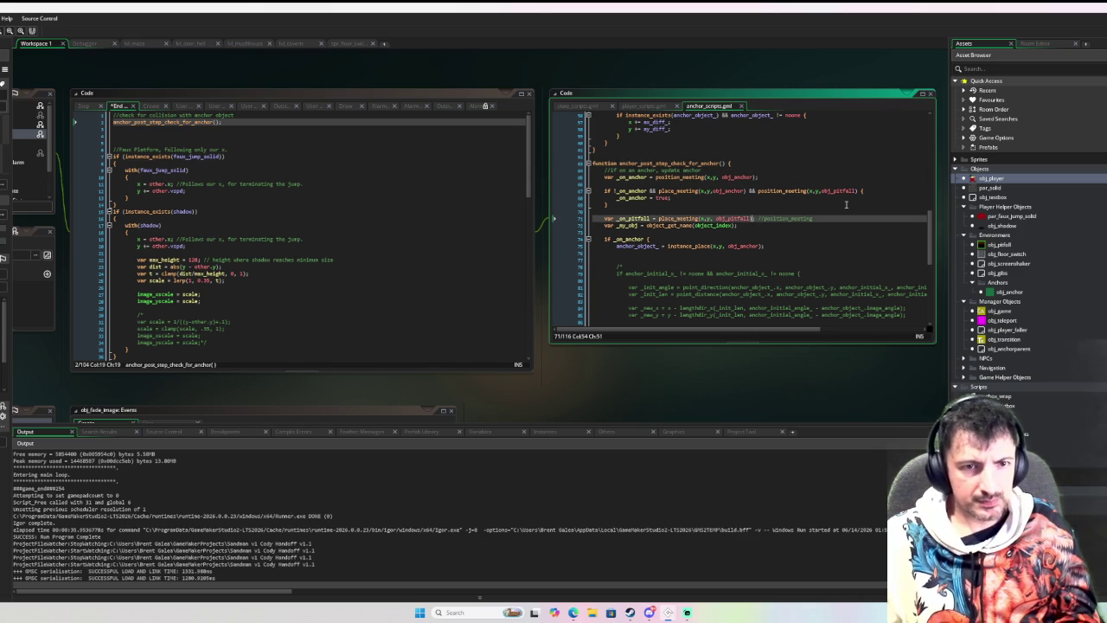
text(&& s)
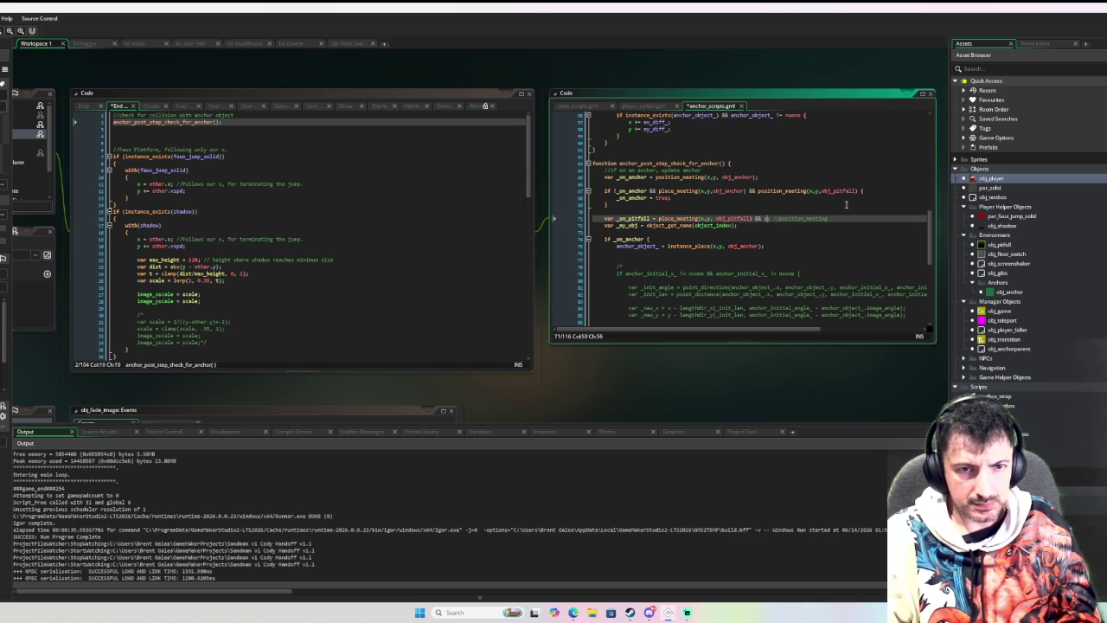
text(tate)
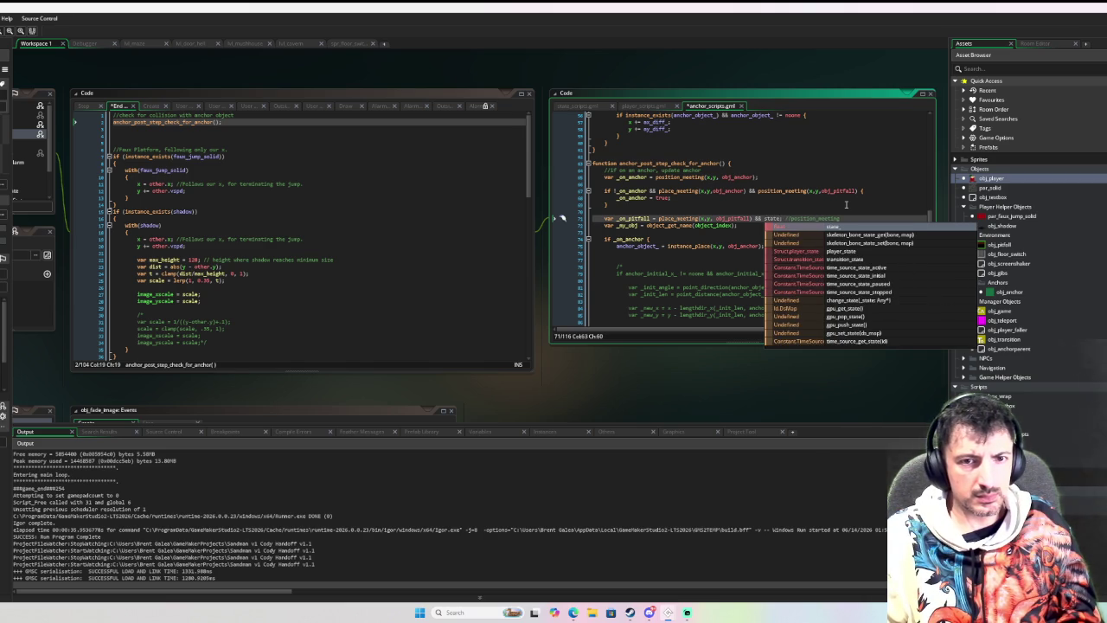
text(_ == pause)
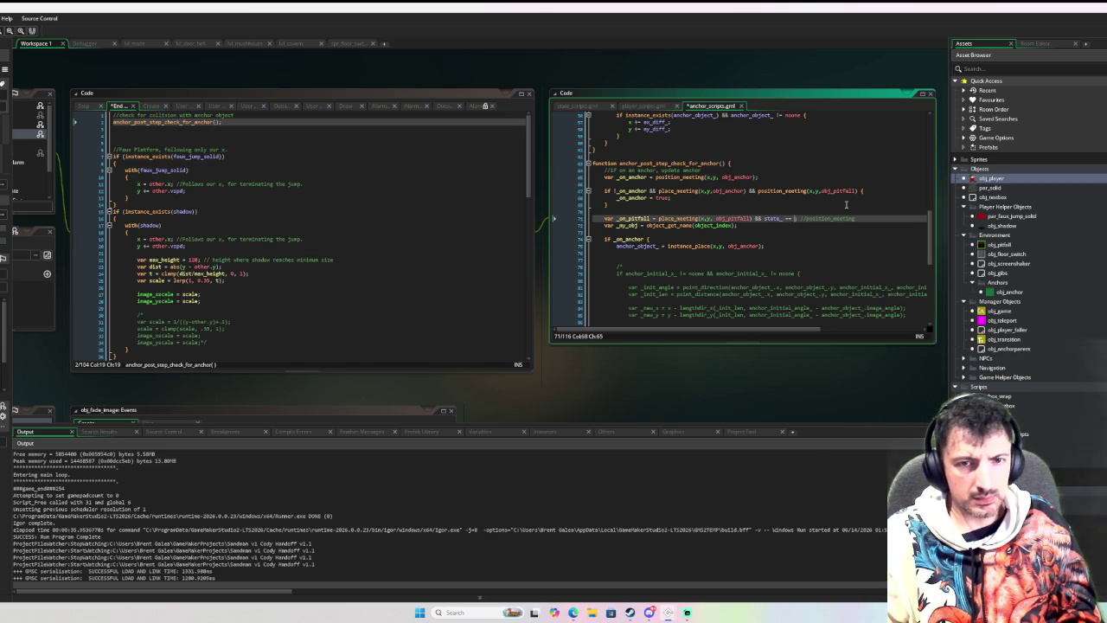
key(BackSpace)
key(BackSpace)
key(BackSpace)
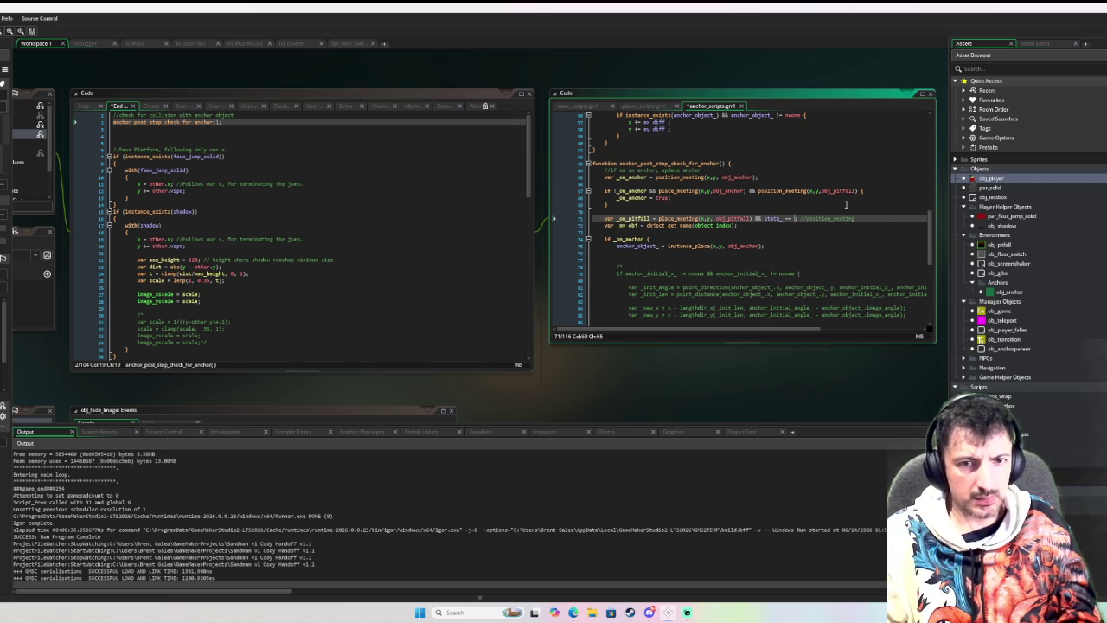
text(player.mo)
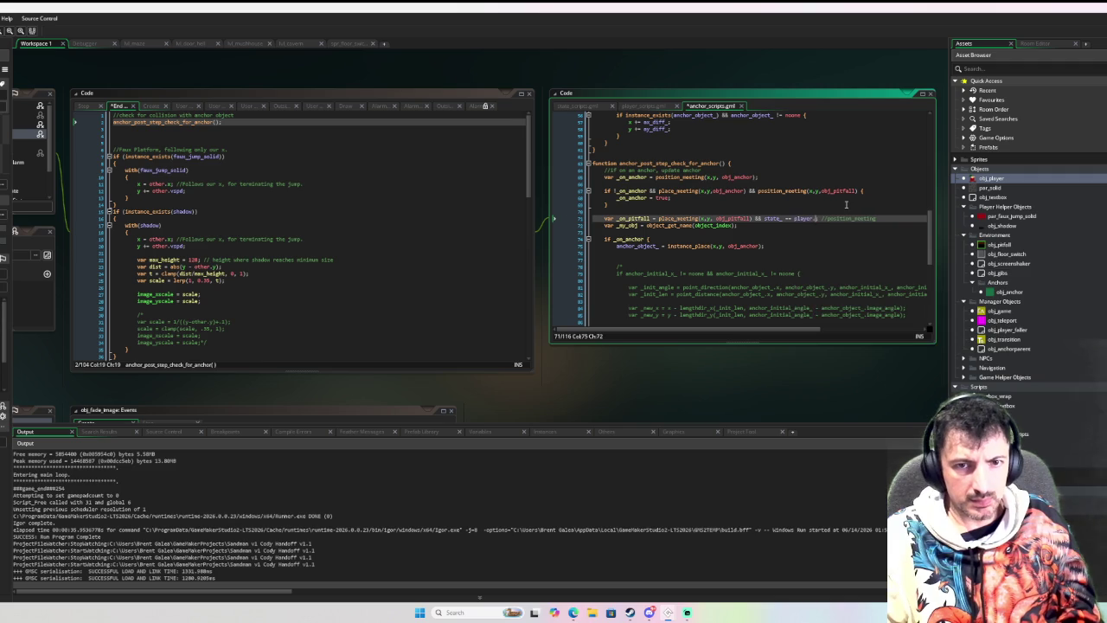
key(BackSpace)
key(BackSpace)
key(BackSpace)
text(_state.)
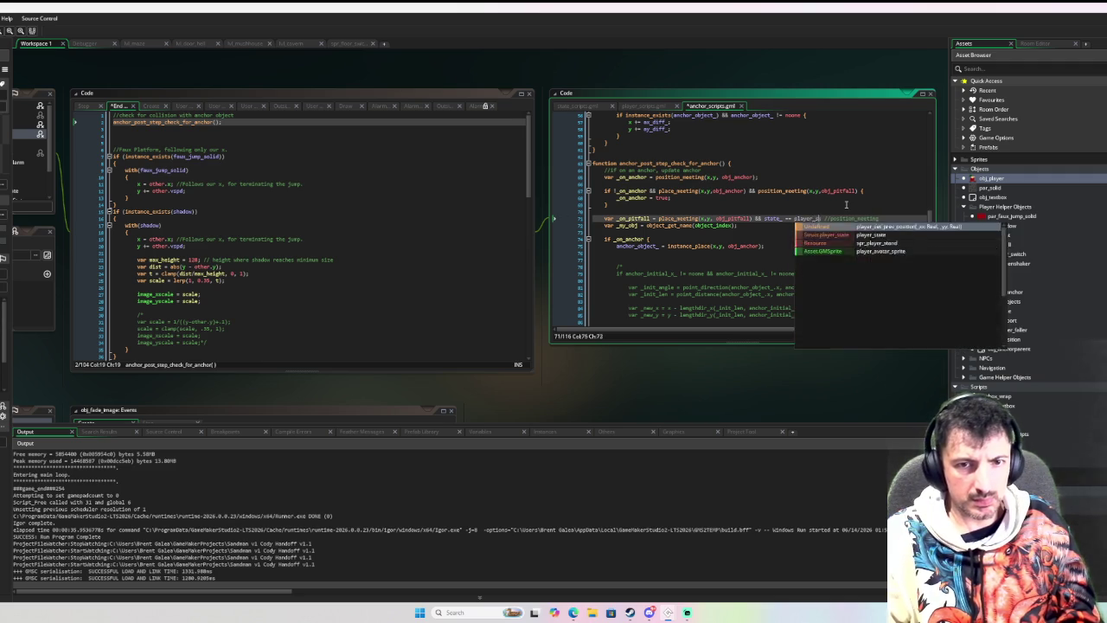
text(m)
key(Return)
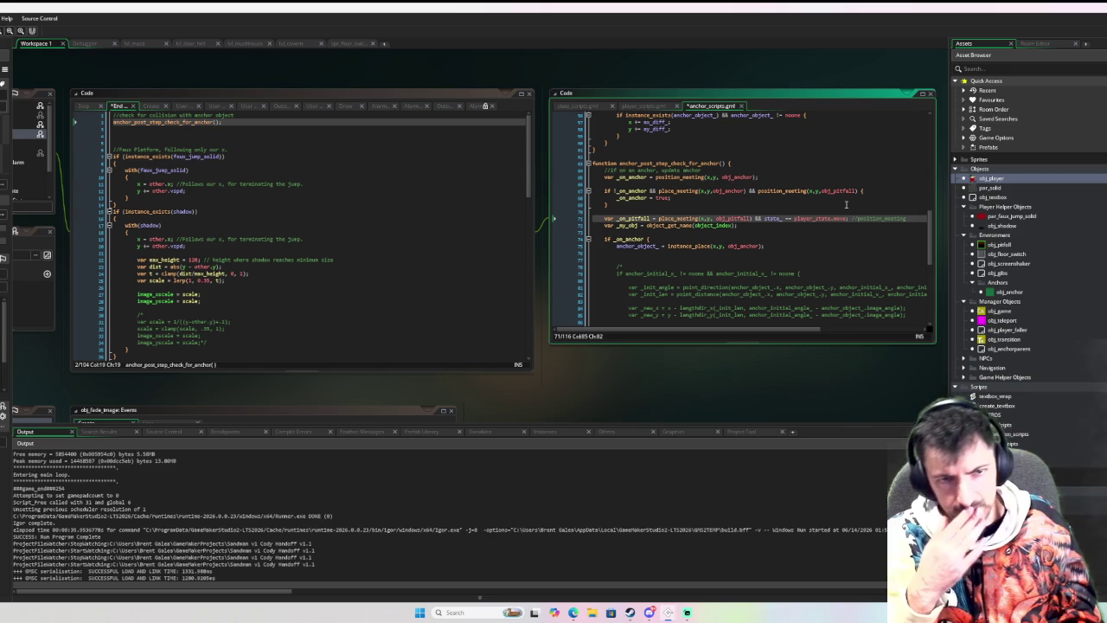
text(&&)
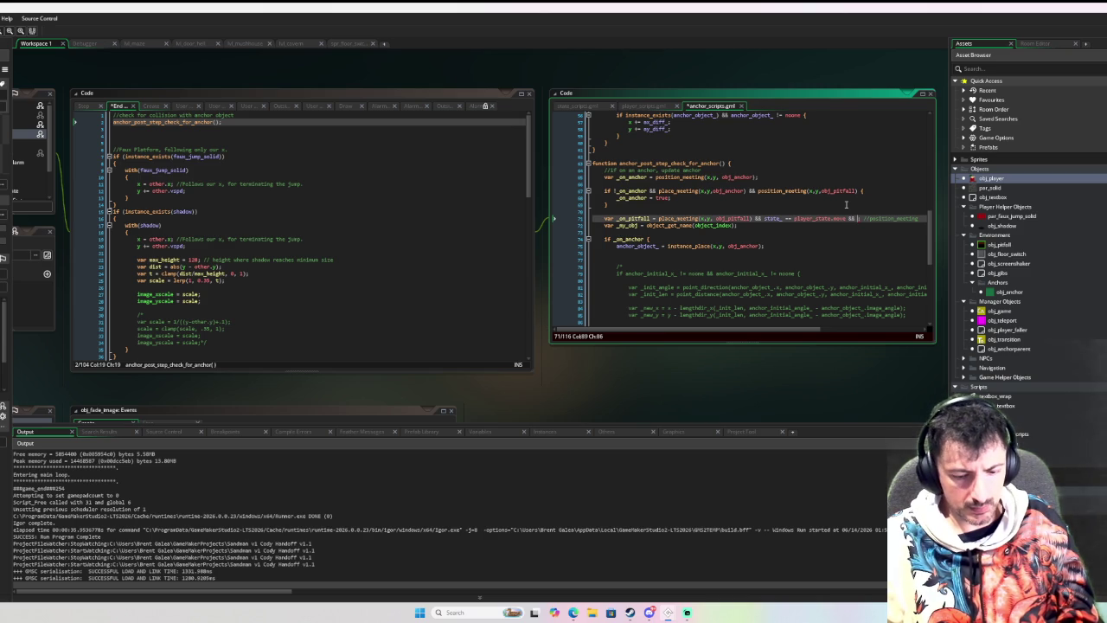
text(jump_count )
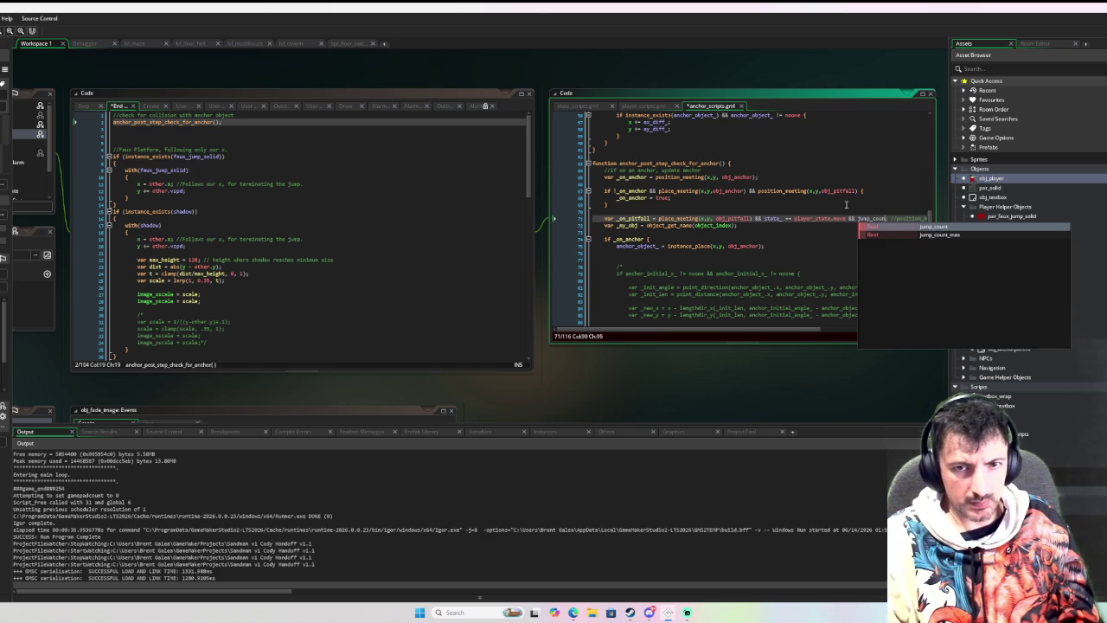
text(== 0)
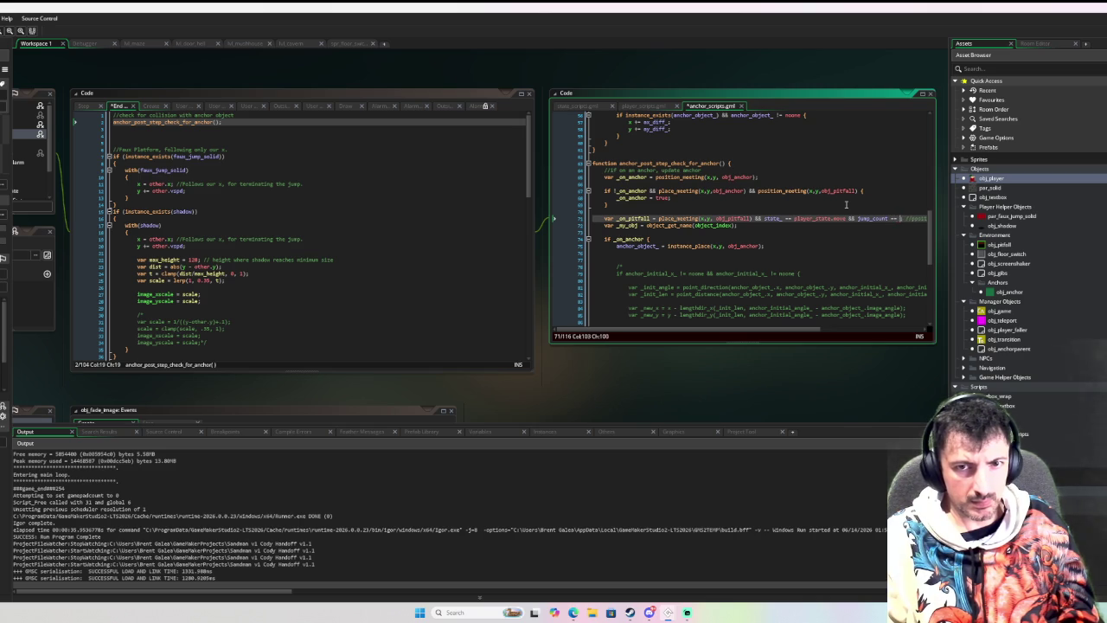
Review the pitfall handling code below, then open the lvl_maze room.
click(822, 251)
scroll(821, 242, down, 10)
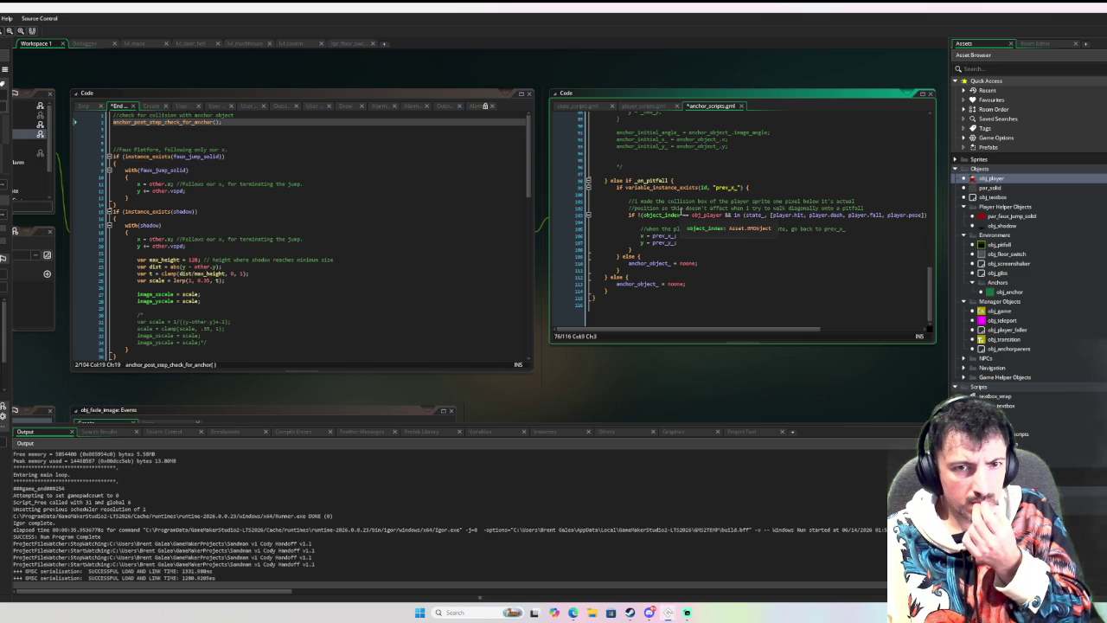
mouse_move(701, 212)
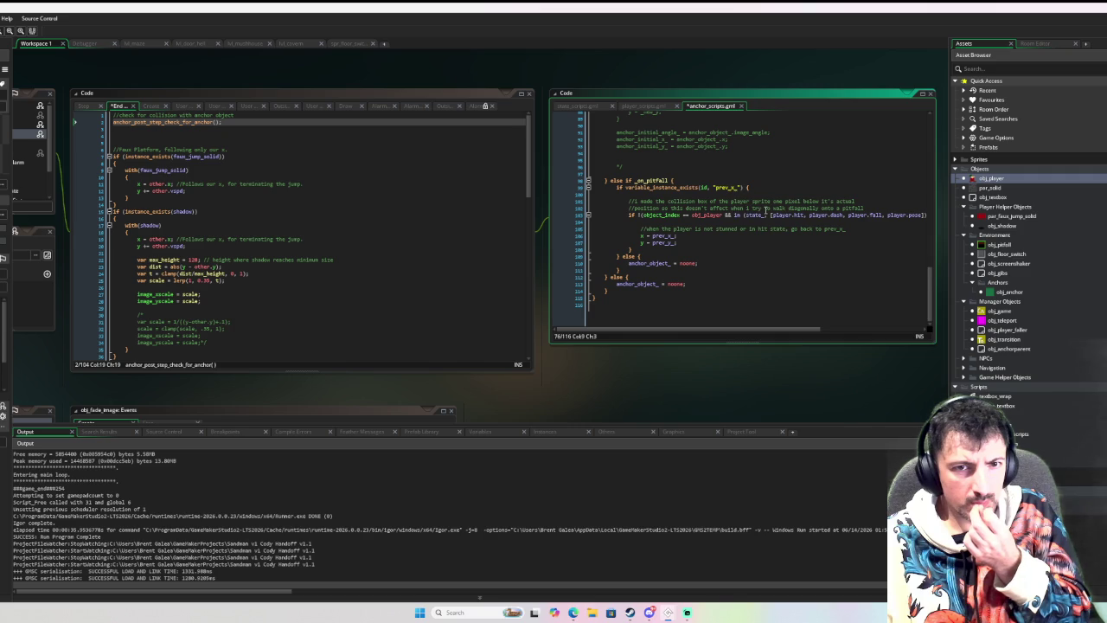
scroll(719, 206, up, 1)
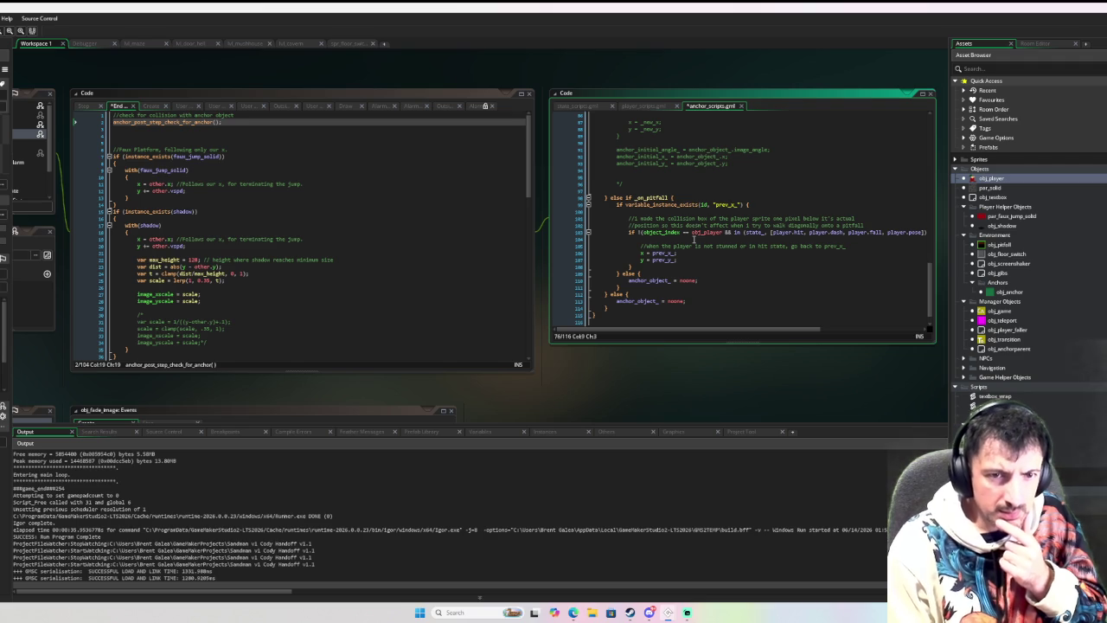
scroll(693, 239, up, 4)
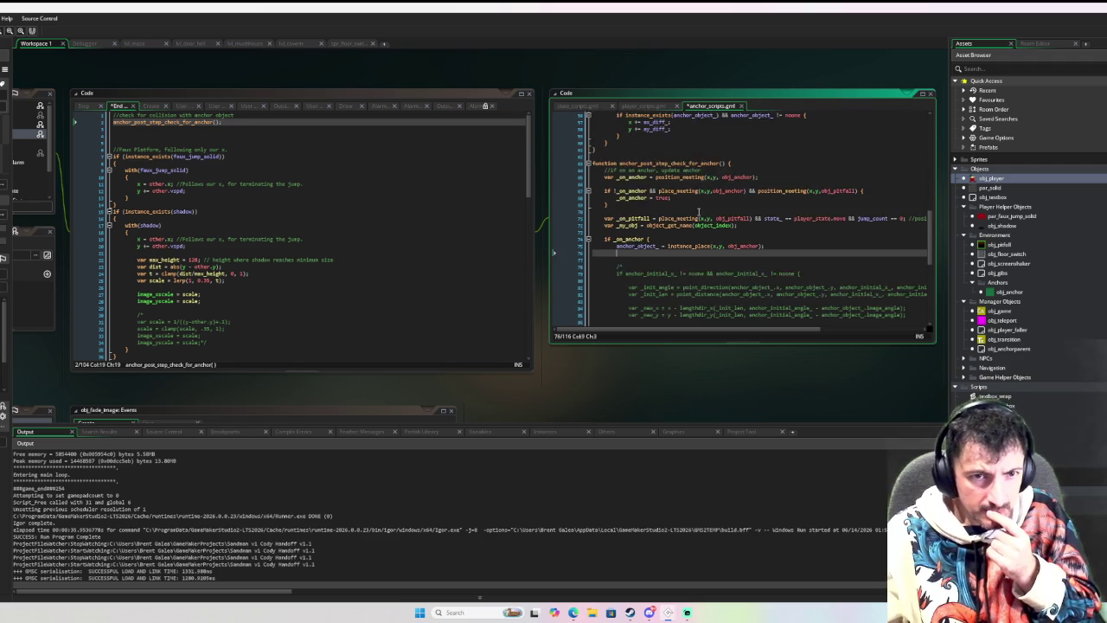
drag(278, 329, 491, 296)
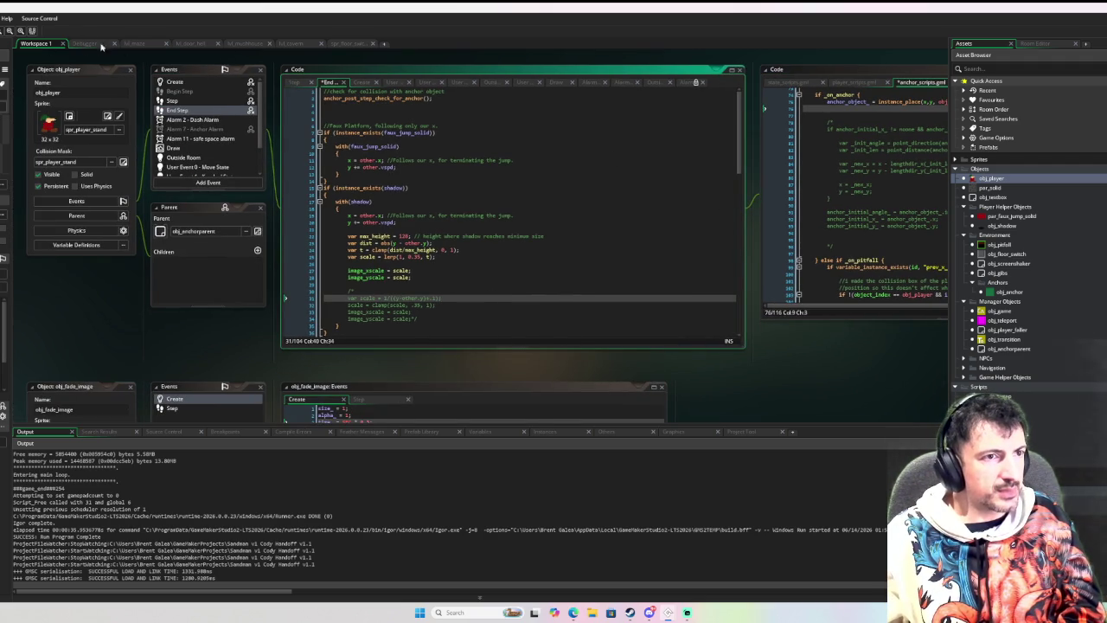
click(148, 44)
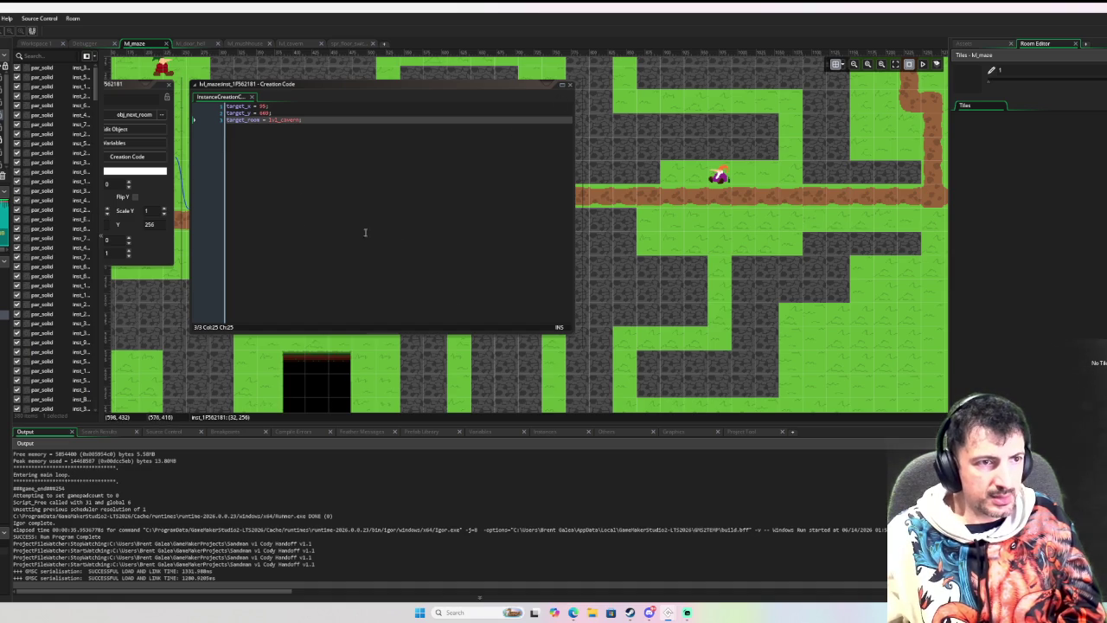
Place an obj_anchor instance in lvl_maze and stretch it over the black pit.
scroll(192, 250, left, 3)
scroll(408, 208, down, 5)
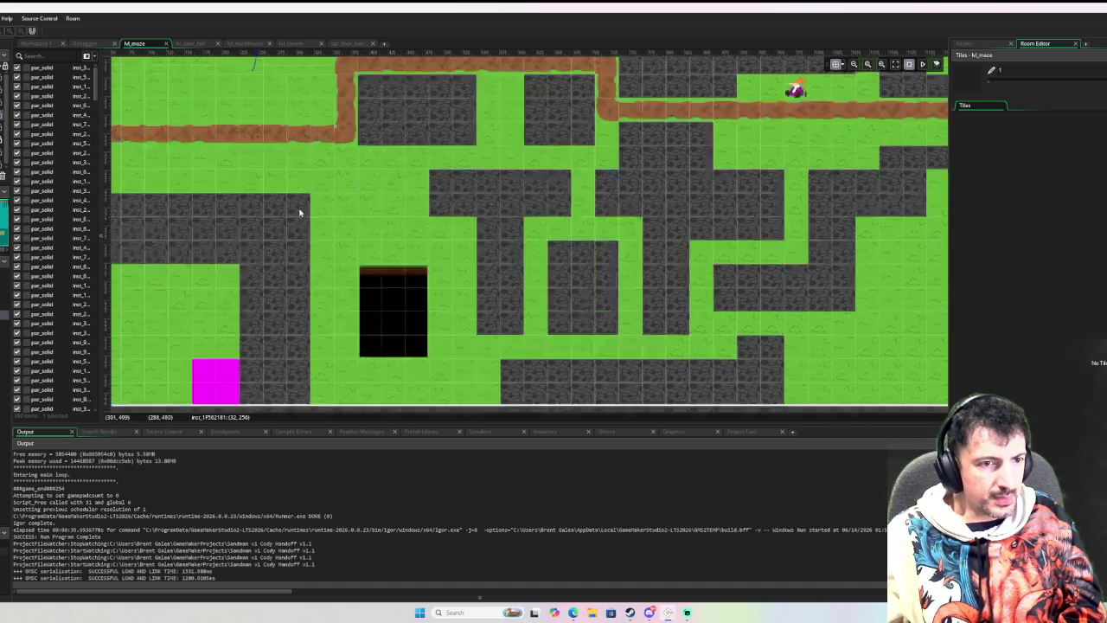
scroll(407, 207, up, 1)
click(995, 47)
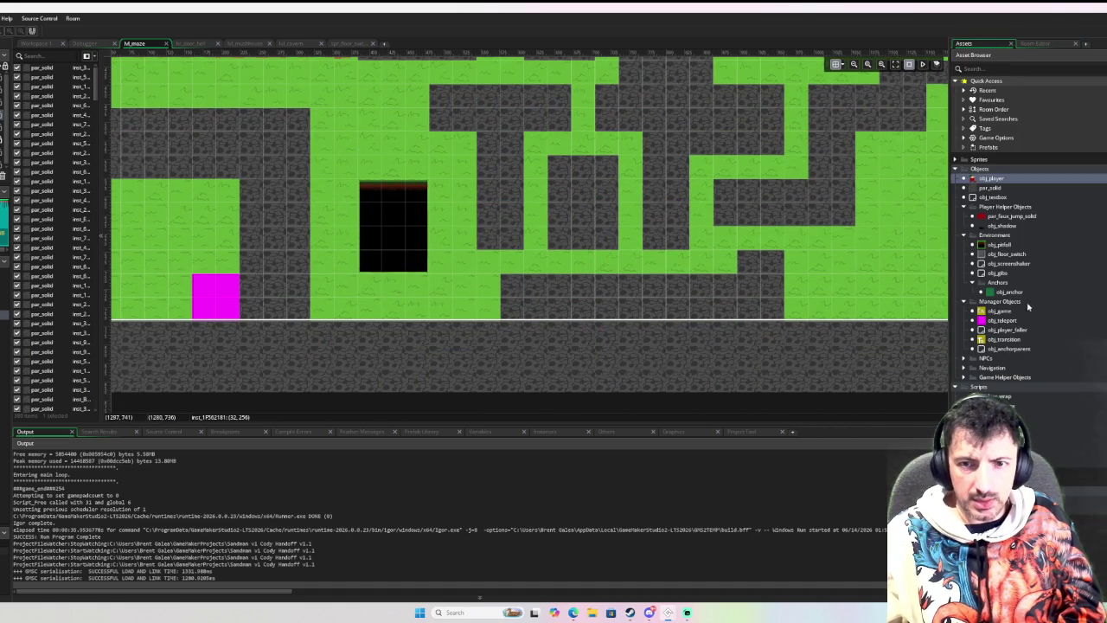
click(1001, 293)
mouse_move(1001, 292)
mouse_down()
mouse_move(337, 249)
mouse_move(417, 224)
mouse_move(464, 227)
mouse_up()
mouse_move(362, 221)
mouse_down()
mouse_move(346, 221)
mouse_move(386, 200)
mouse_move(391, 172)
mouse_up()
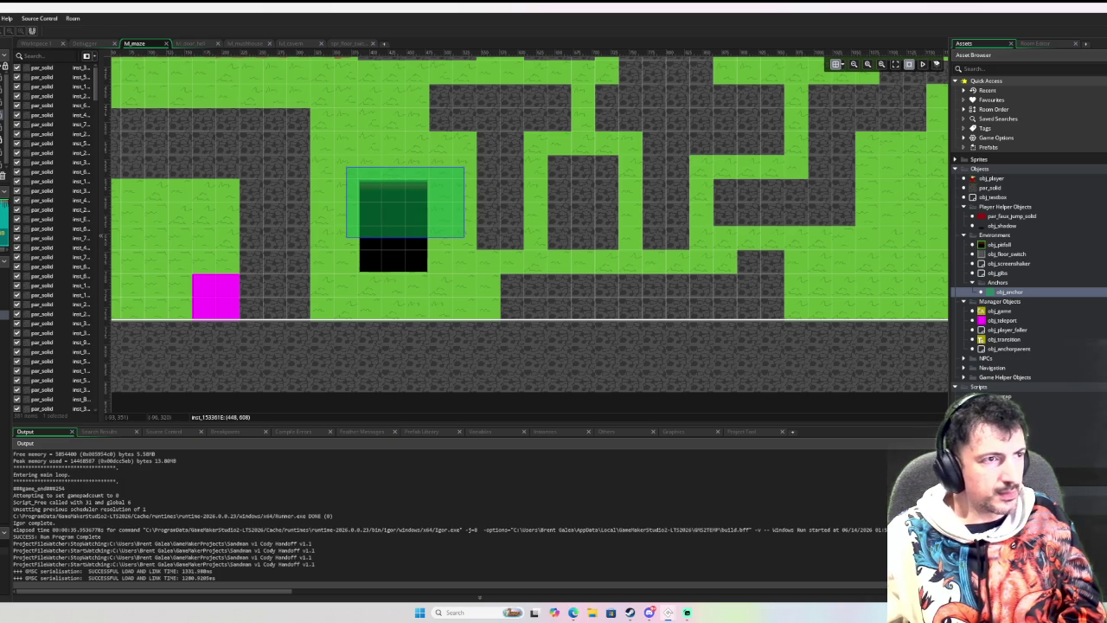
Test-run the game with F5, stop it, and return to the code workspace.
key(F5)
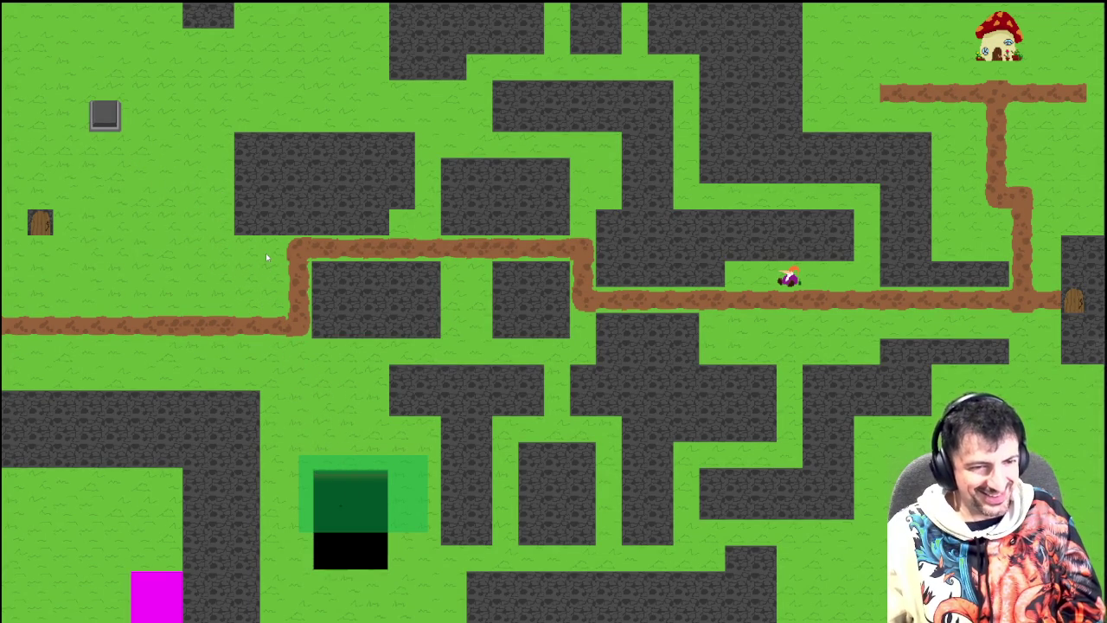
key(Escape)
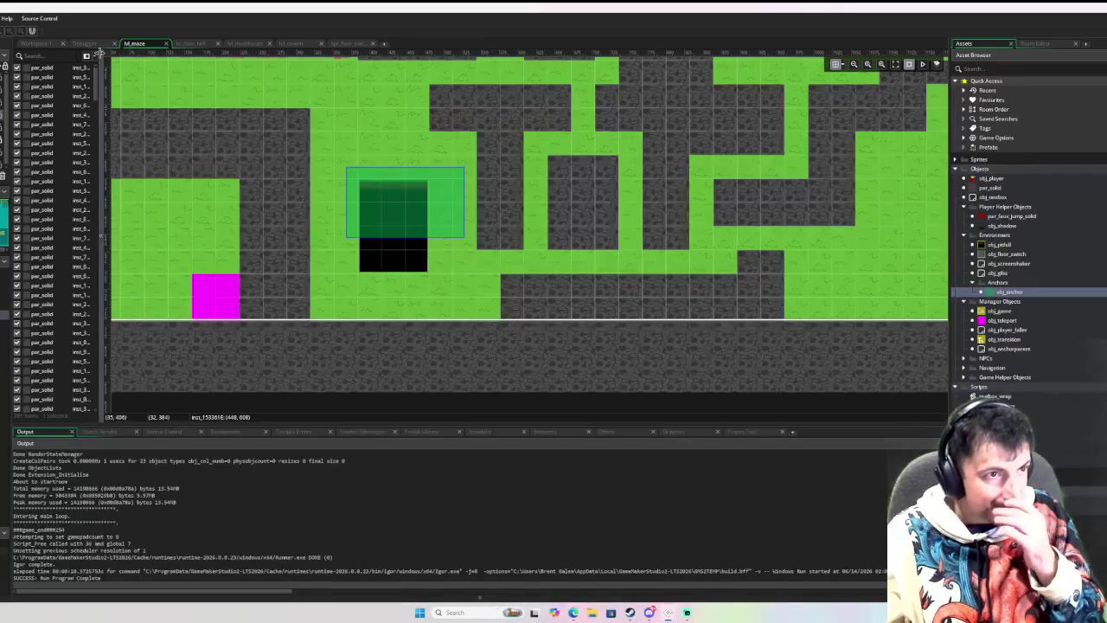
click(38, 46)
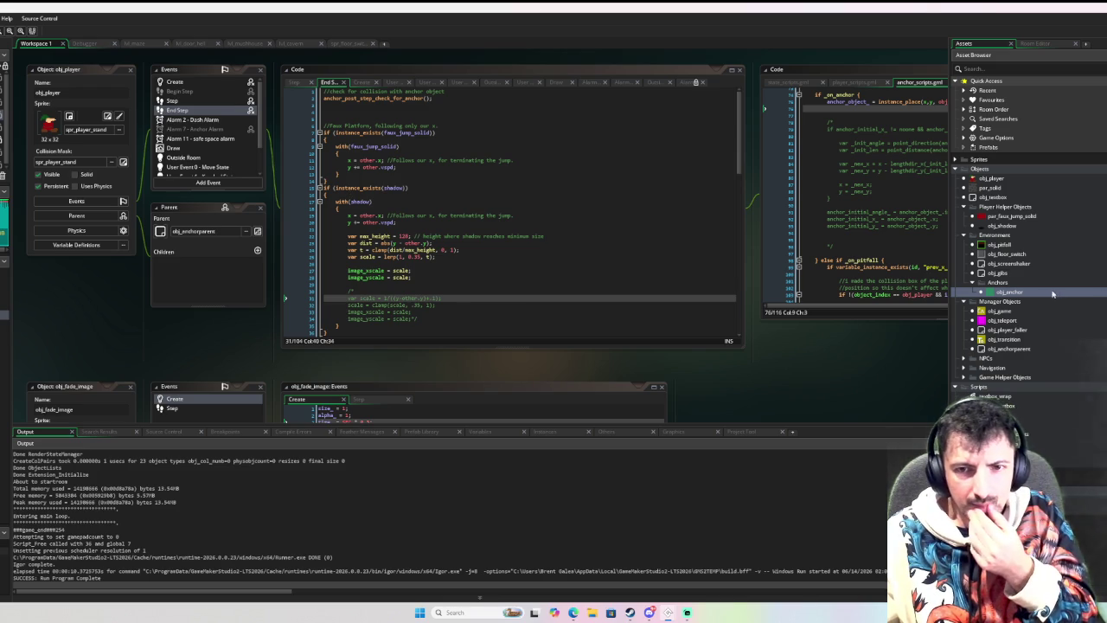
Open obj_pitfall and scroll through its End Step code.
double_click(1022, 248)
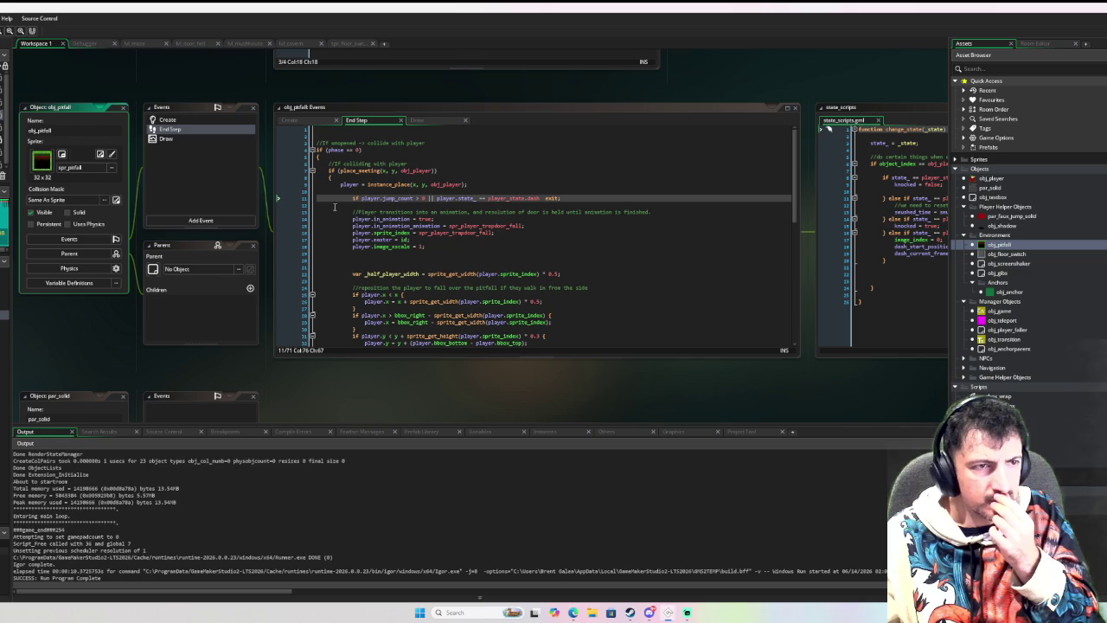
scroll(629, 250, down, 5)
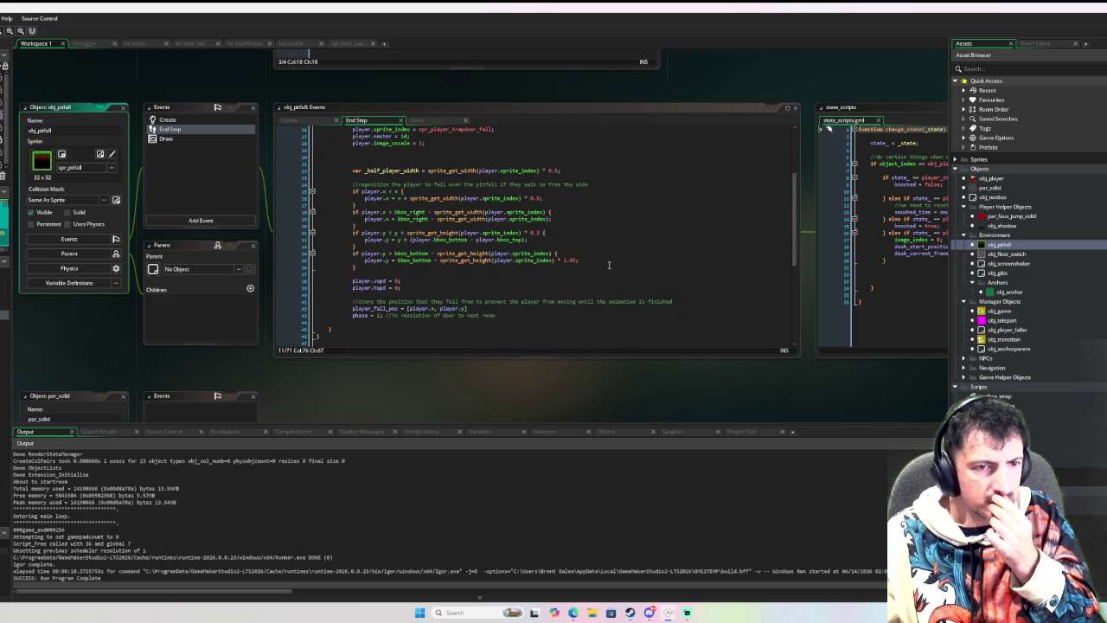
scroll(611, 265, up, 5)
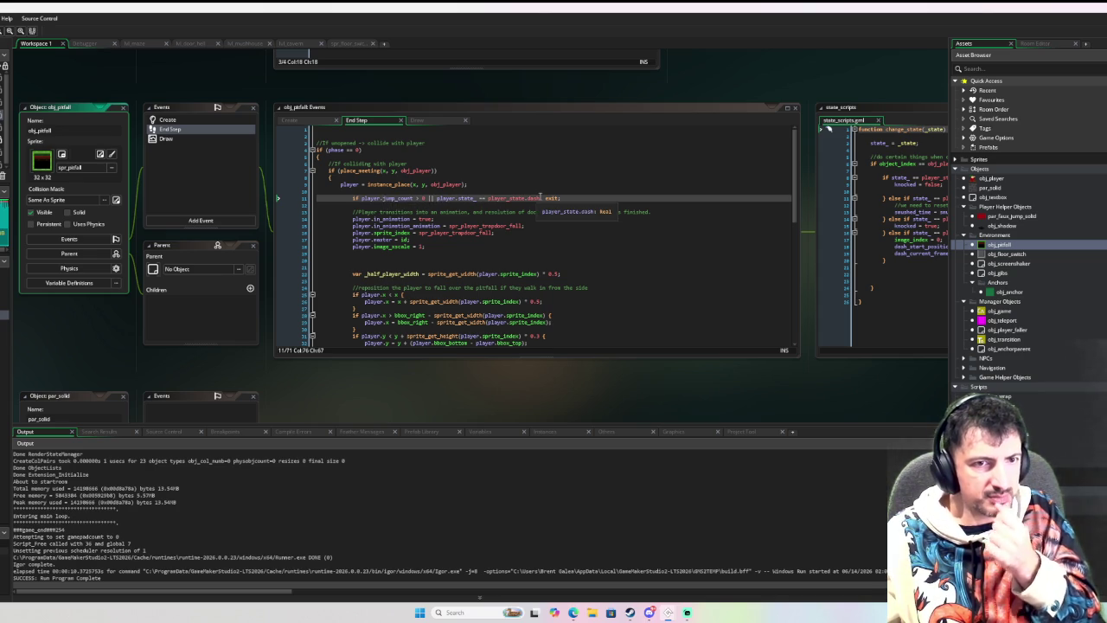
Declare 'var _on_anchor = false;' above the jump condition in obj_pitfall's End Step.
click(540, 197)
text(|| )
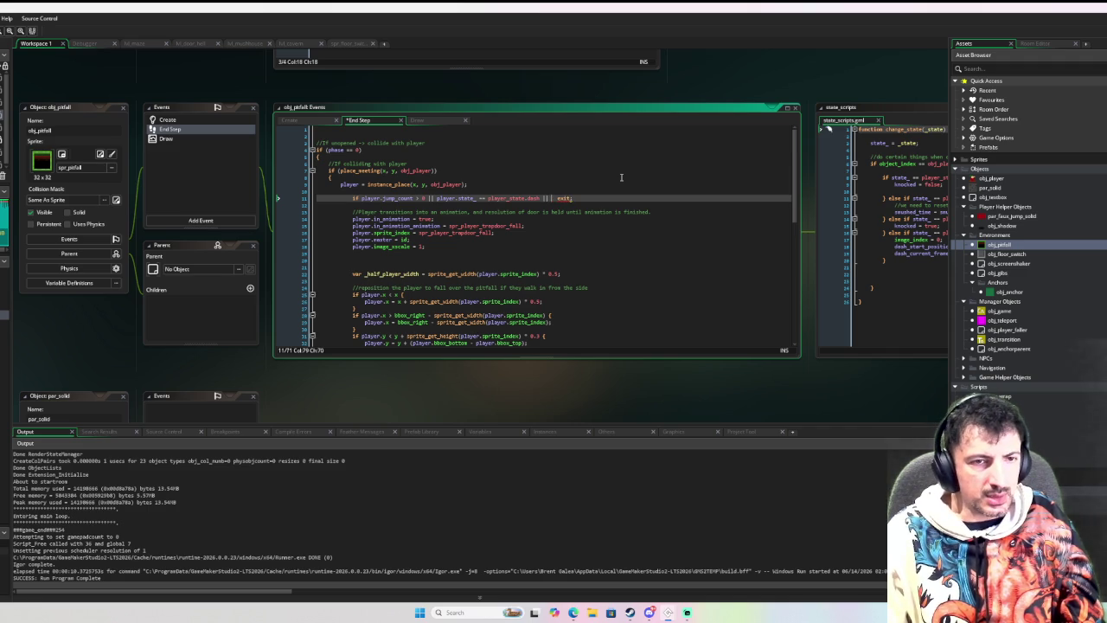
text(player)
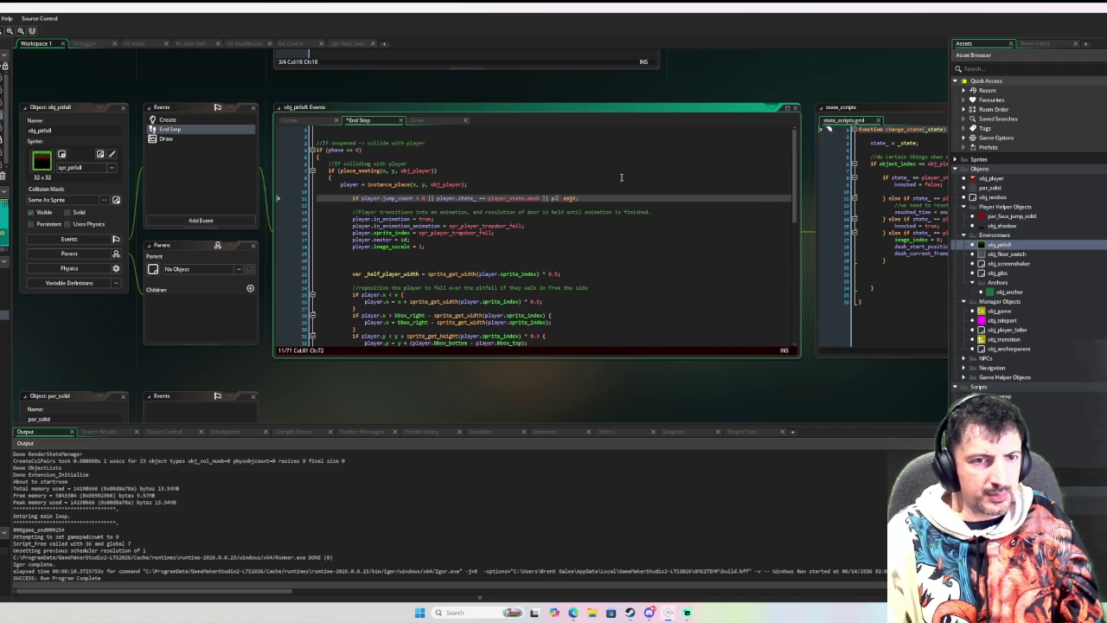
key(BackSpace)
key(BackSpace)
key(BackSpace)
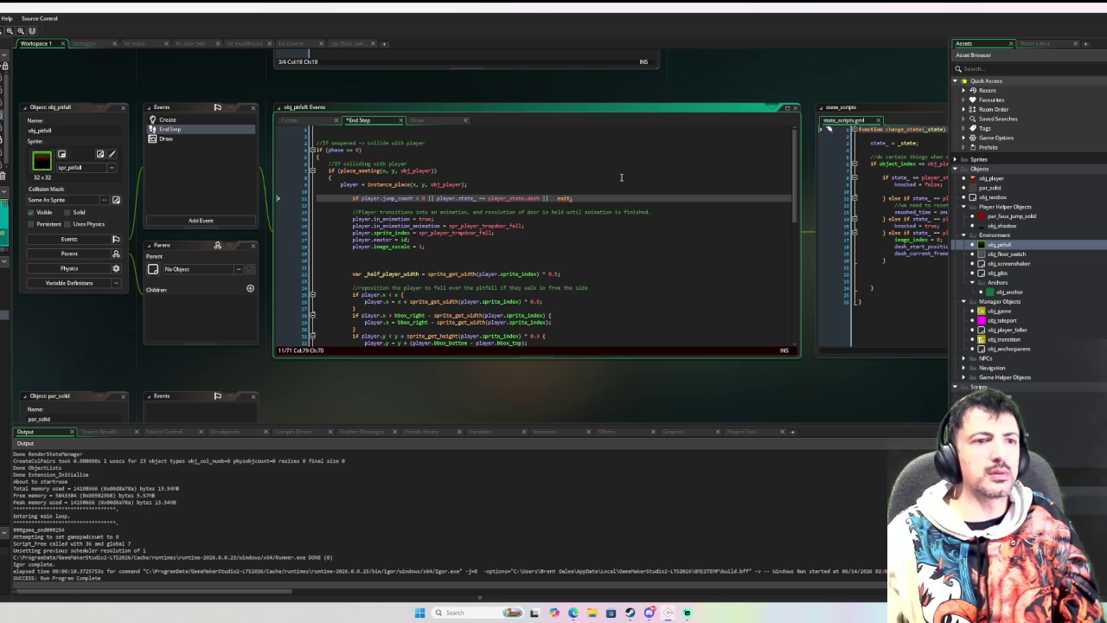
key(Up)
key(Tab)
key(Tab)
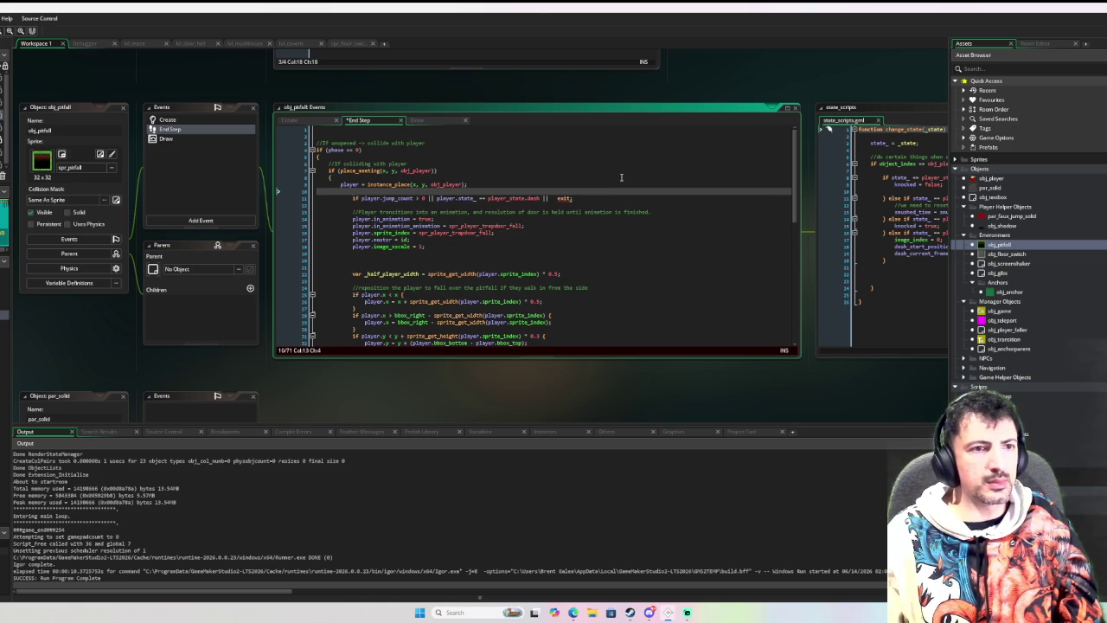
key(Return)
key(Return)
key(Up)
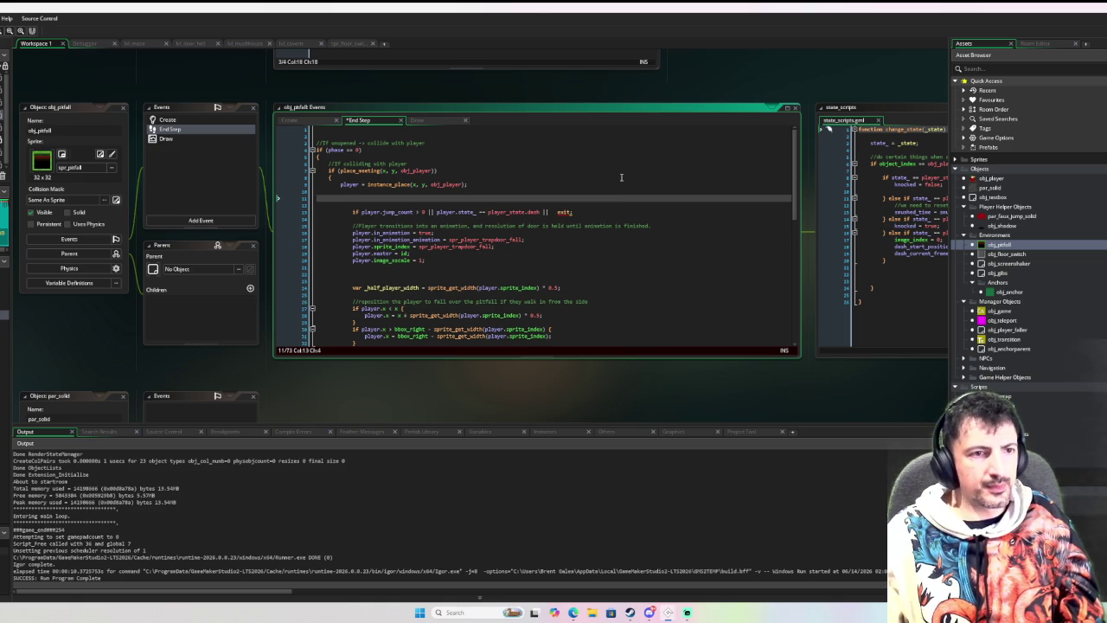
key(Up)
text(if)
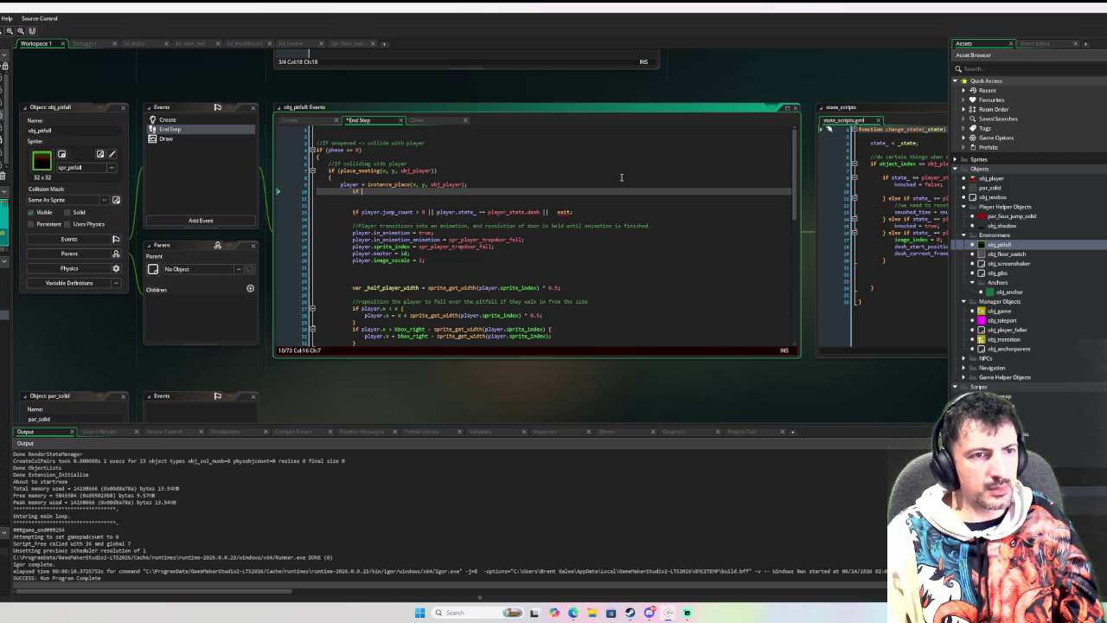
key(BackSpace)
key(BackSpace)
key(BackSpace)
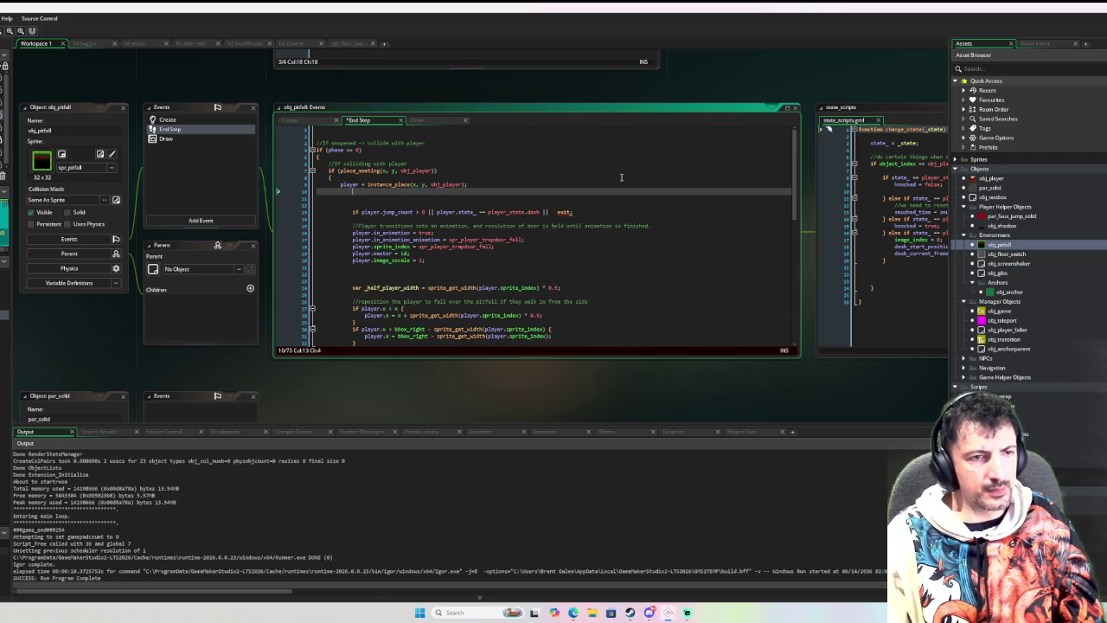
text(var _o)
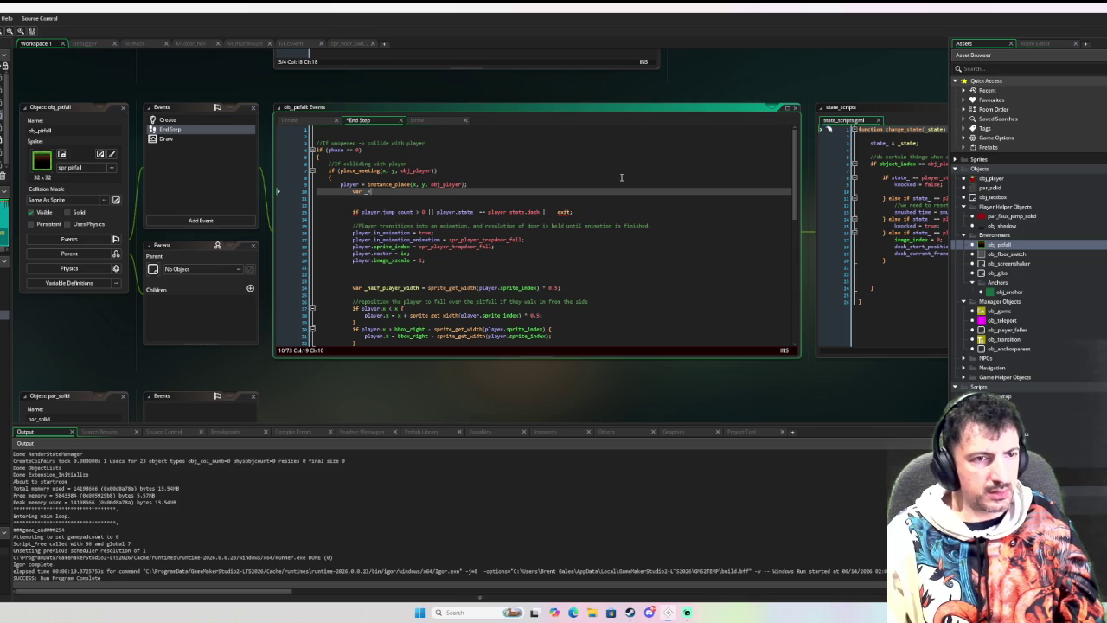
text(ri)
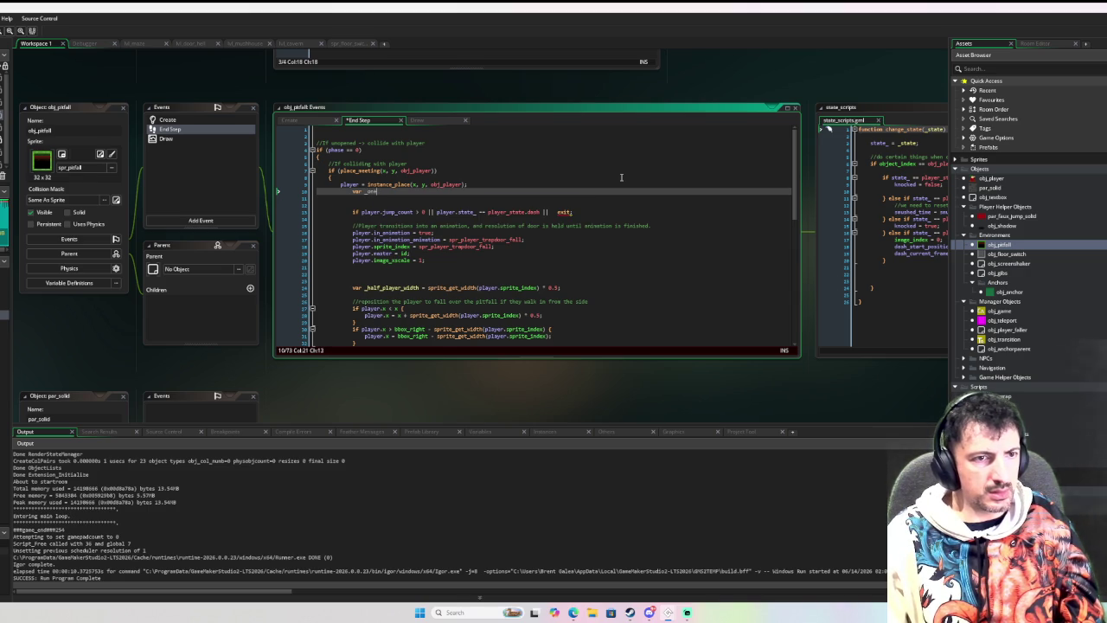
text(ichor = false;)
key(Return)
Add a 'with player' block setting _on_anchor = true when place_meeting(x,y, obj_anchor).
text(if)
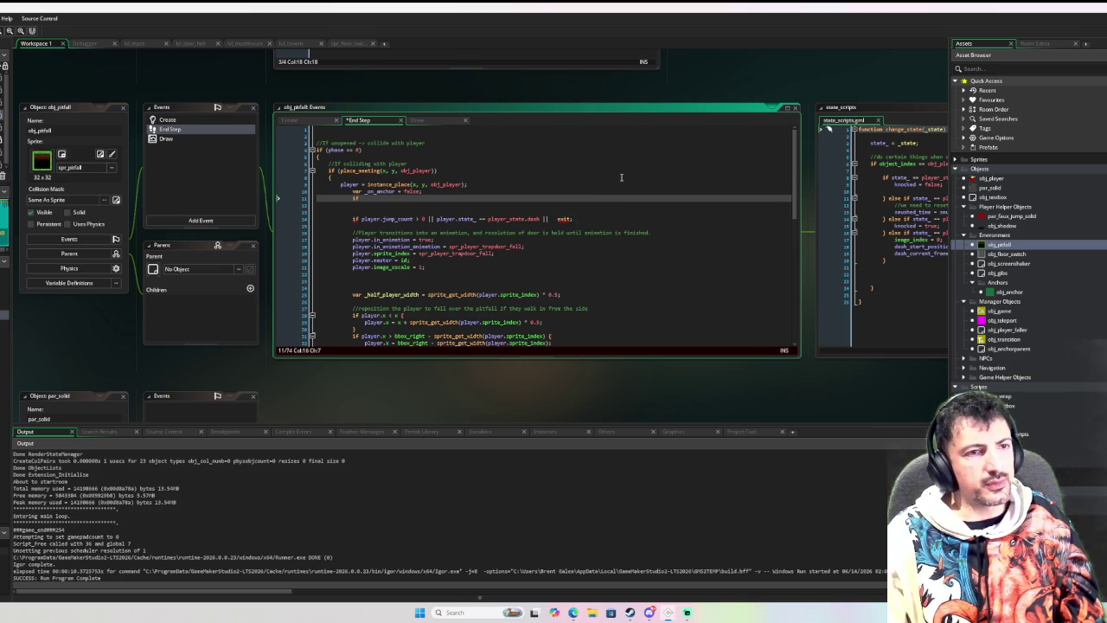
key(BackSpace)
key(BackSpace)
text(with pla)
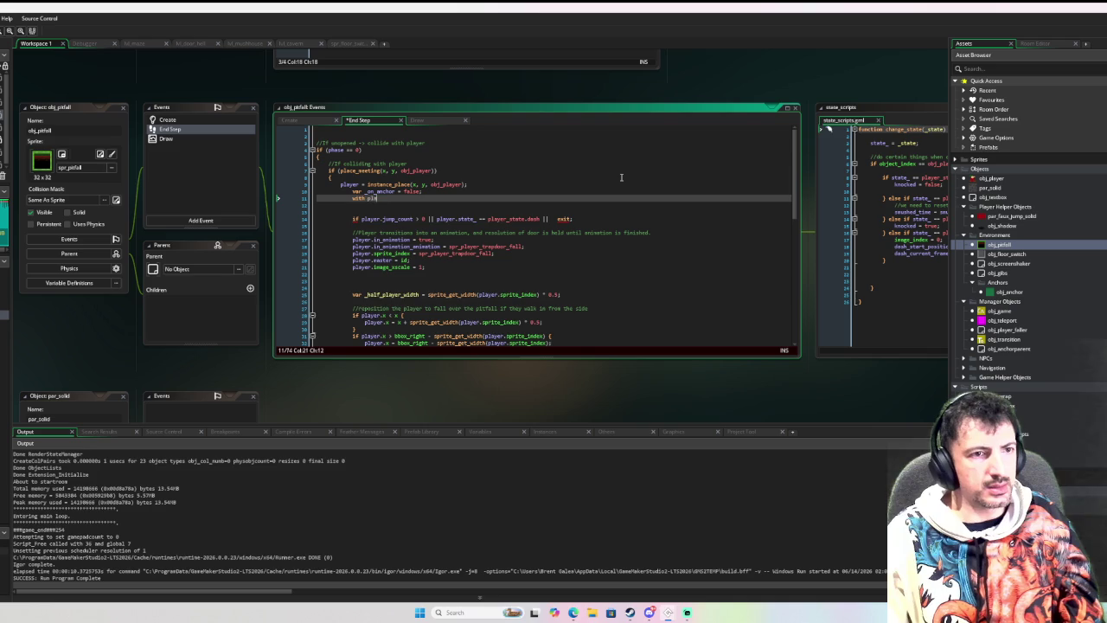
text(yer {)
key(Return)
key(Return)
text(})
key(Up)
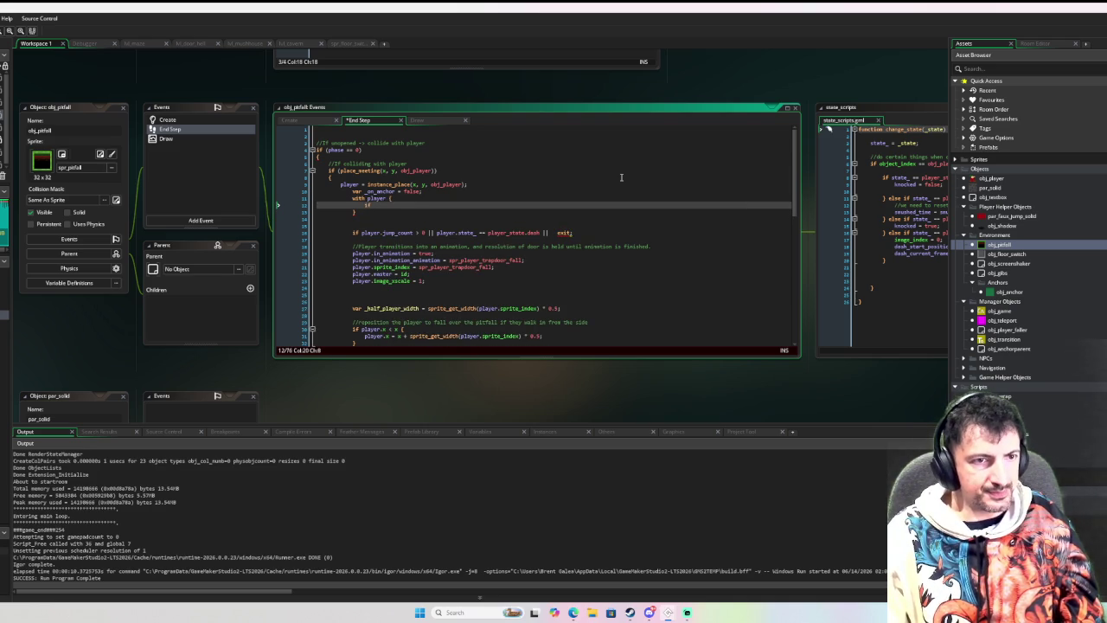
text(po)
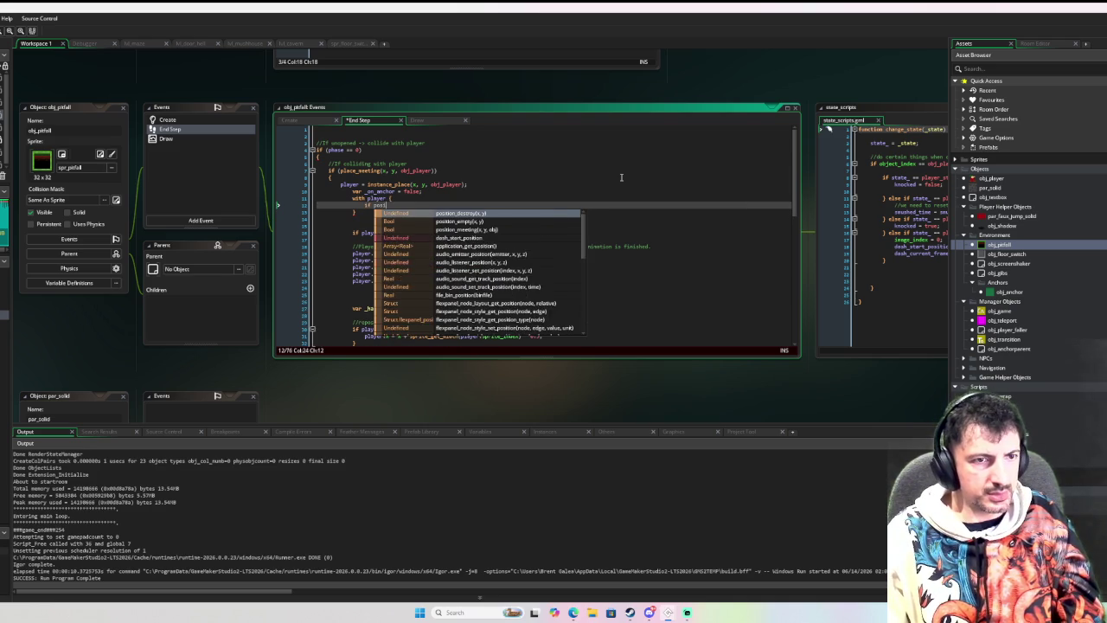
key(BackSpace)
text(lace_mee)
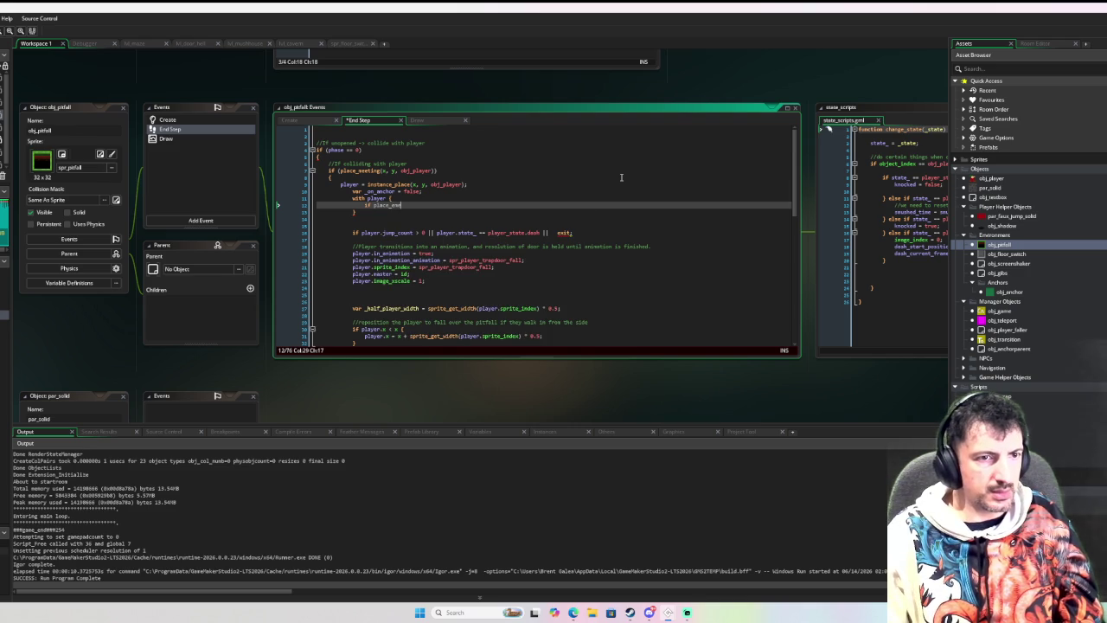
text(ting(x,y, o)
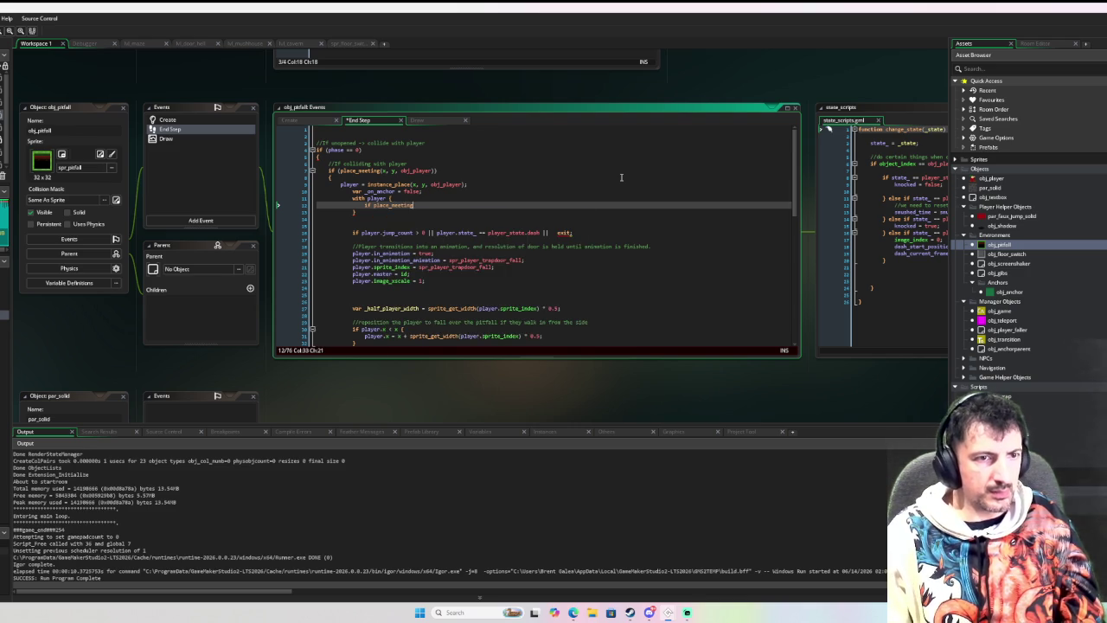
text(bj_anchor))
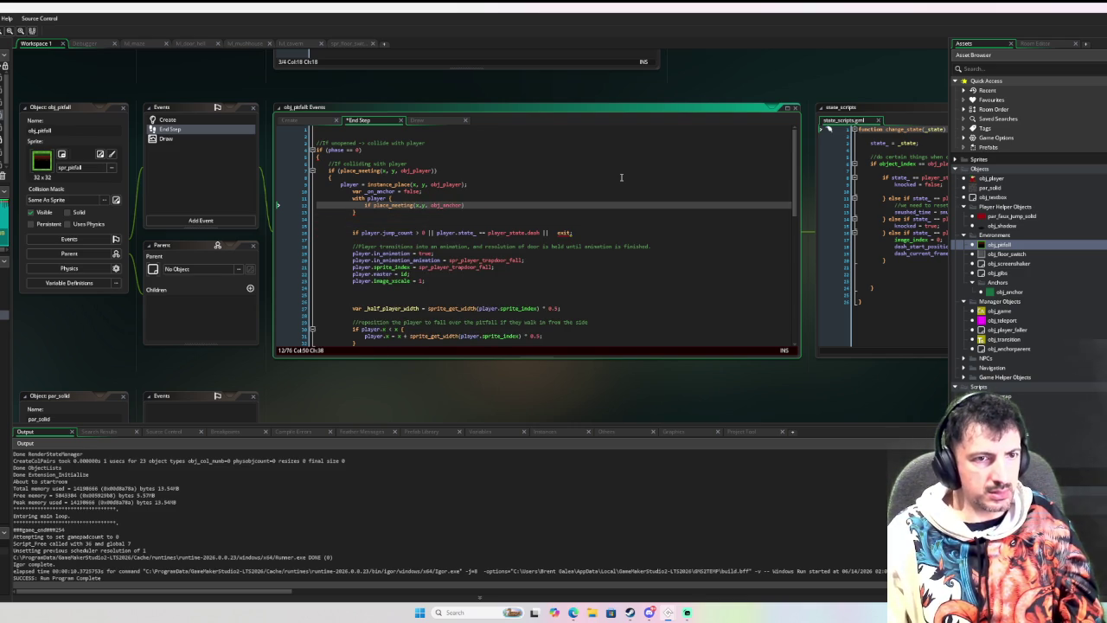
text( { )
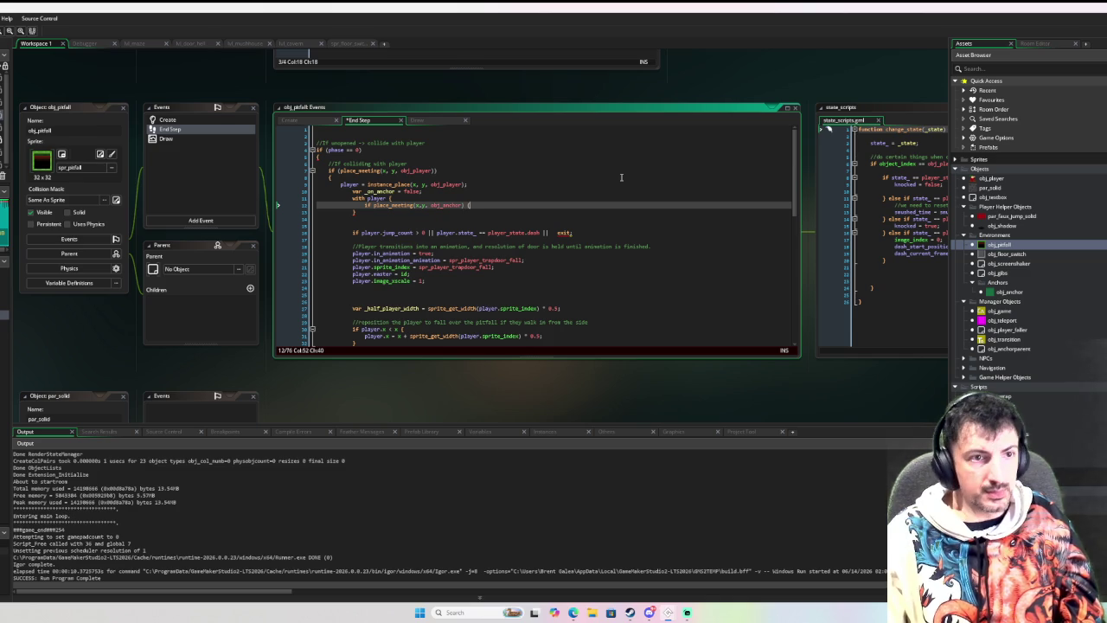
text(_on)
key(Return)
text(=)
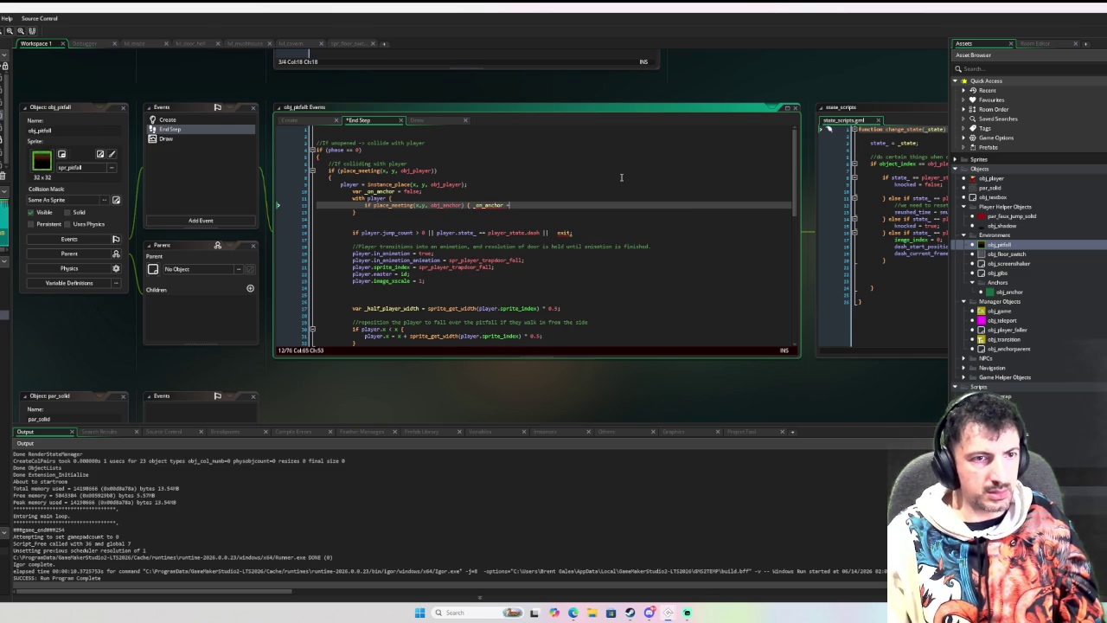
text( true)
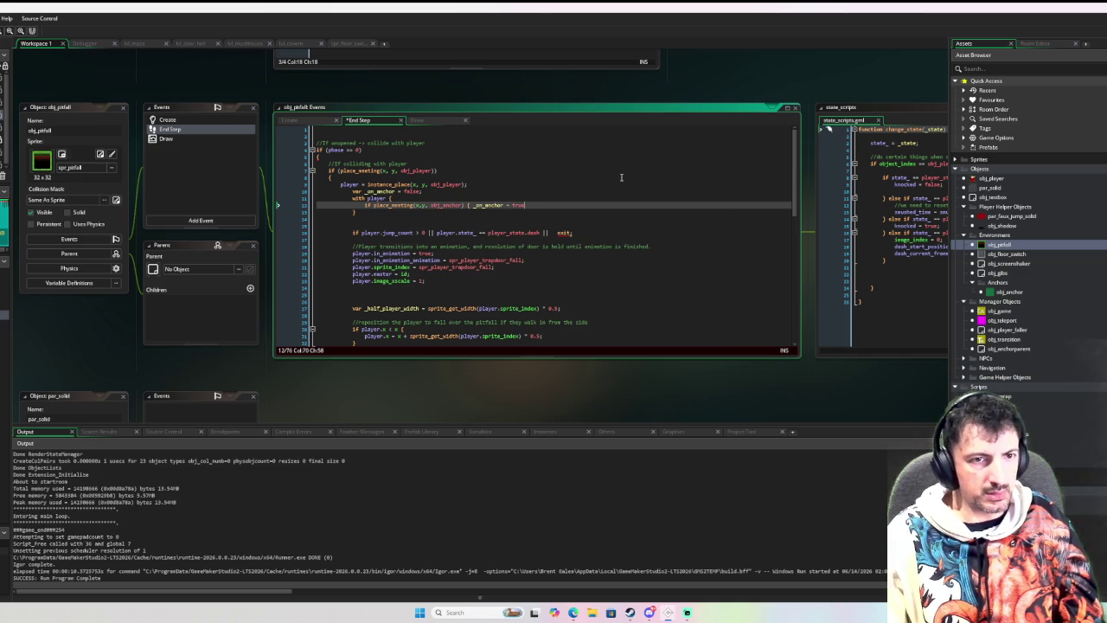
text(;)
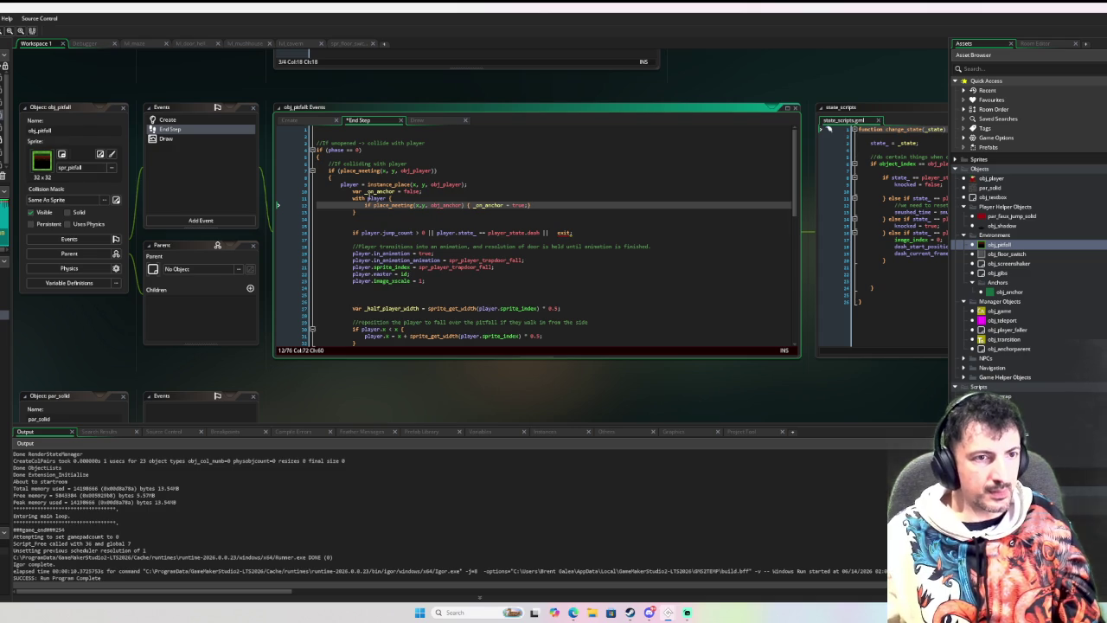
click(395, 192)
Add '|| _on_anchor' to the pitfall's early-exit condition.
click(552, 232)
text(_on_anchor)
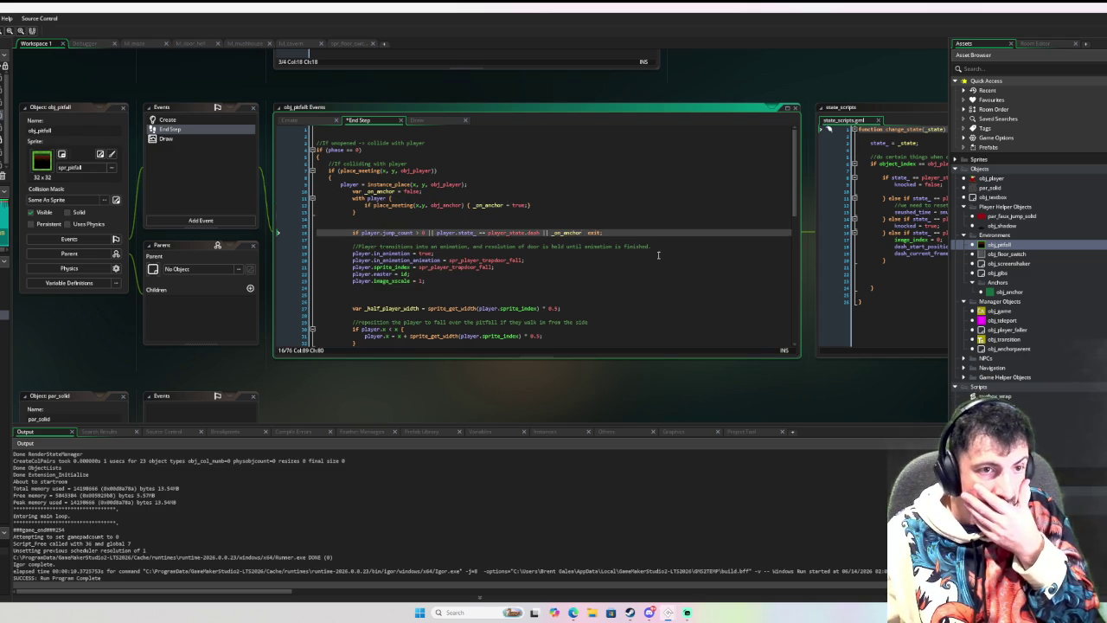
scroll(658, 255, down, 5)
scroll(659, 256, down, 2)
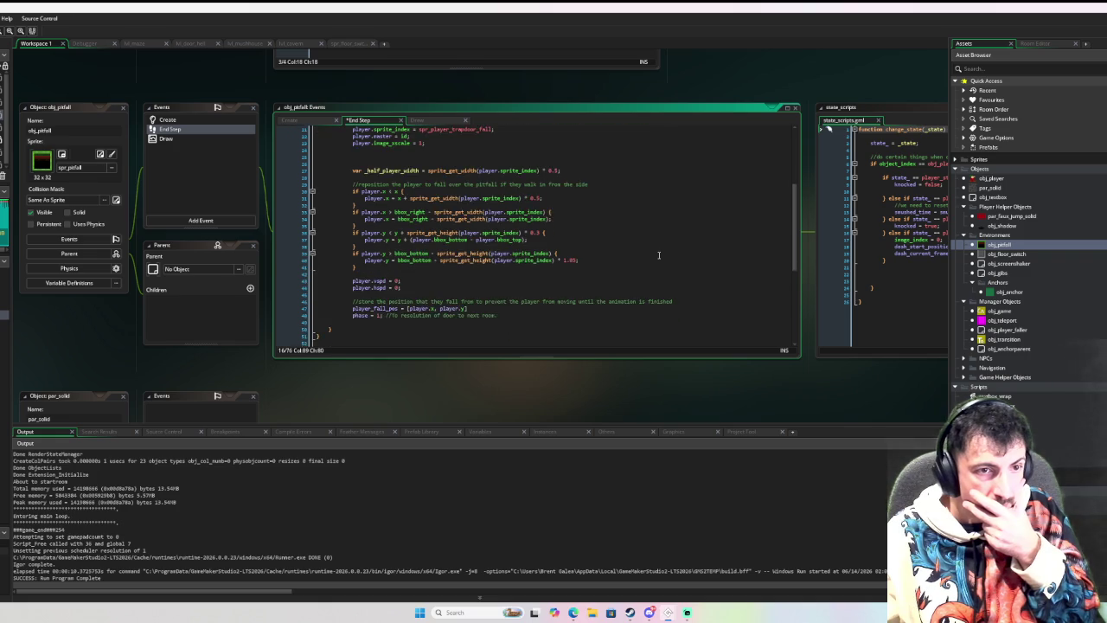
scroll(658, 256, down, 4)
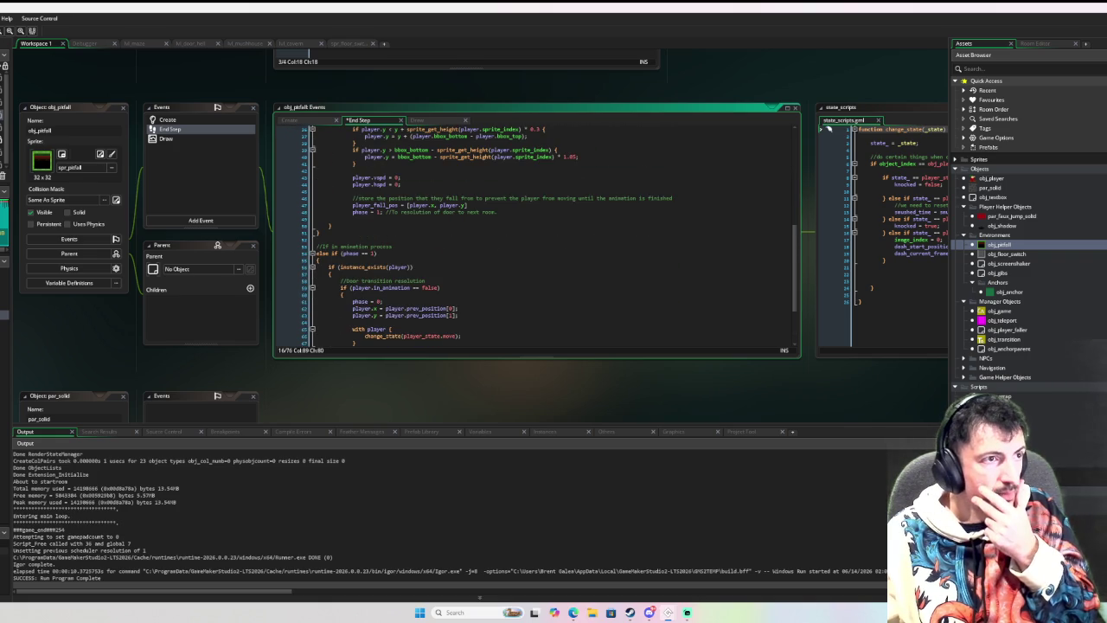
Test the maze in debug mode with F6, close it, and open obj_player's editor.
key(F6)
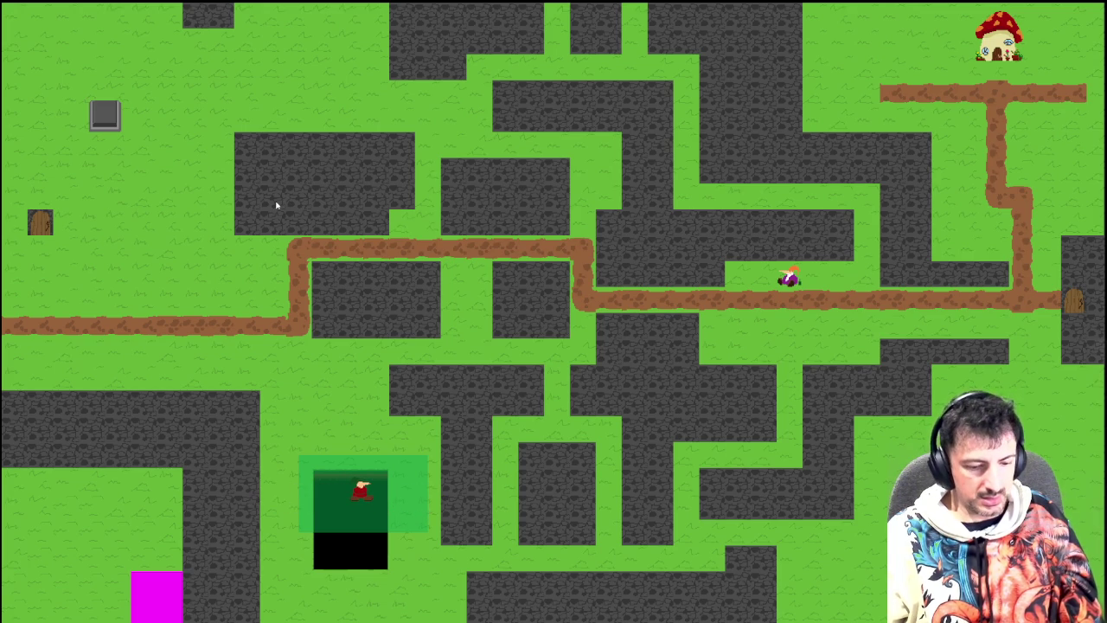
key(Escape)
click(36, 43)
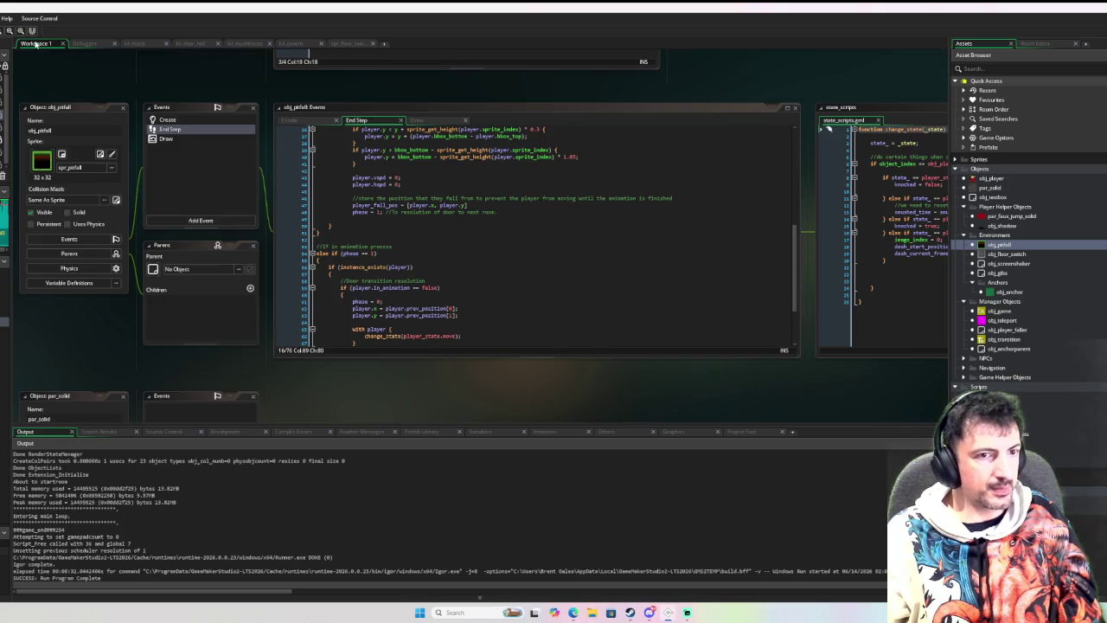
double_click(995, 178)
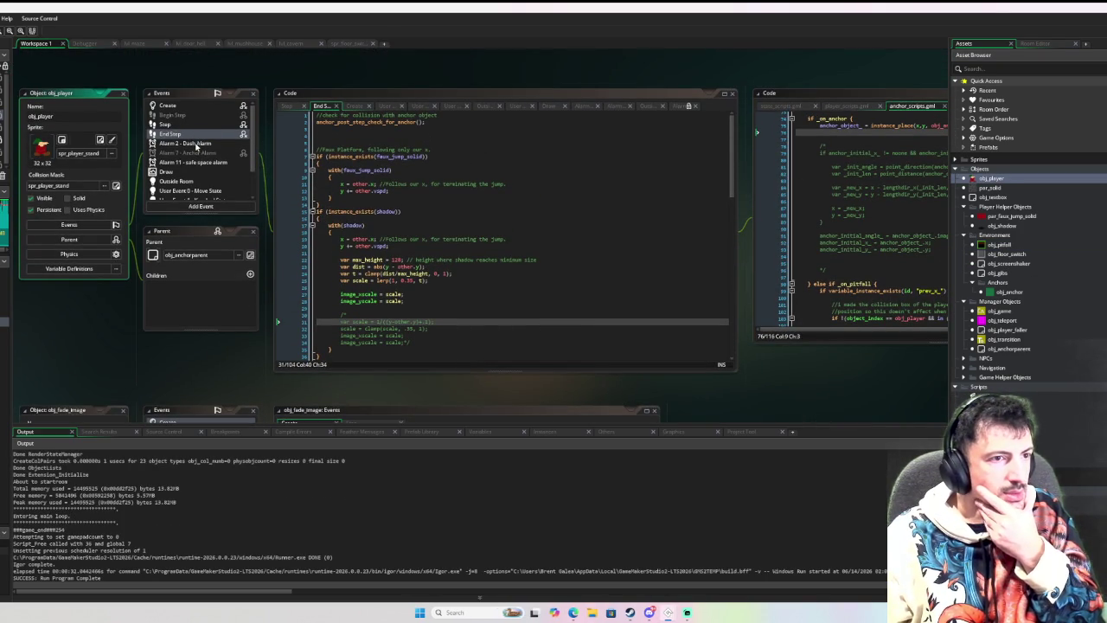
Inspect obj_player's inherited Begin Step and the anchor_pre_step_calculate_movement anchor_object_ checks.
click(196, 138)
click(192, 119)
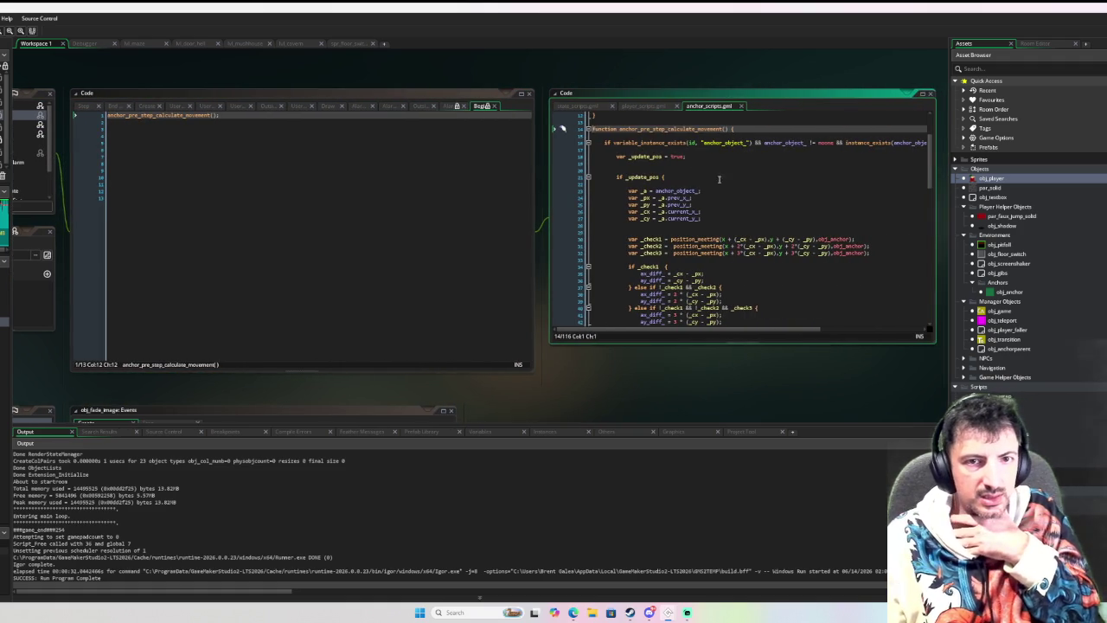
click(719, 182)
drag(658, 164, 925, 165)
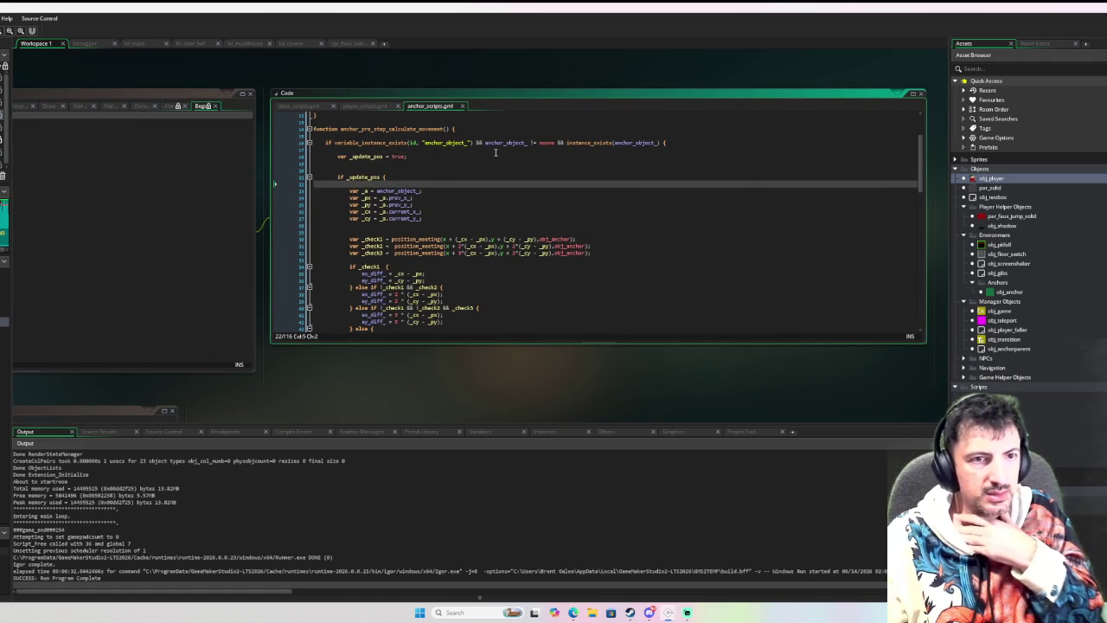
click(437, 144)
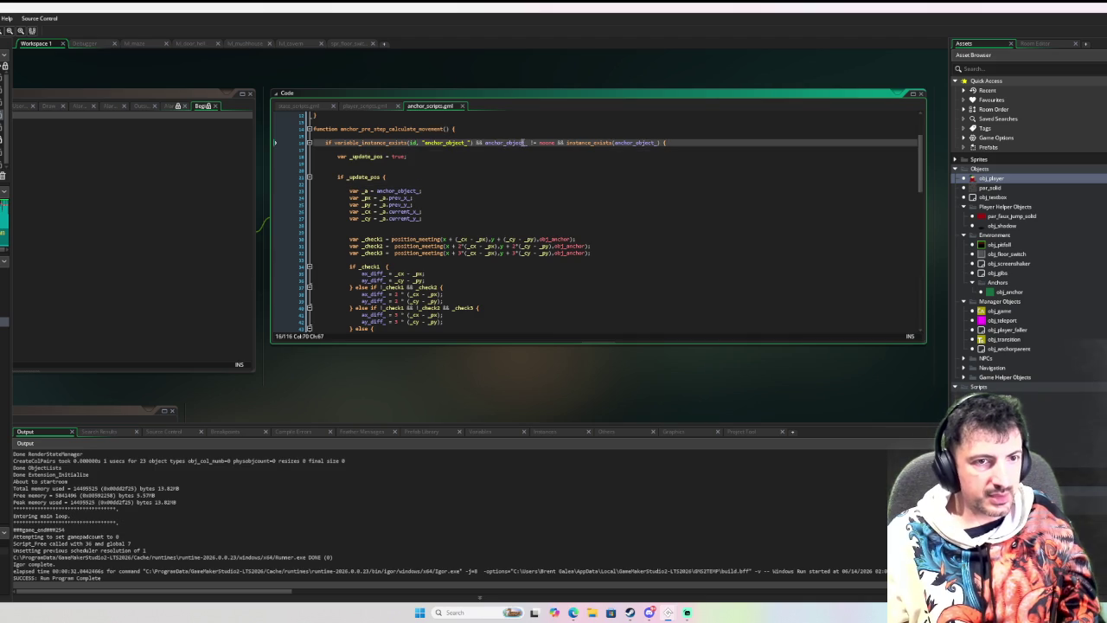
click(366, 191)
Pan back to obj_player and show its Create event code.
drag(359, 199, 691, 207)
drag(180, 190, 343, 198)
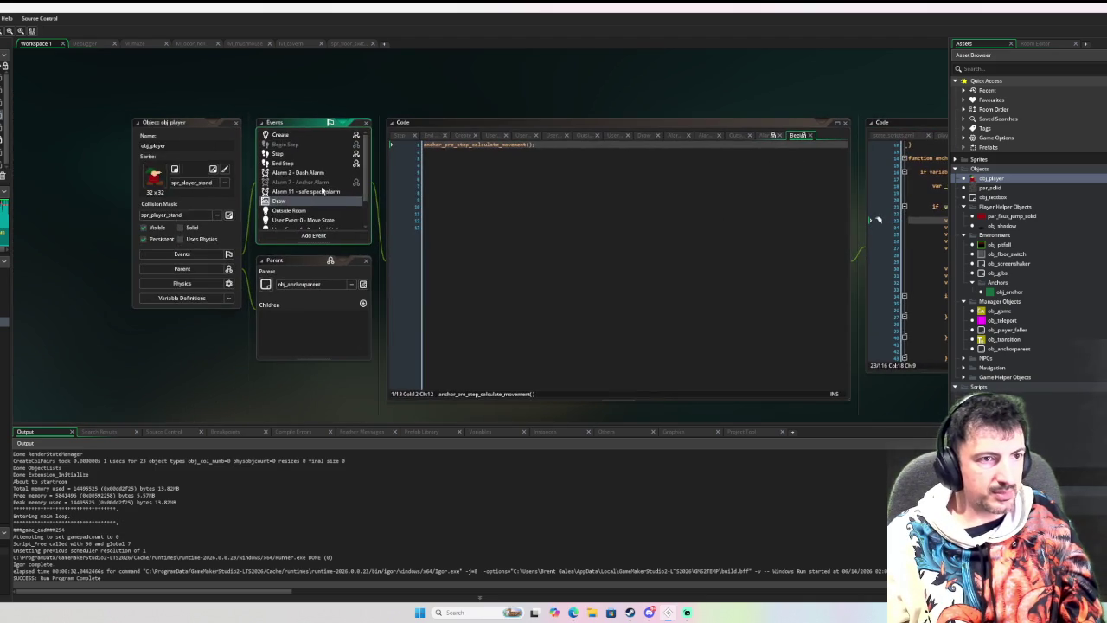
click(278, 135)
Add a comment line and 'anchor_object_ = noone;' below master = noone in obj_player's Create event.
scroll(560, 225, down, 2)
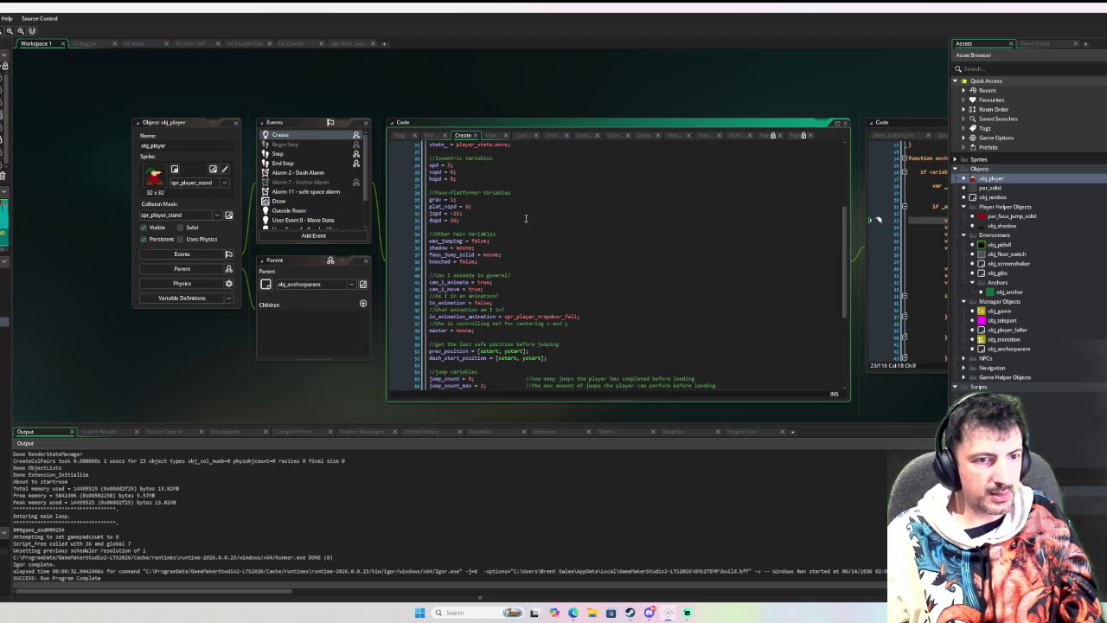
scroll(525, 218, down, 10)
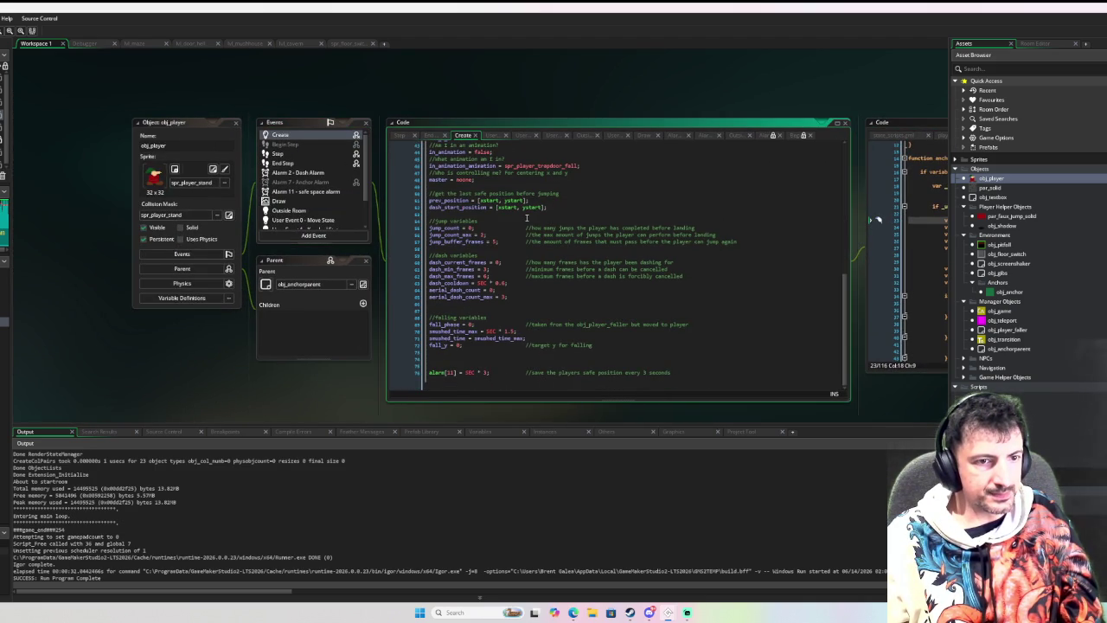
scroll(467, 358, up, 6)
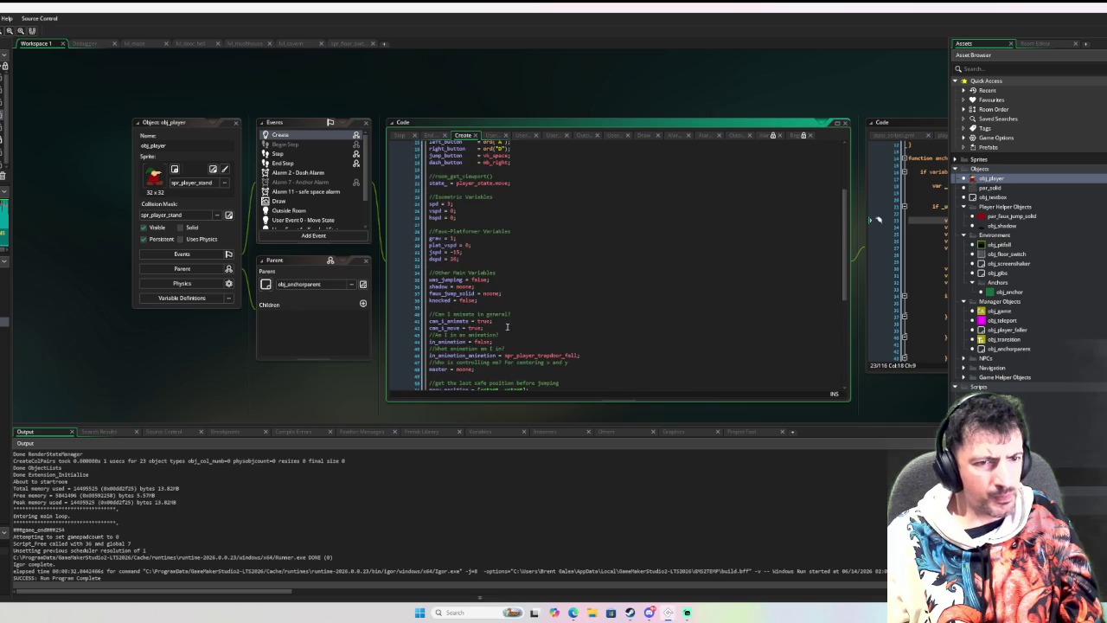
click(509, 333)
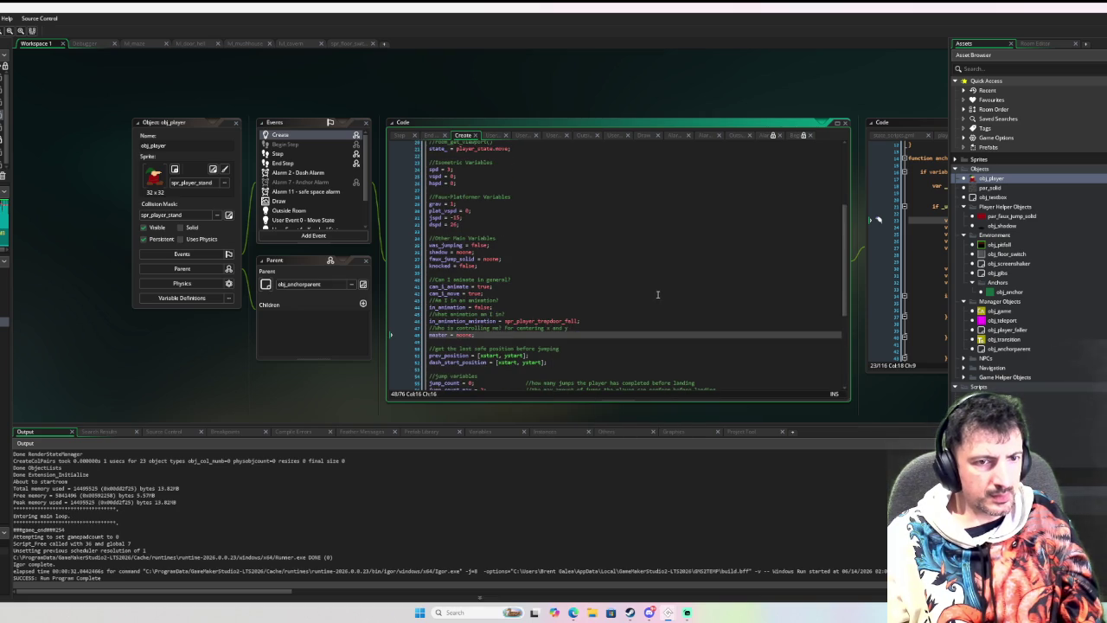
key(Return)
text(//ca  standing)
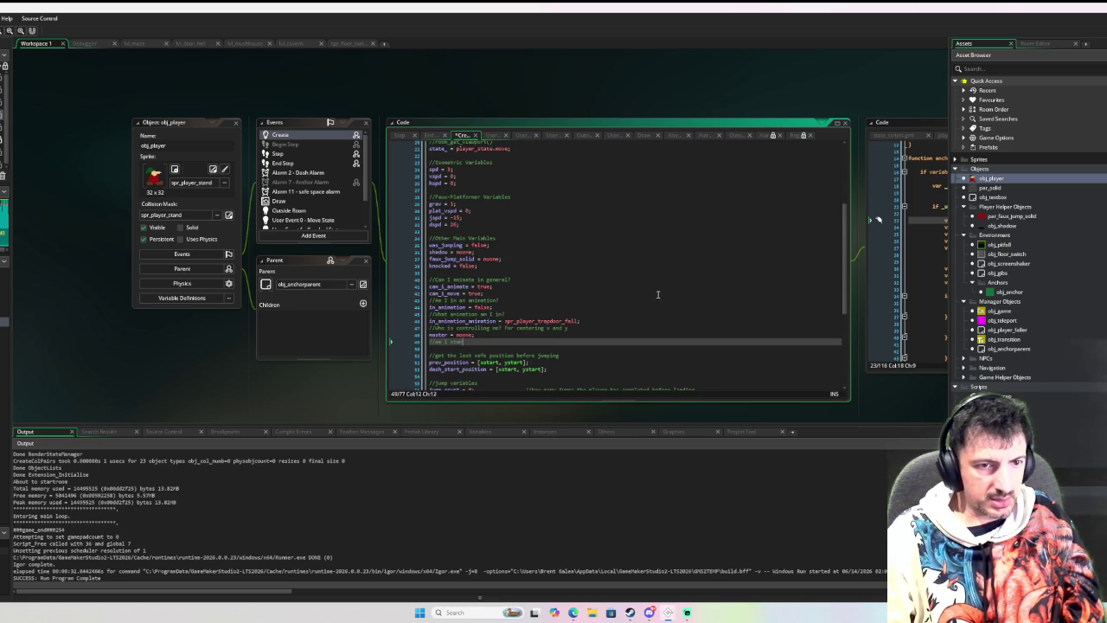
text(moving )
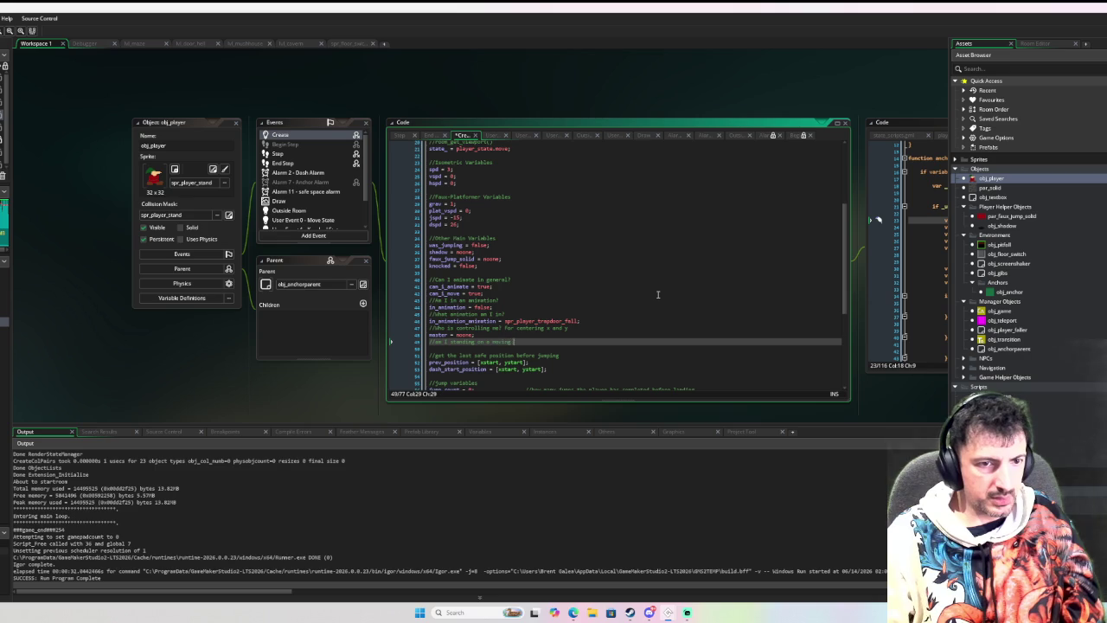
text(platform?)
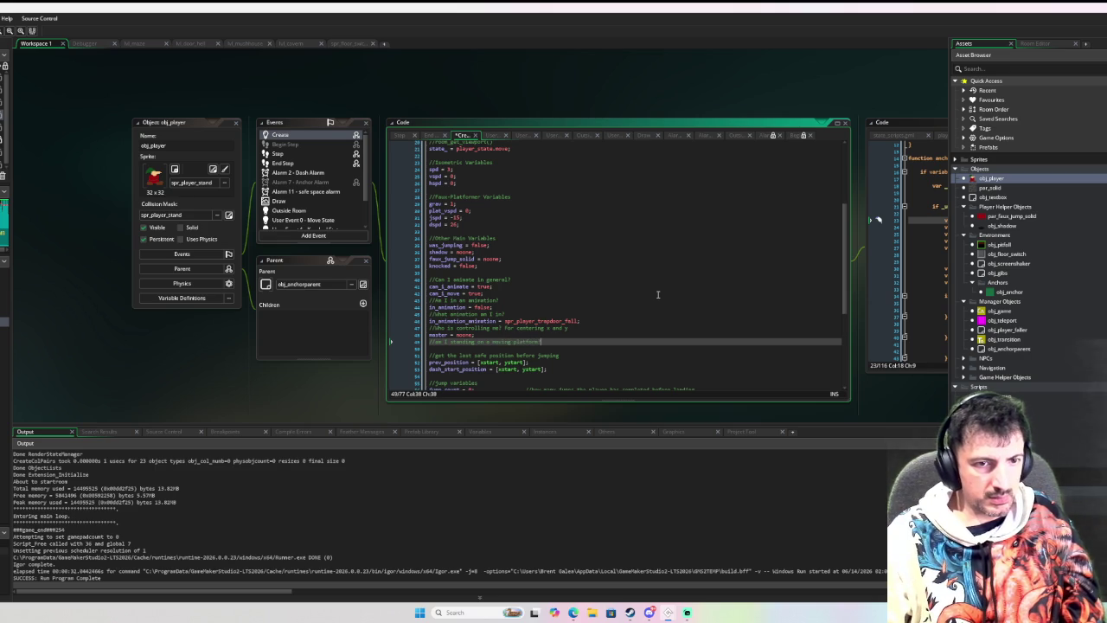
key(Return)
text(anchor_object_ = noone;)
Reword the comment to describe the platform the player is standing on.
key(Up)
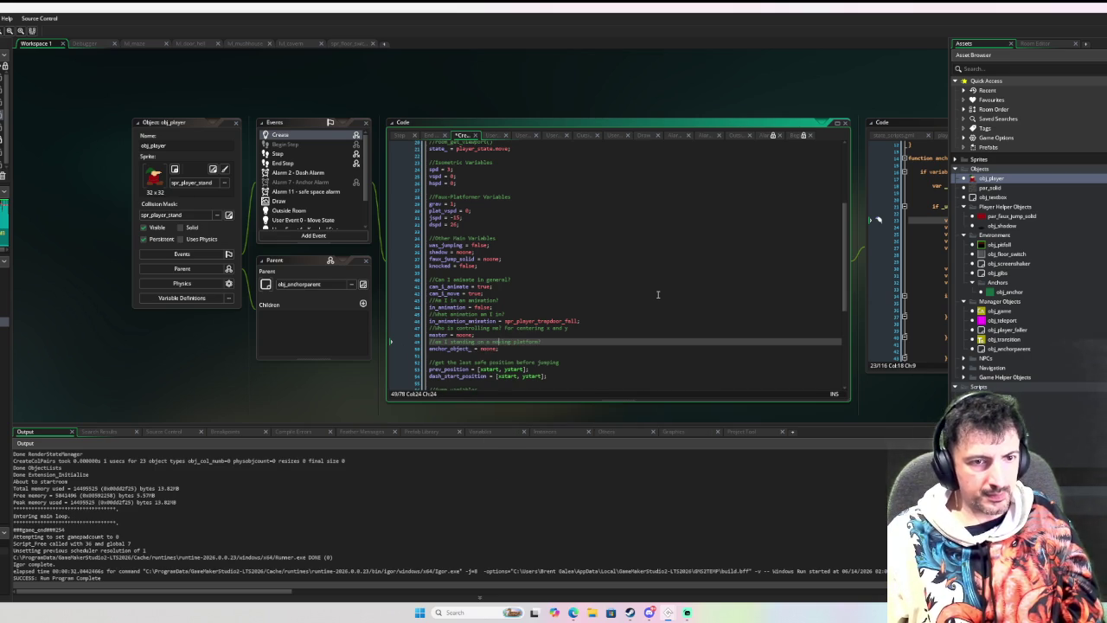
key(End)
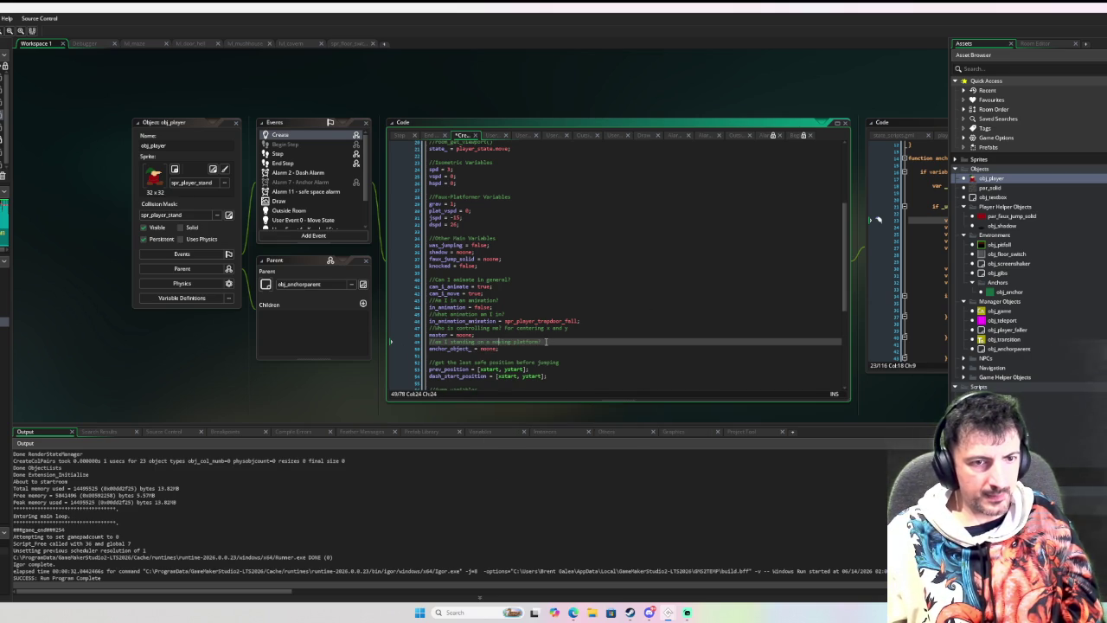
key(ctrl+shift+Left)
key(ctrl+shift+Left)
key(ctrl+shift+Left)
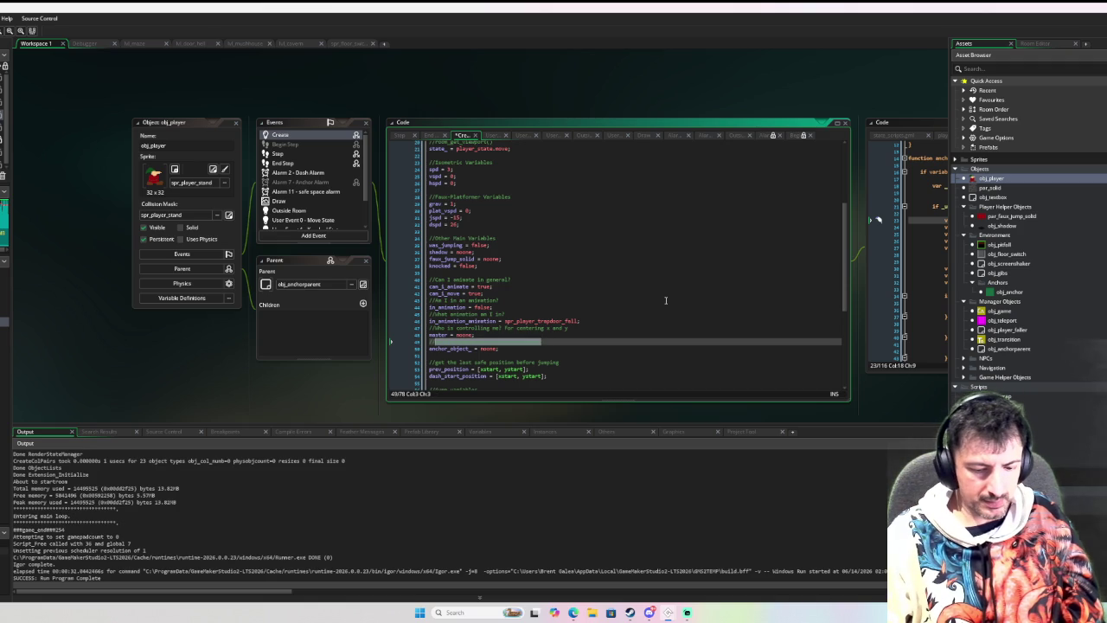
text(What)
key(BackSpace)
key(BackSpace)
key(BackSpace)
text(remove a)
key(BackSpace)
text(platform I am )
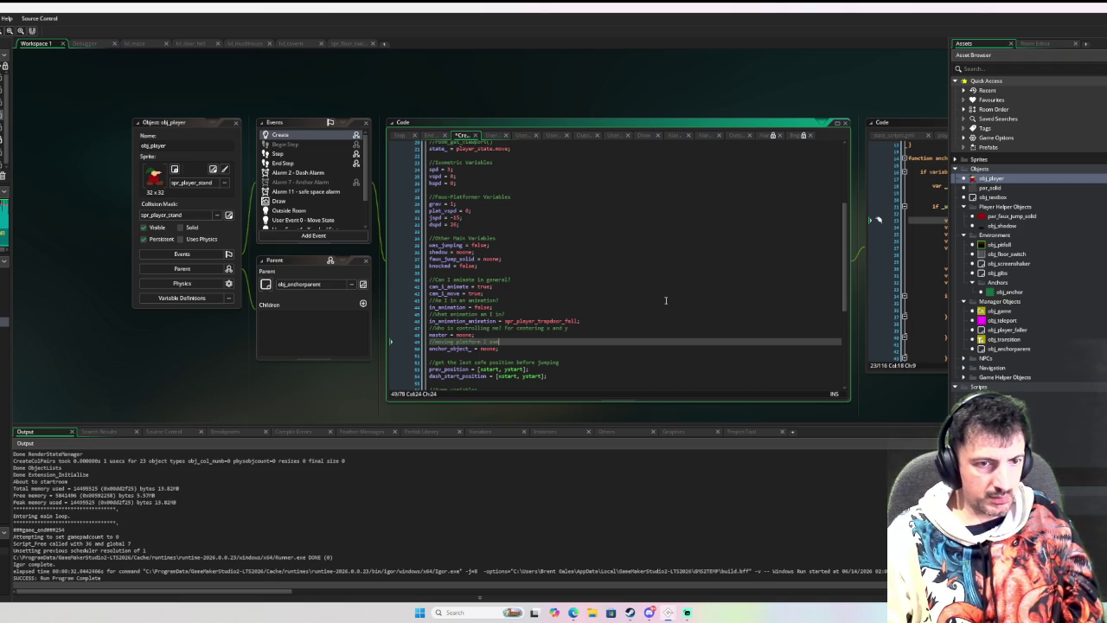
text(standing on)
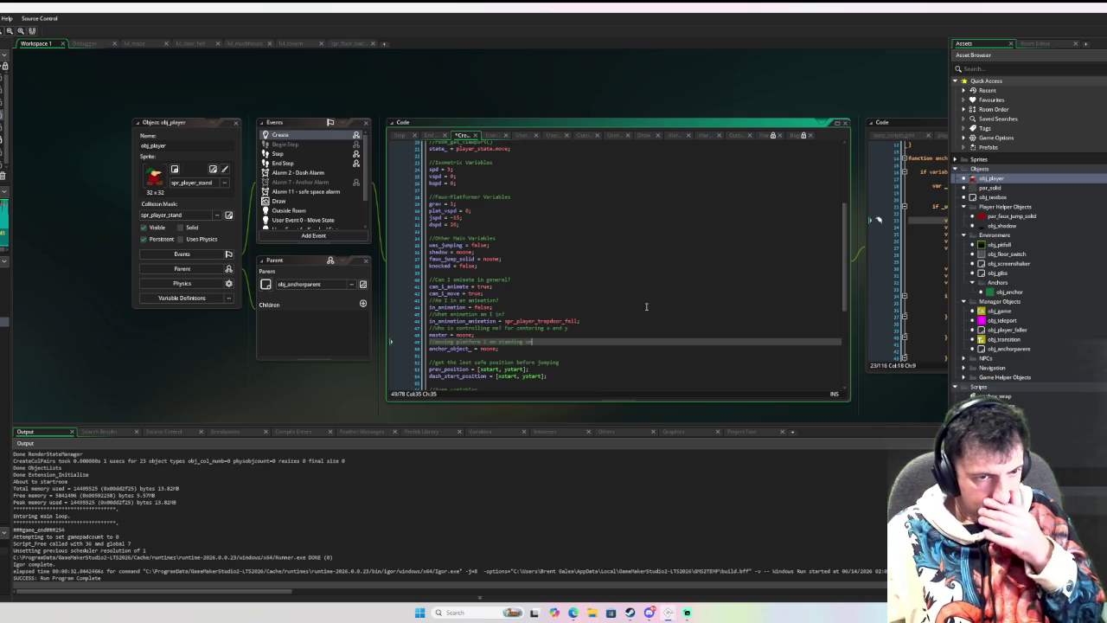
click(671, 289)
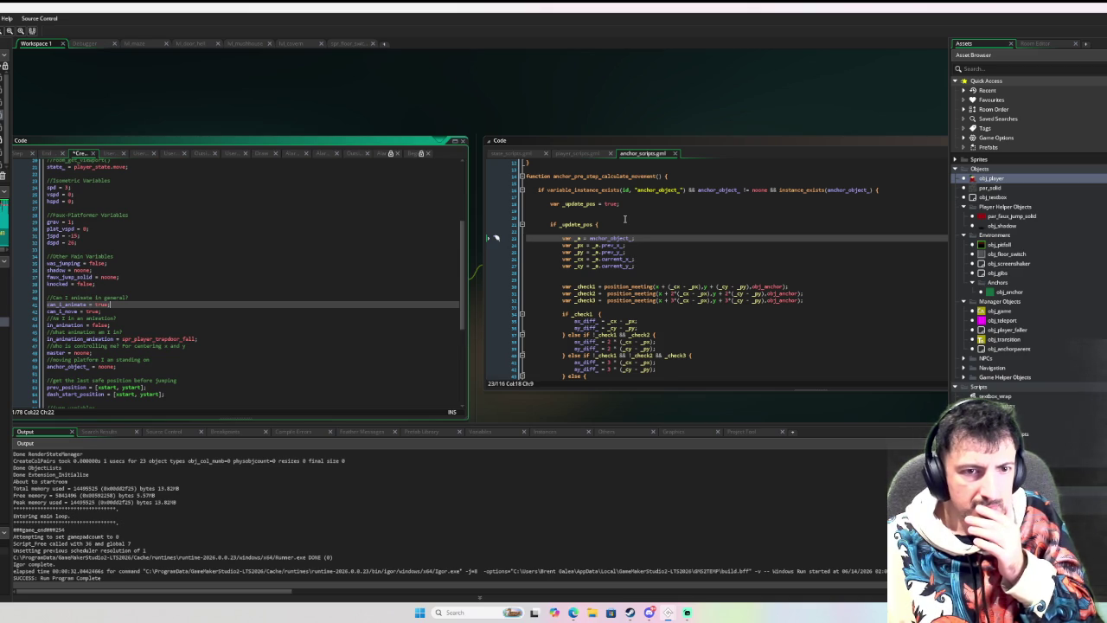
scroll(622, 225, down, 8)
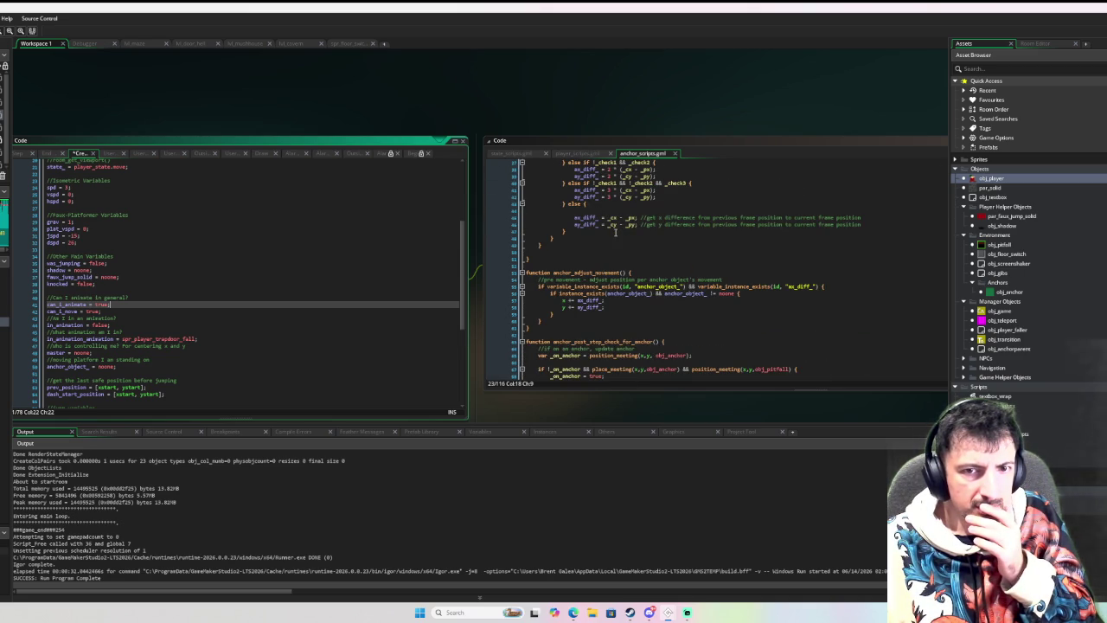
scroll(615, 231, down, 4)
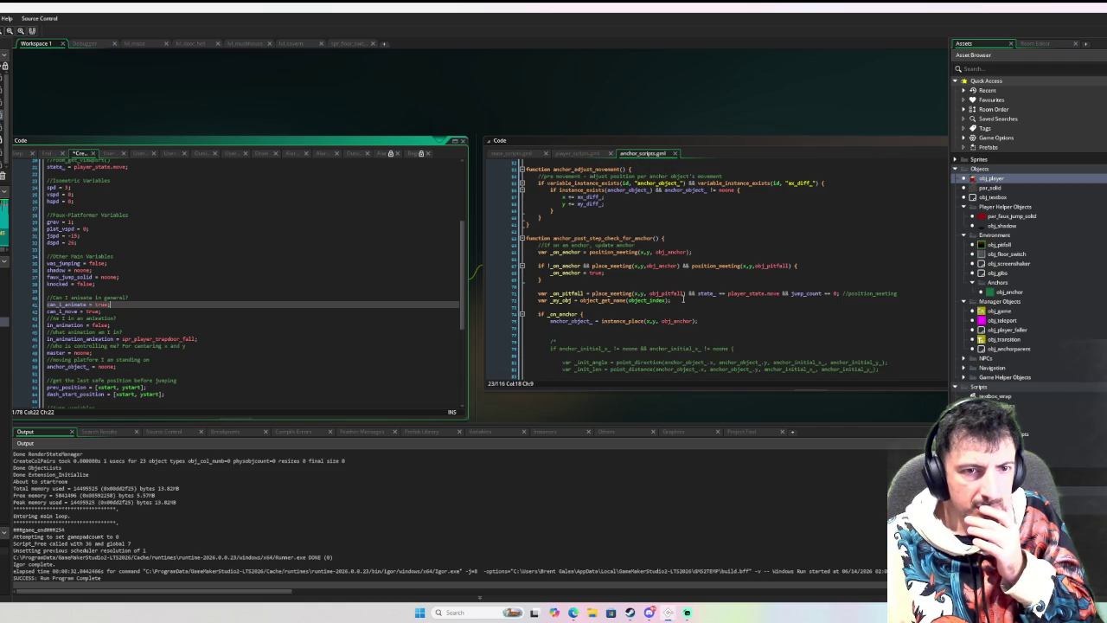
mouse_move(681, 293)
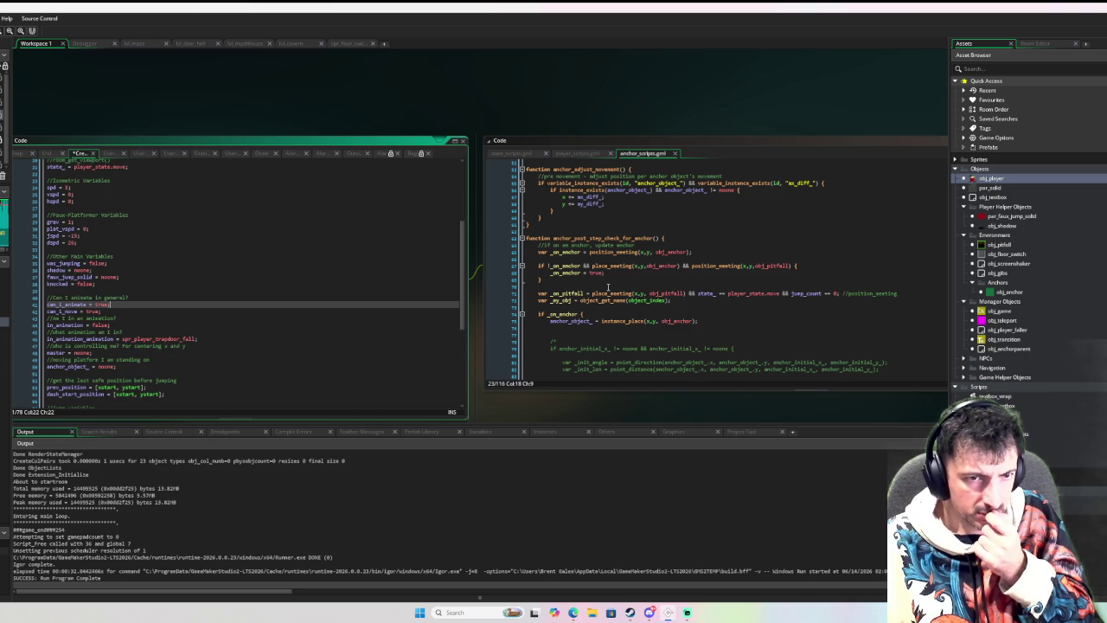
scroll(608, 288, down, 2)
scroll(608, 287, down, 1)
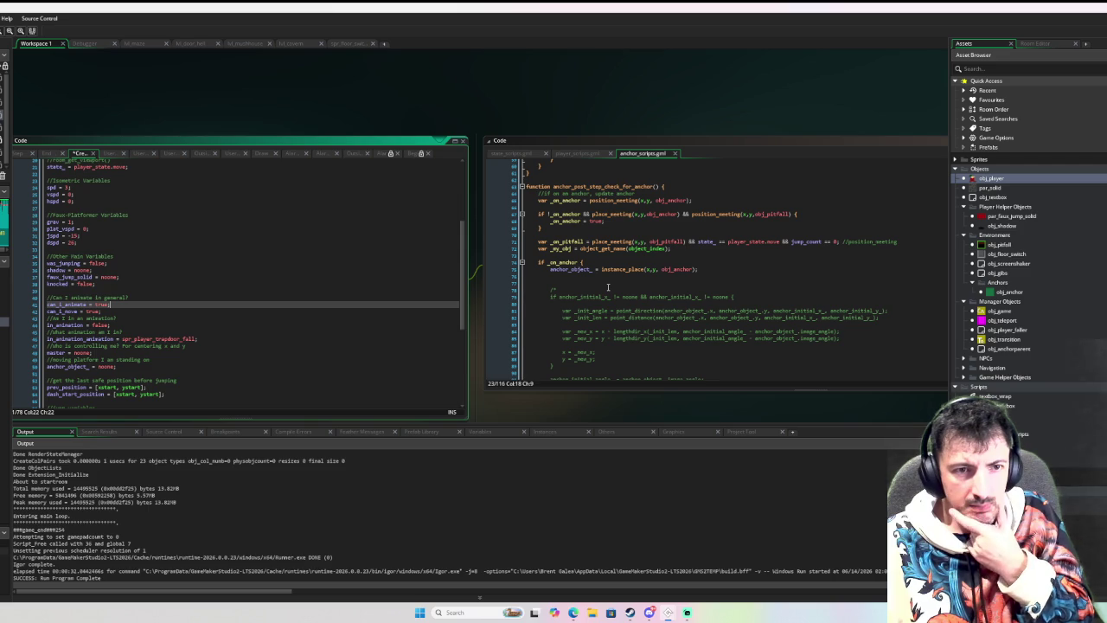
scroll(608, 287, down, 3)
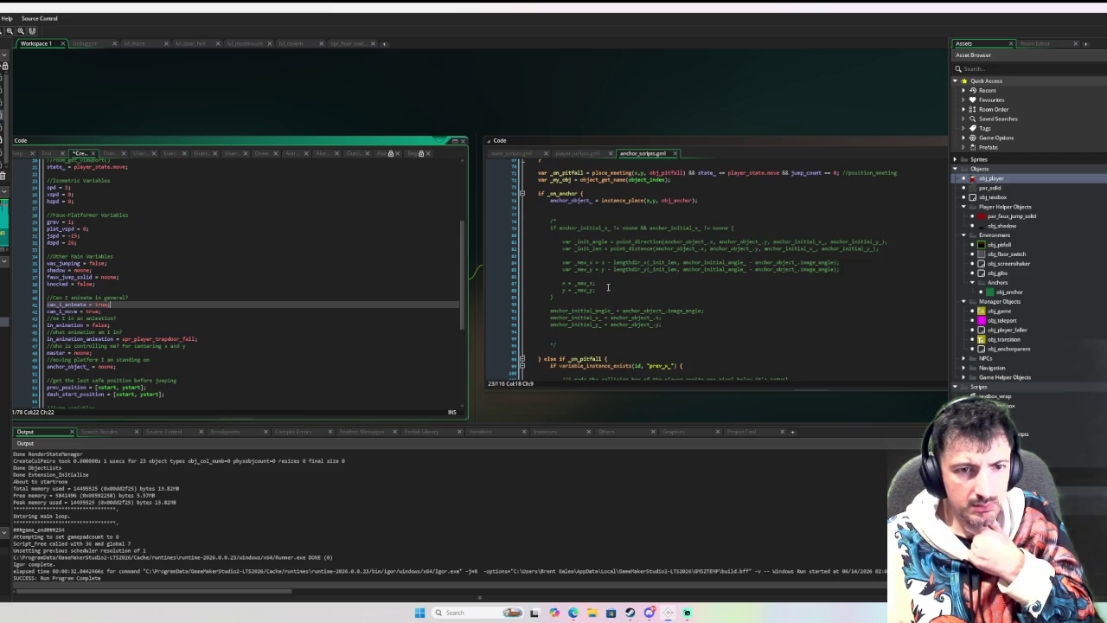
scroll(608, 288, down, 2)
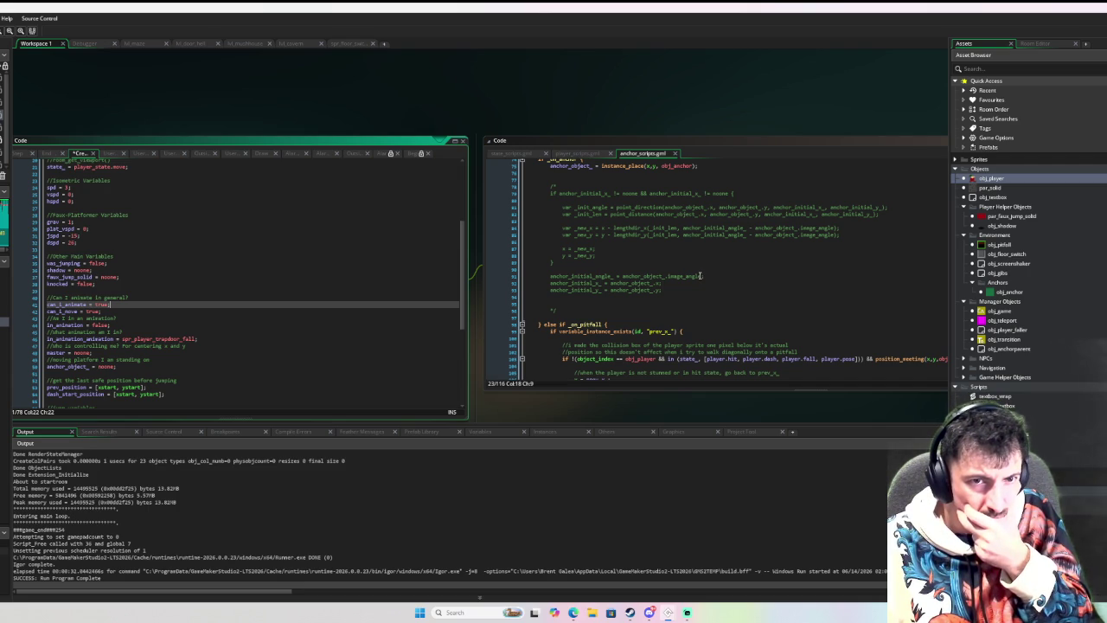
scroll(700, 275, down, 4)
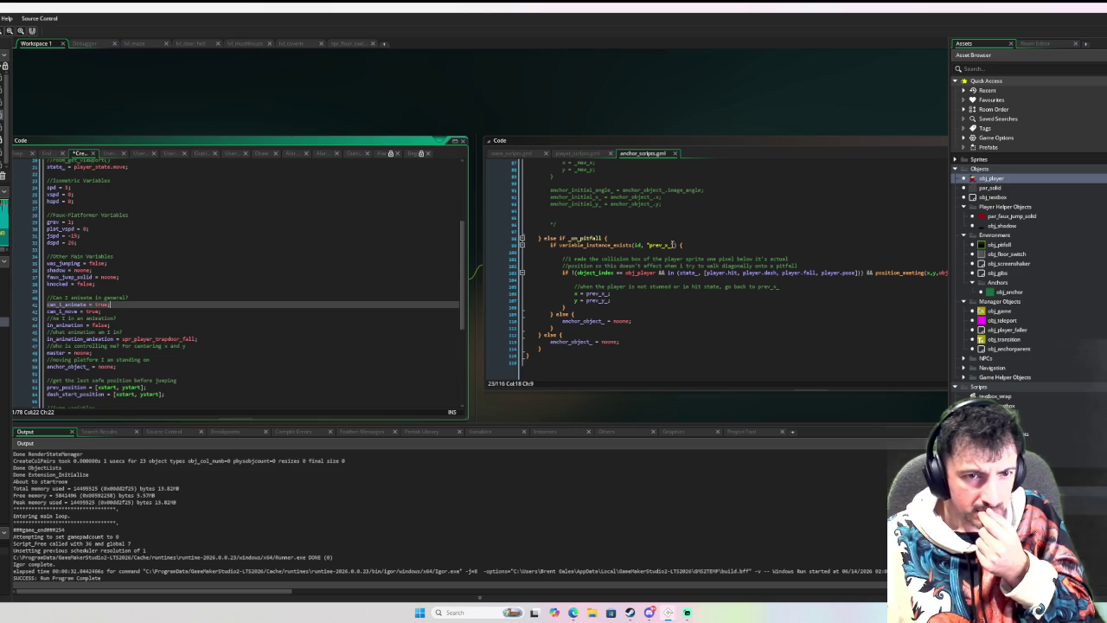
click(673, 245)
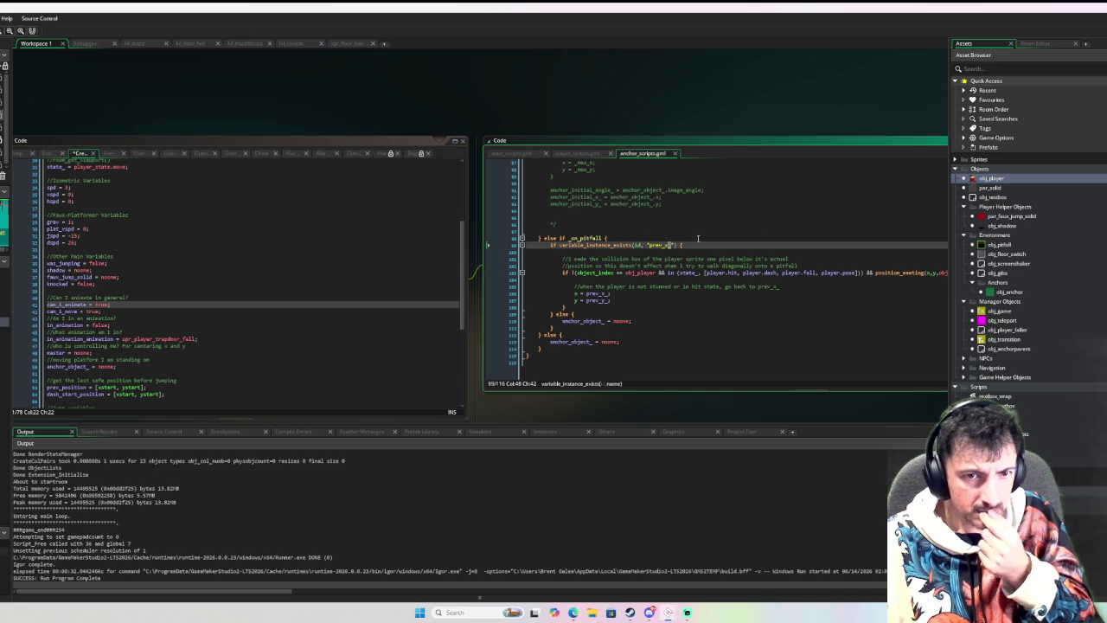
key(BackSpace)
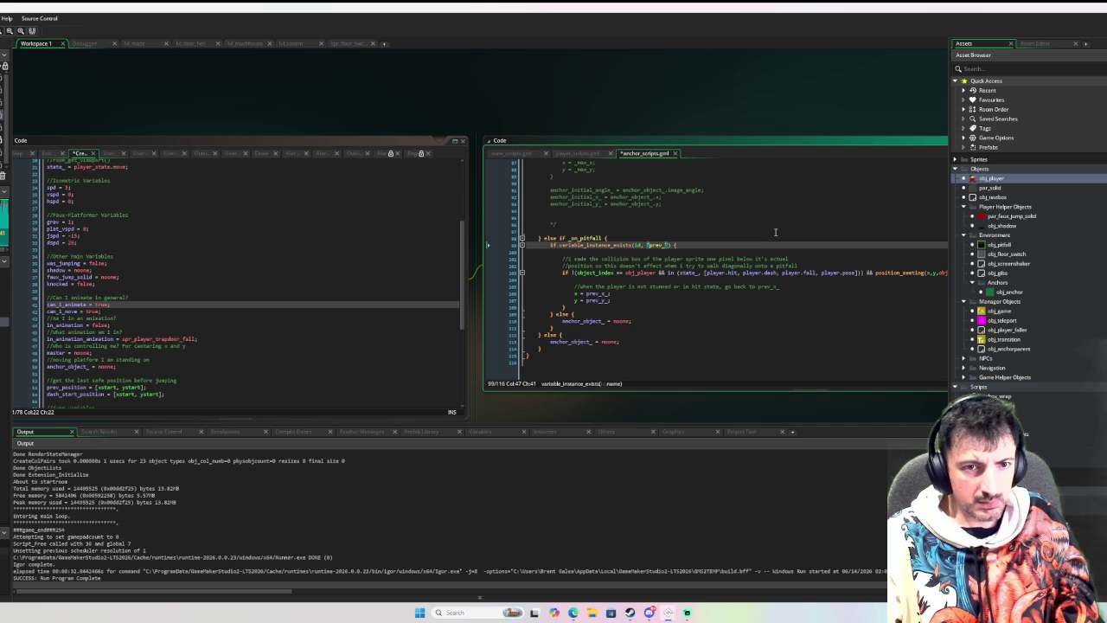
text(position)
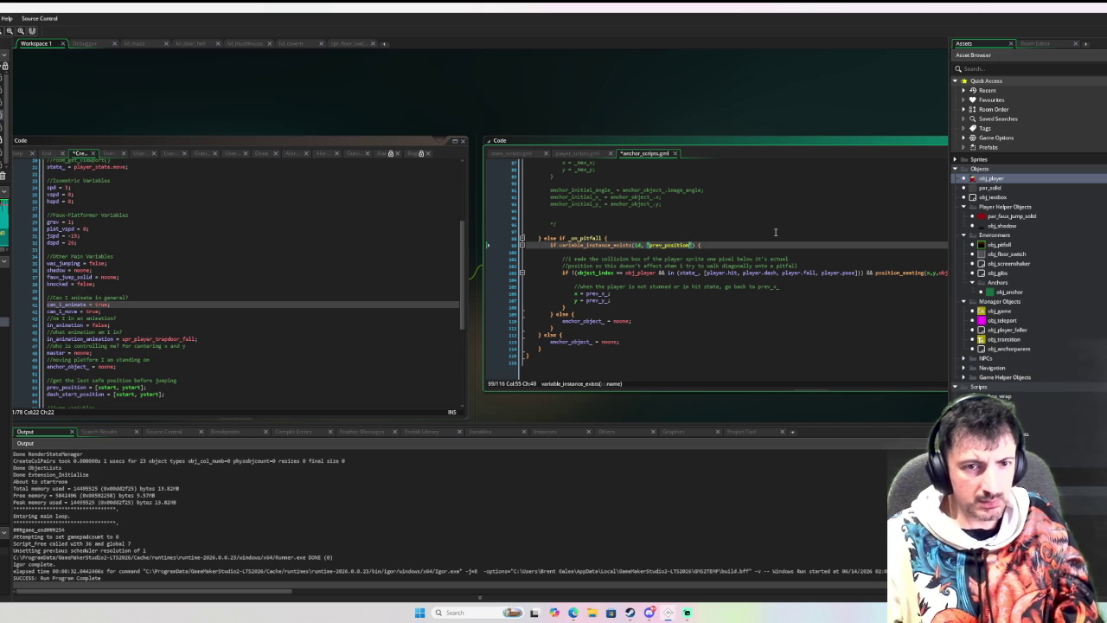
scroll(775, 232, up, 3)
scroll(661, 306, up, 2)
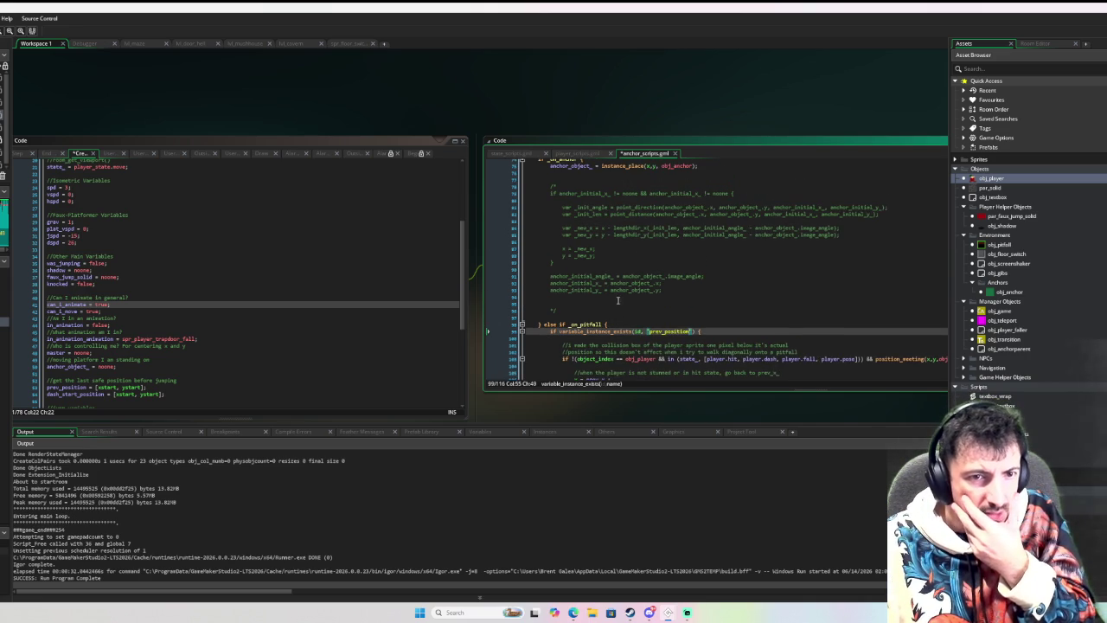
scroll(618, 311, down, 2)
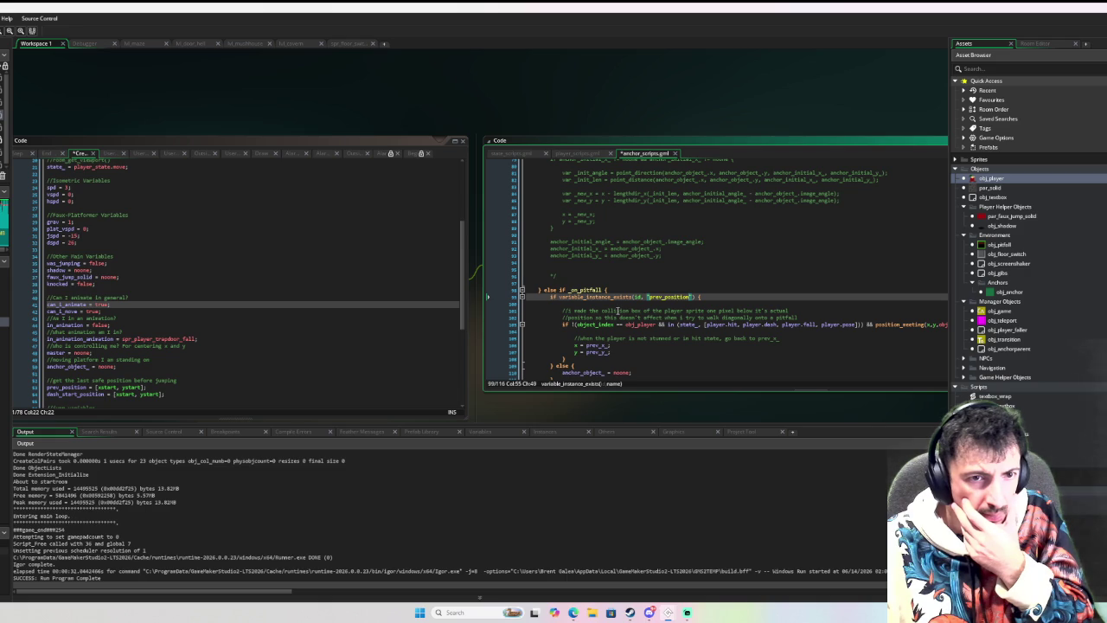
scroll(619, 310, down, 3)
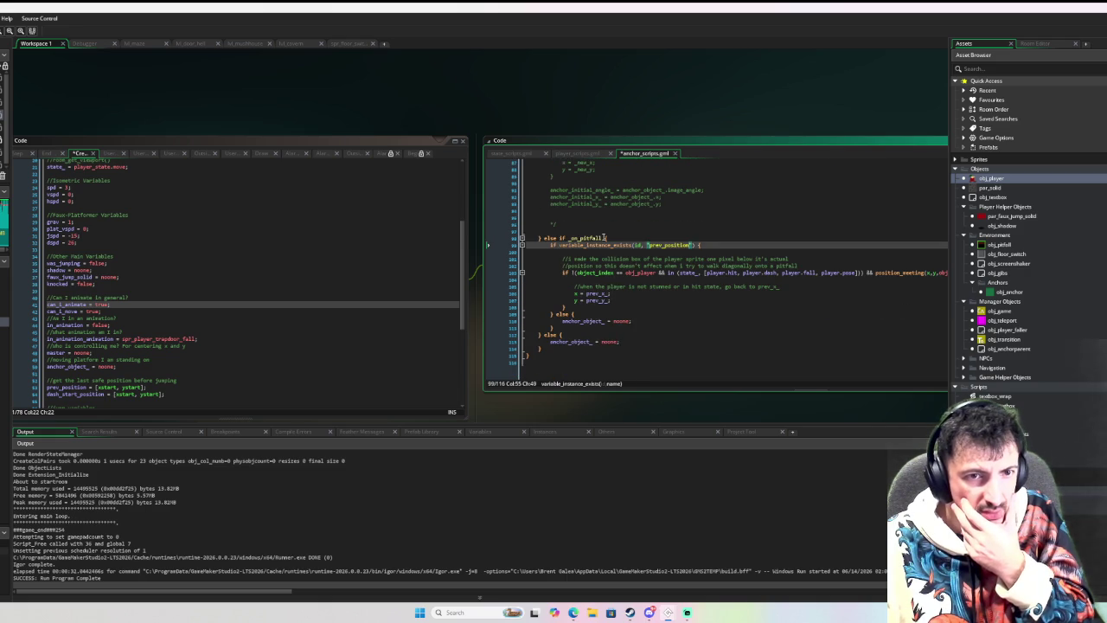
click(606, 237)
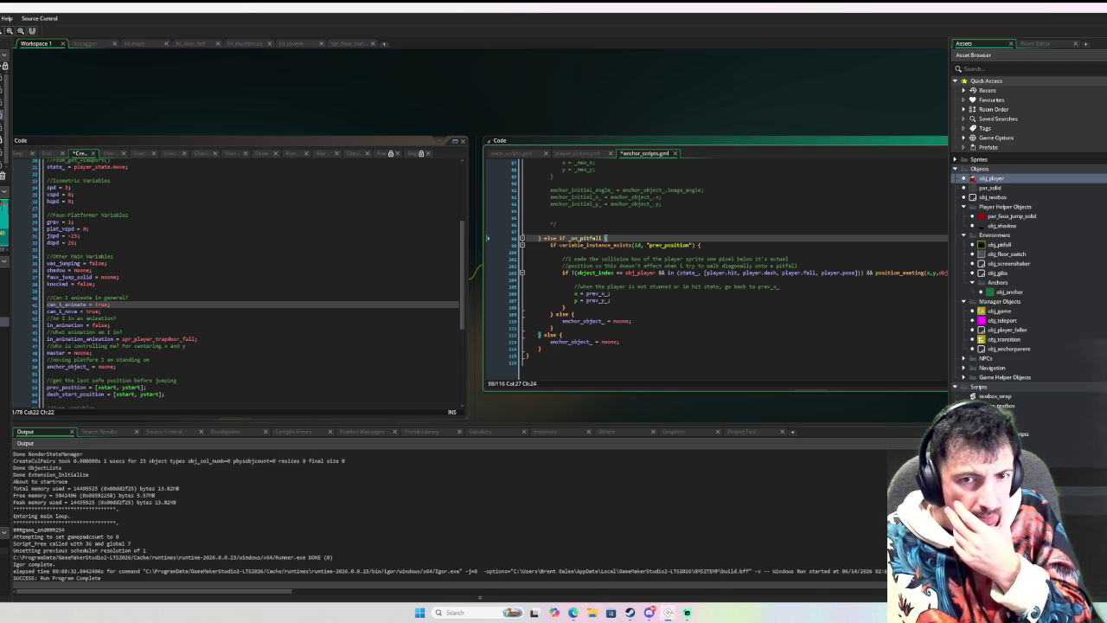
click(807, 325)
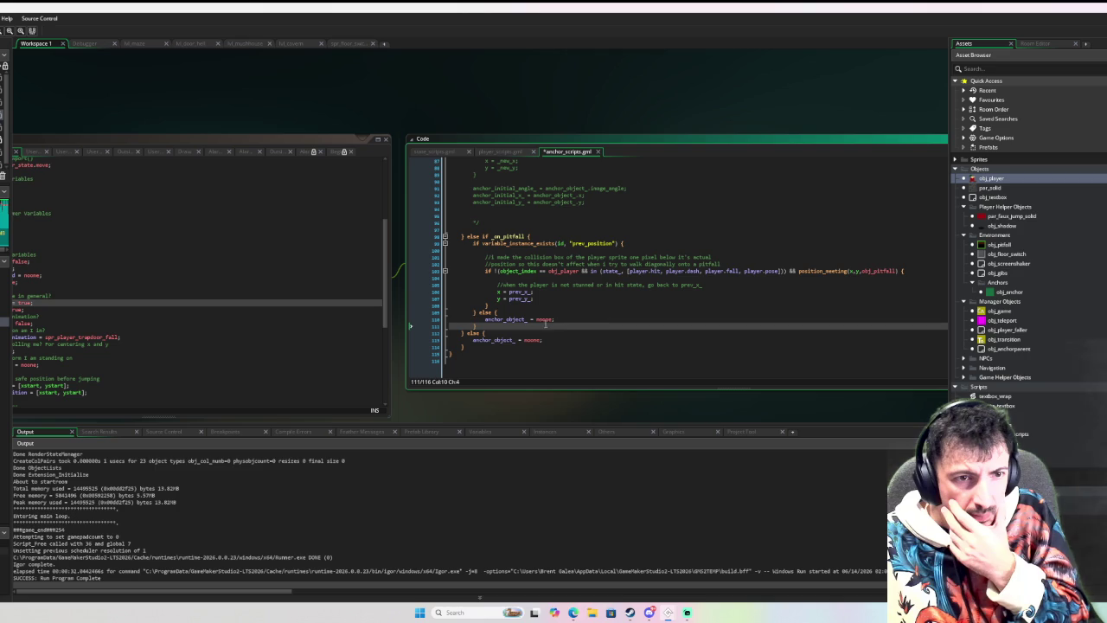
Move the else-if _on_pitfall and final else branches onto their own lines in anchor_scripts.gml.
click(620, 242)
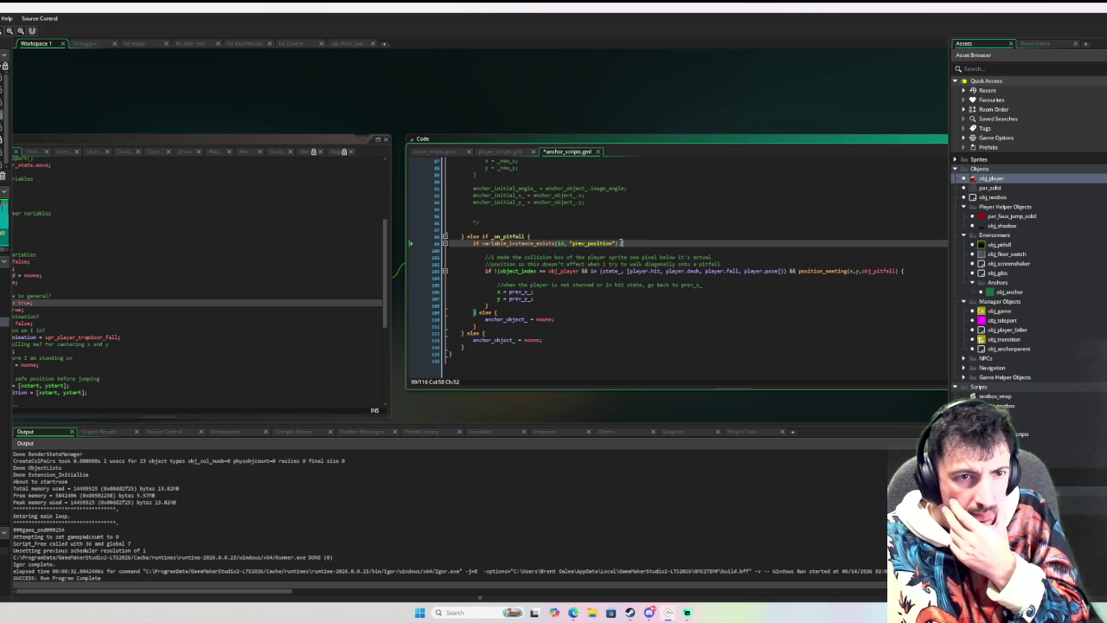
text({)
click(526, 236)
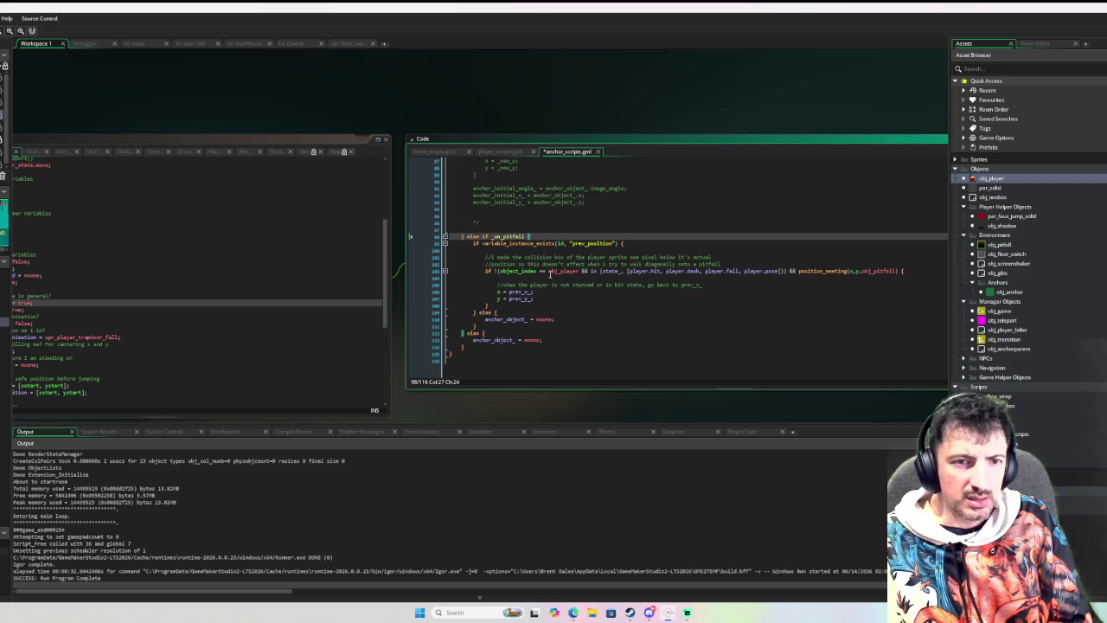
scroll(549, 273, up, 5)
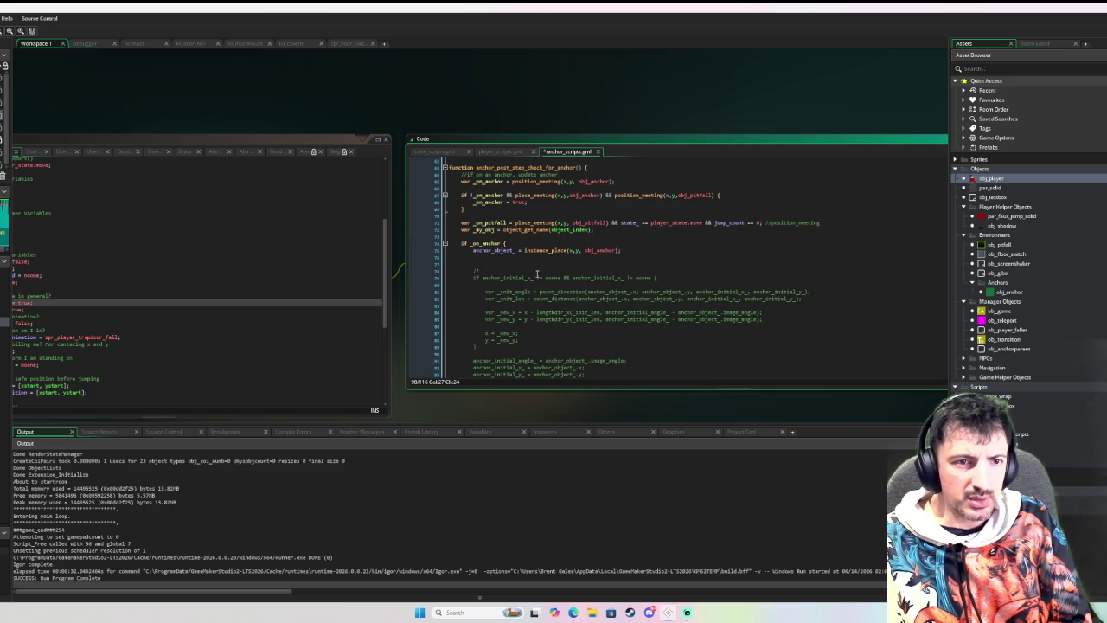
click(505, 244)
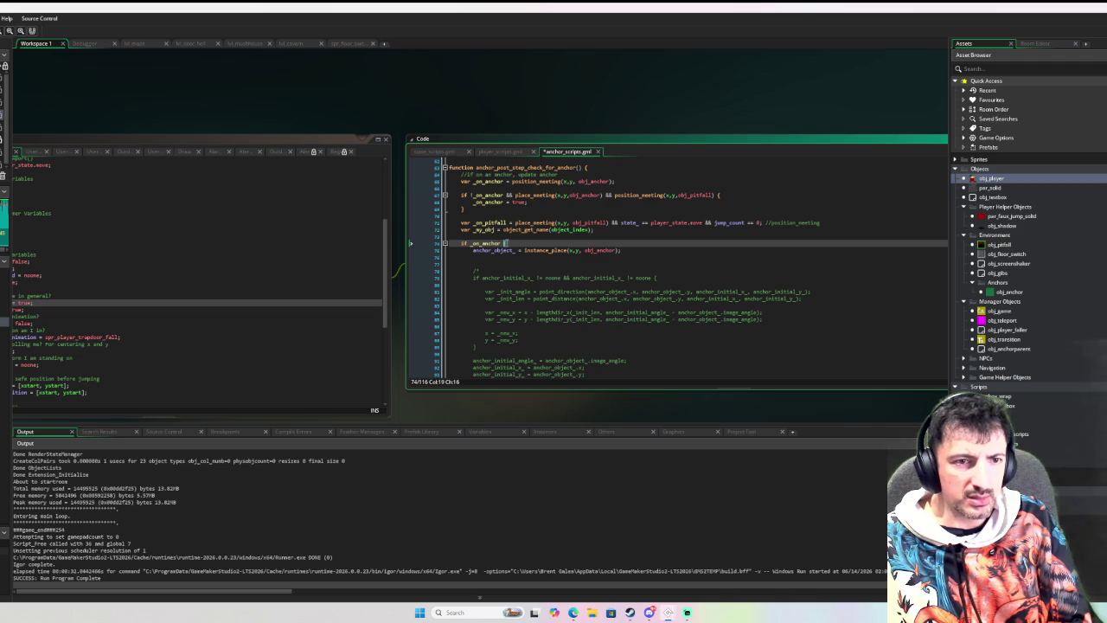
scroll(524, 251, down, 5)
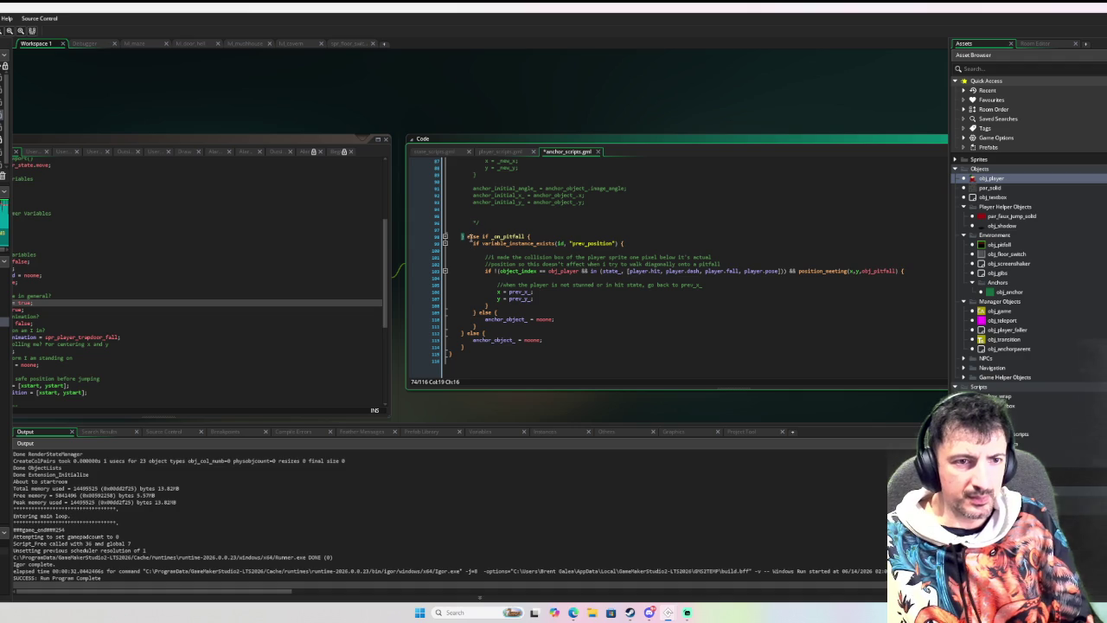
click(465, 237)
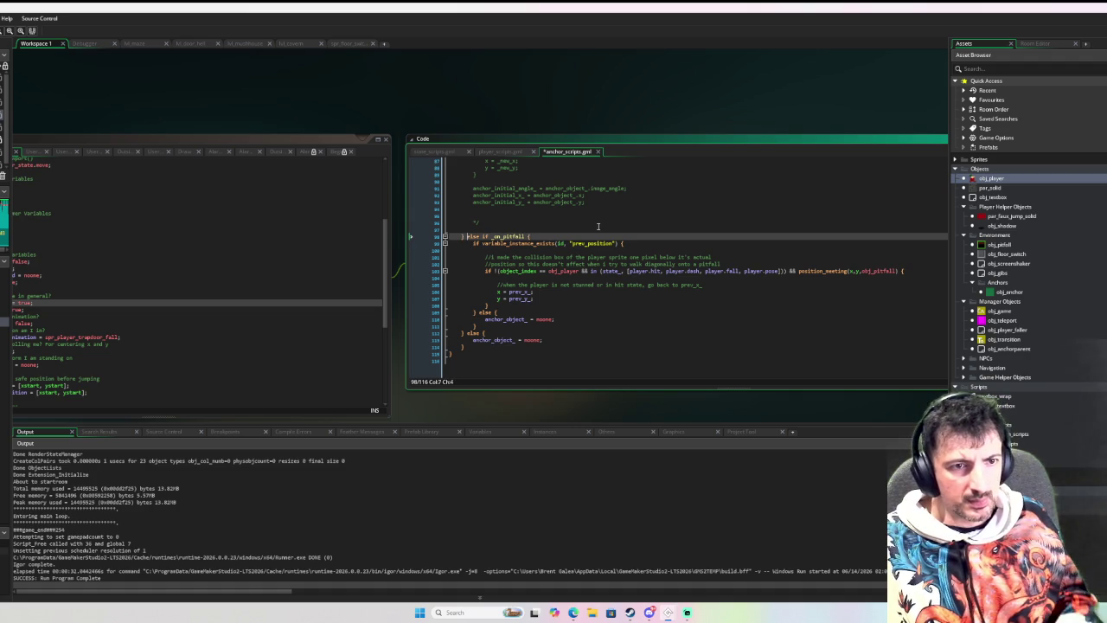
key(Return)
key(Return)
key(Down)
key(Down)
key(Down)
key(Down)
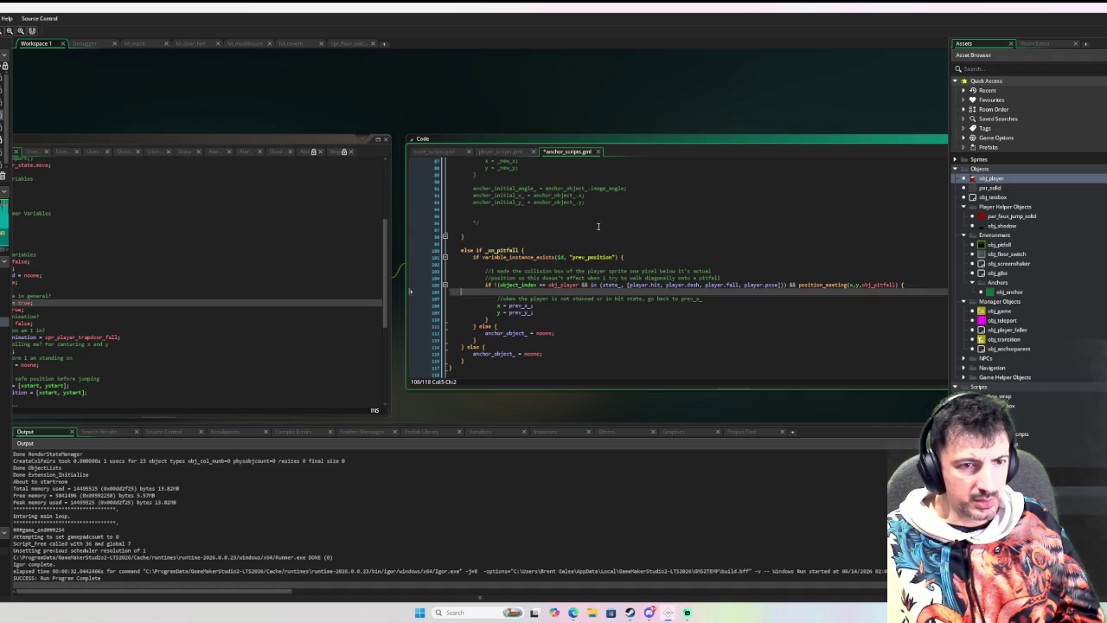
key(Return)
key(Return)
key(Up)
Comment out the on-pitfall branch with Ctrl+K and return to obj_player's Create code.
key(shift+Up)
key(shift+Up)
key(shift+Up)
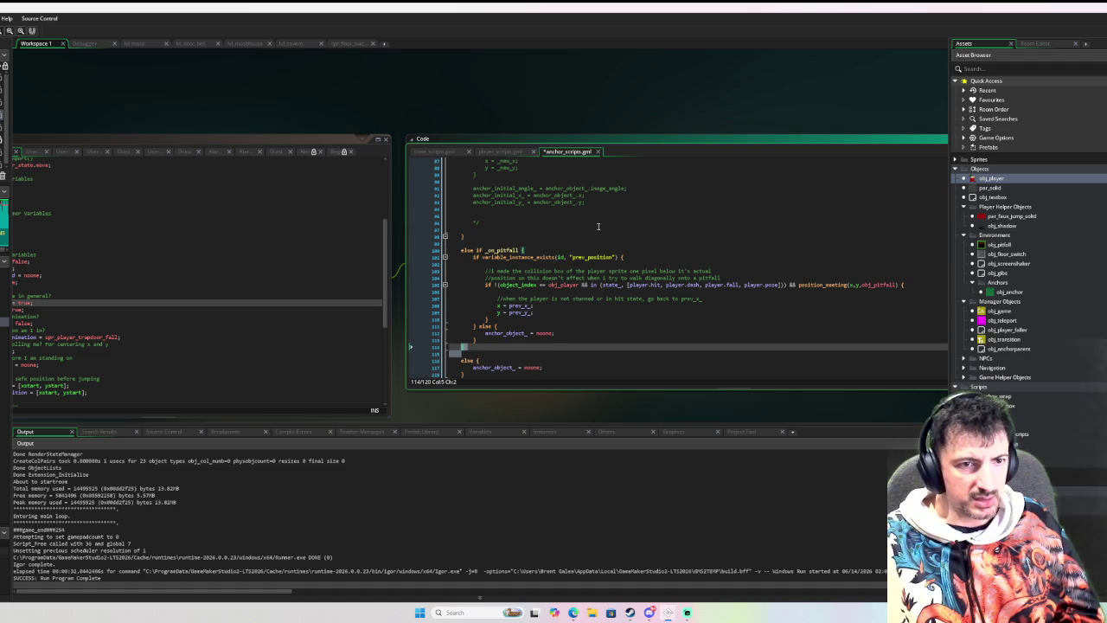
key(ctrl+k)
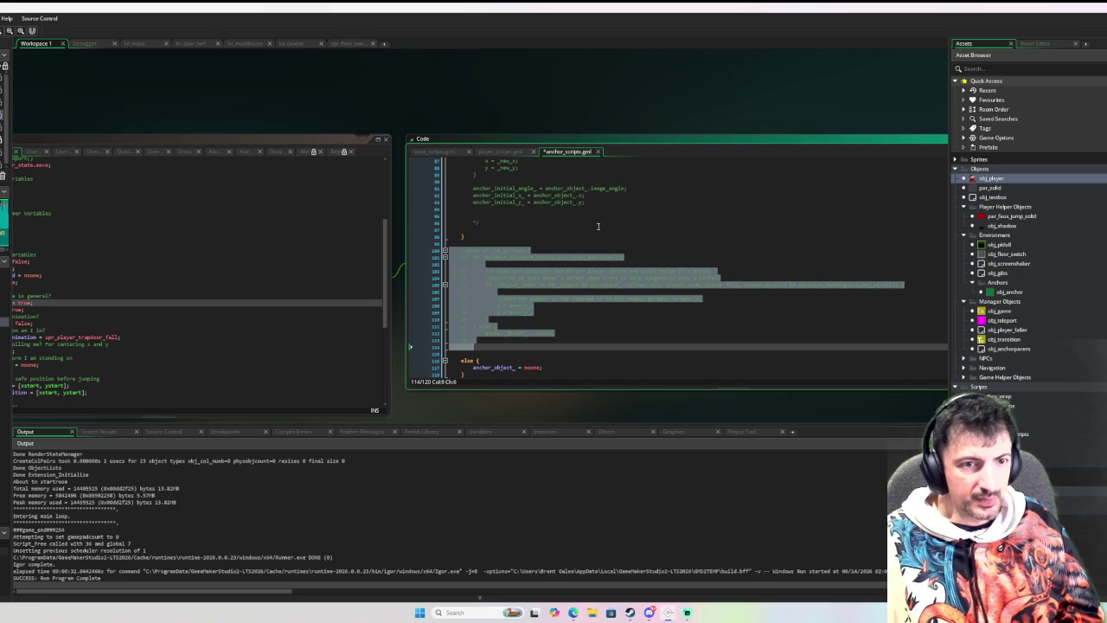
key(Up)
key(Up)
key(Up)
scroll(660, 207, up, 10)
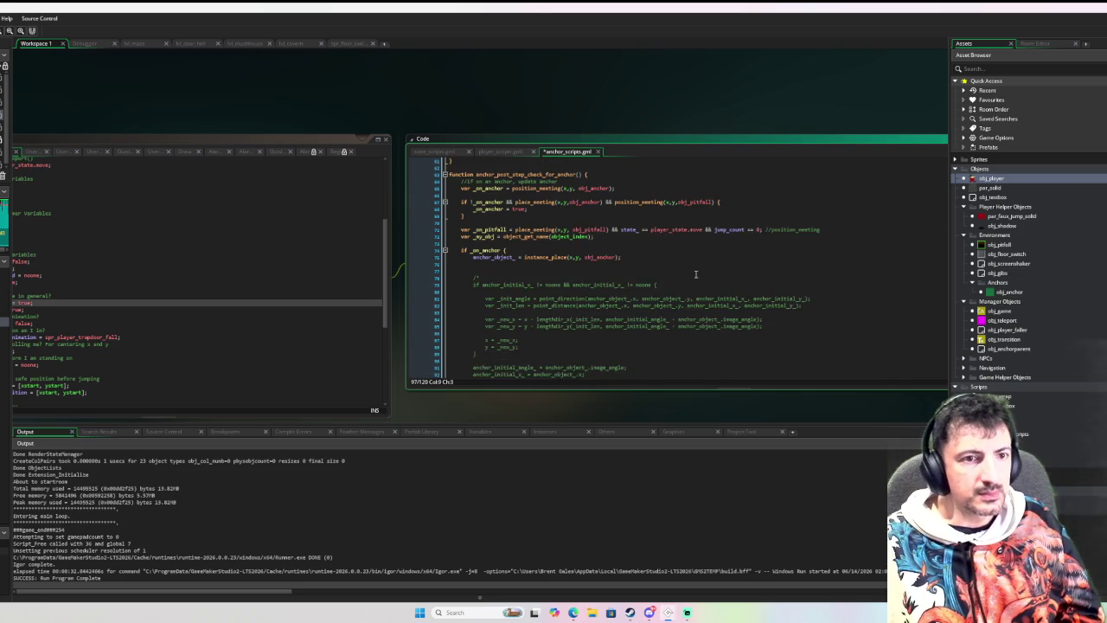
click(746, 279)
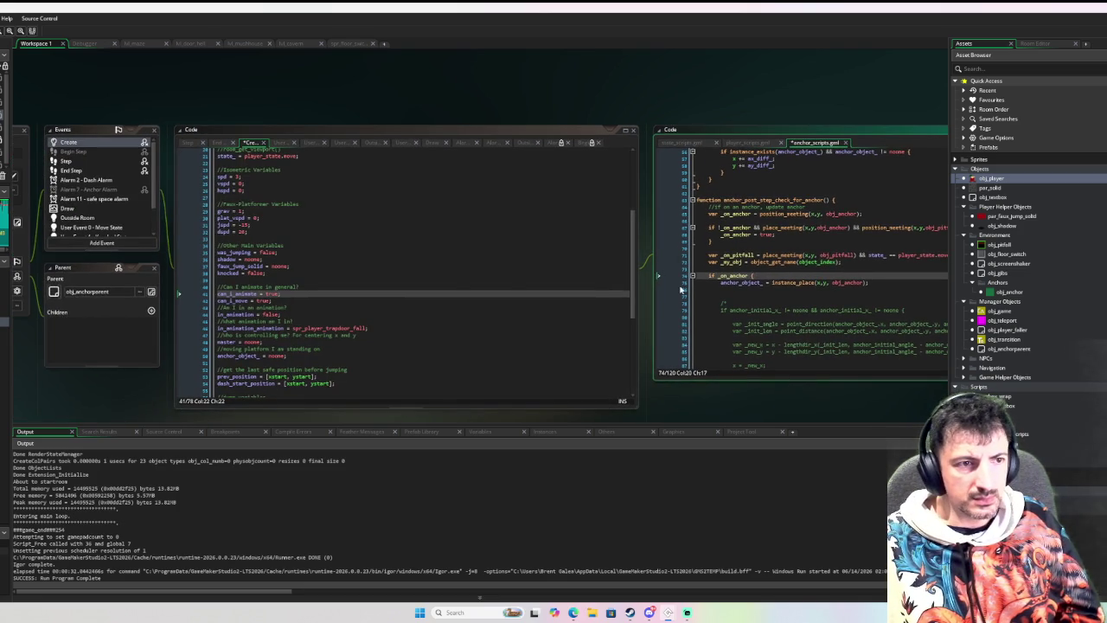
scroll(474, 283, up, 3)
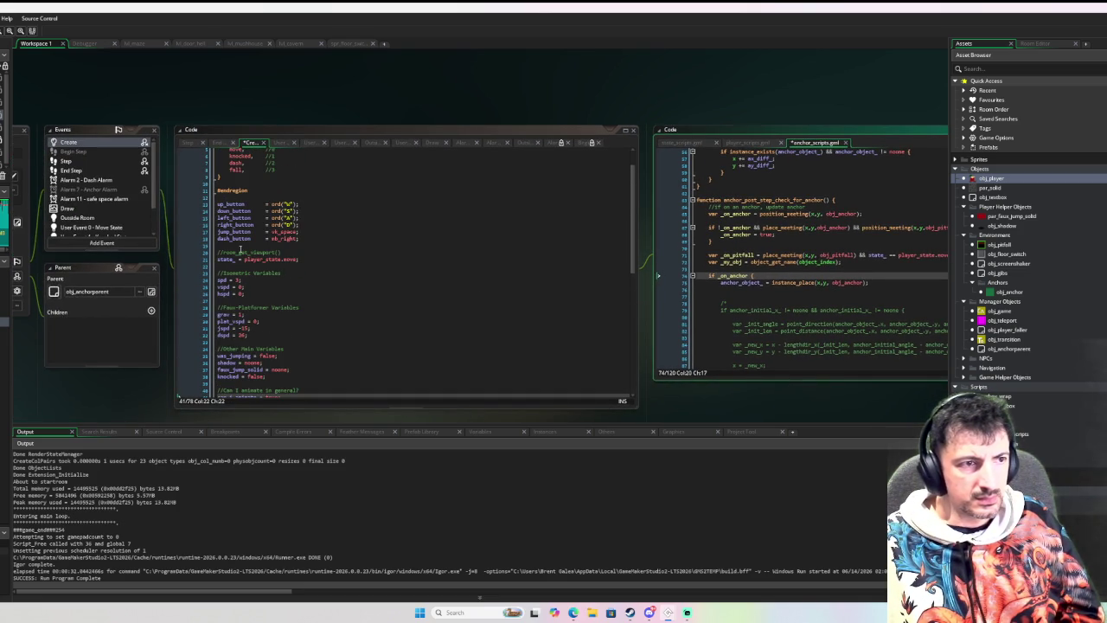
Open obj_player's Draw event code.
scroll(112, 218, down, 1)
drag(111, 218, 212, 221)
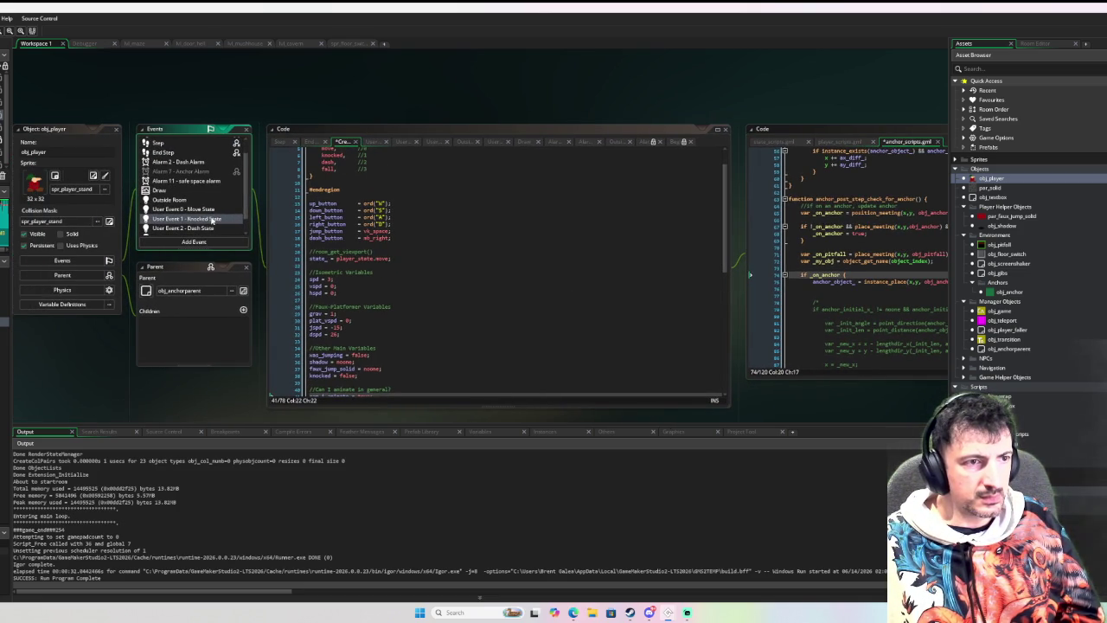
scroll(186, 198, down, 1)
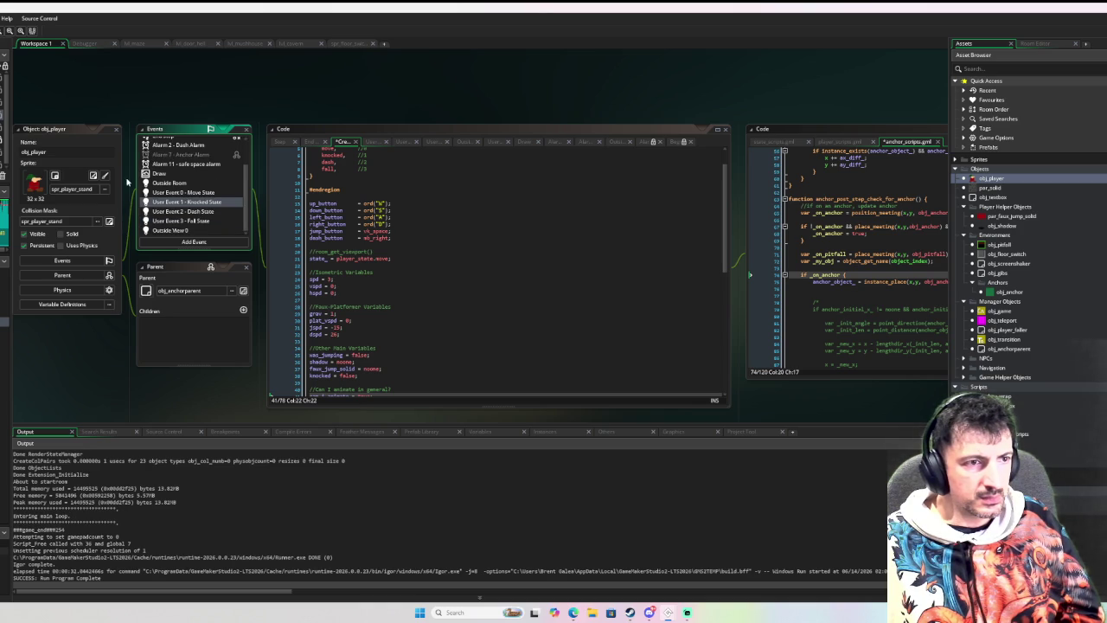
click(191, 176)
drag(191, 176, 282, 198)
double_click(277, 199)
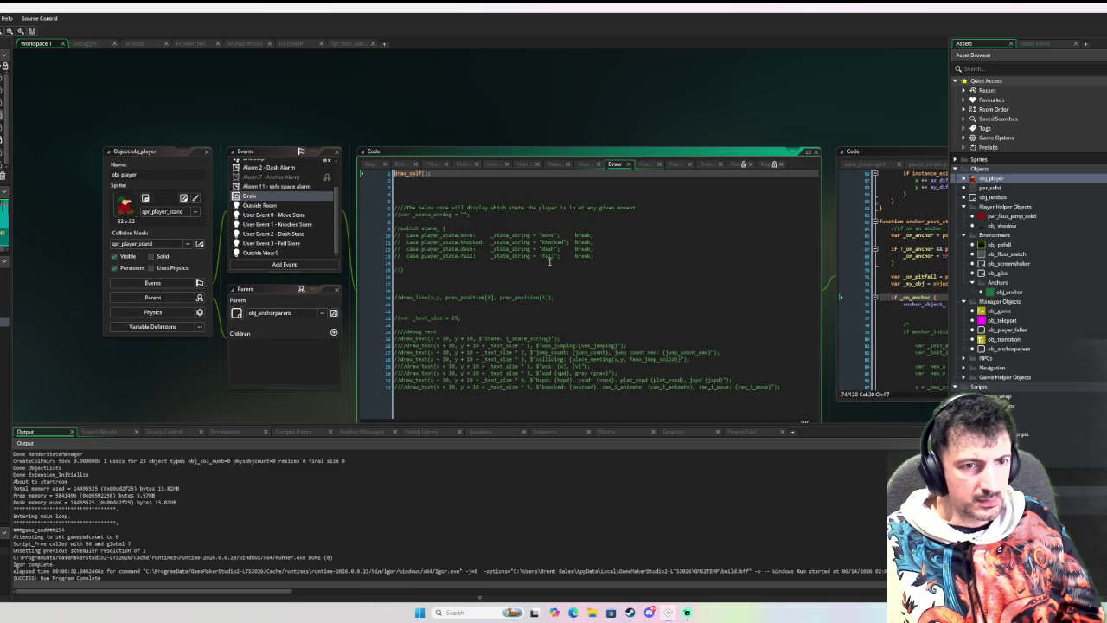
scroll(574, 275, up, 1)
scroll(471, 279, down, 2)
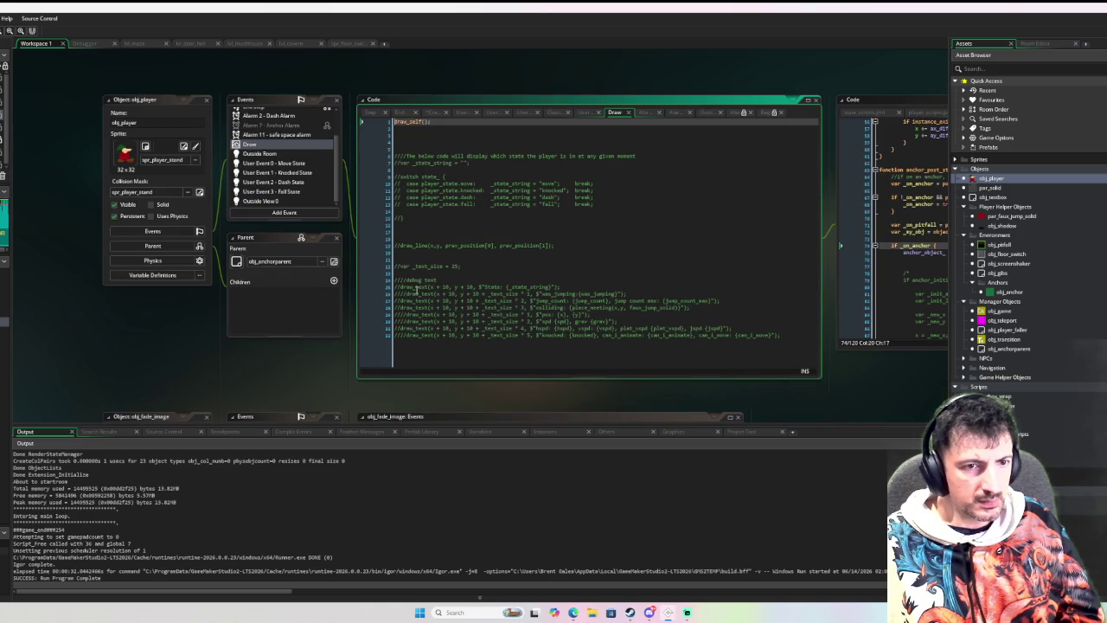
Duplicate the State debug line as an uncommented 'Anchor: {anchor_object_}' label and run the game.
click(648, 292)
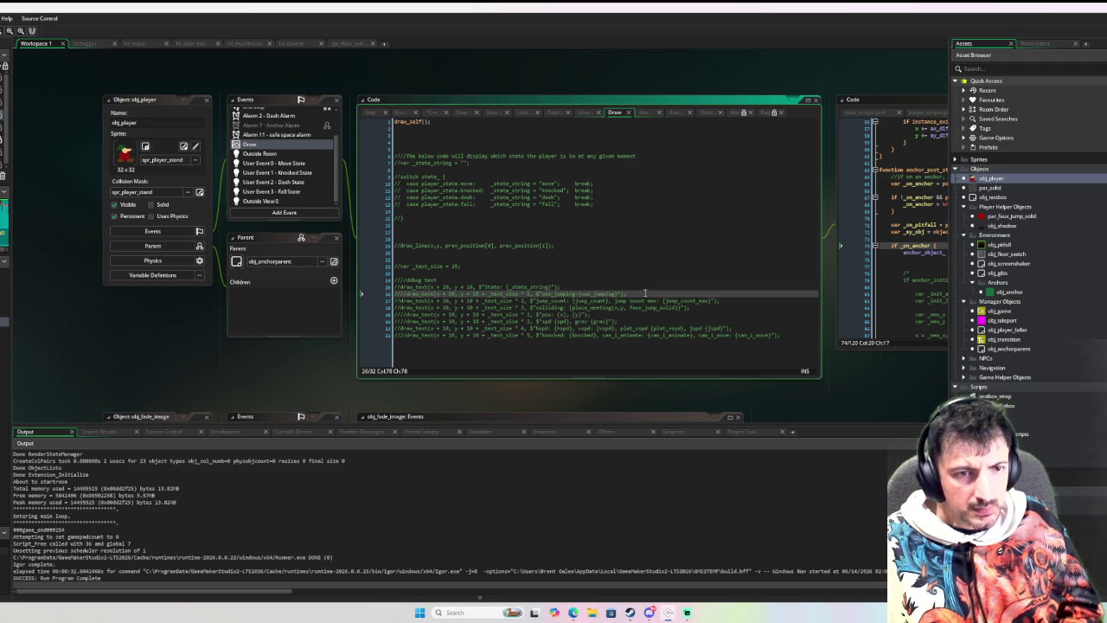
click(622, 287)
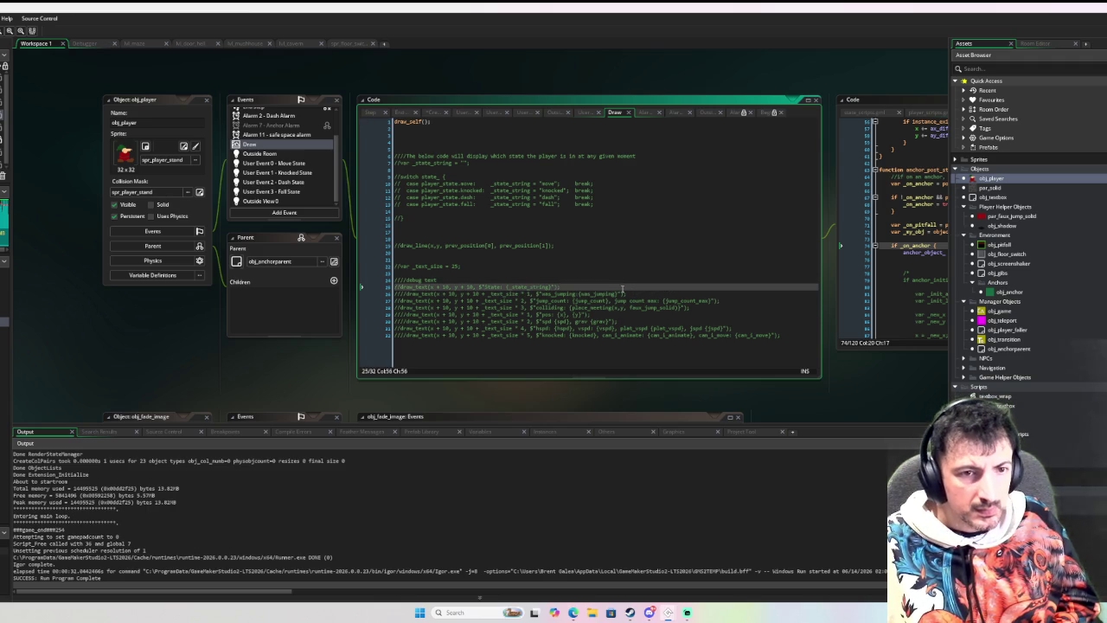
key(ctrl+f)
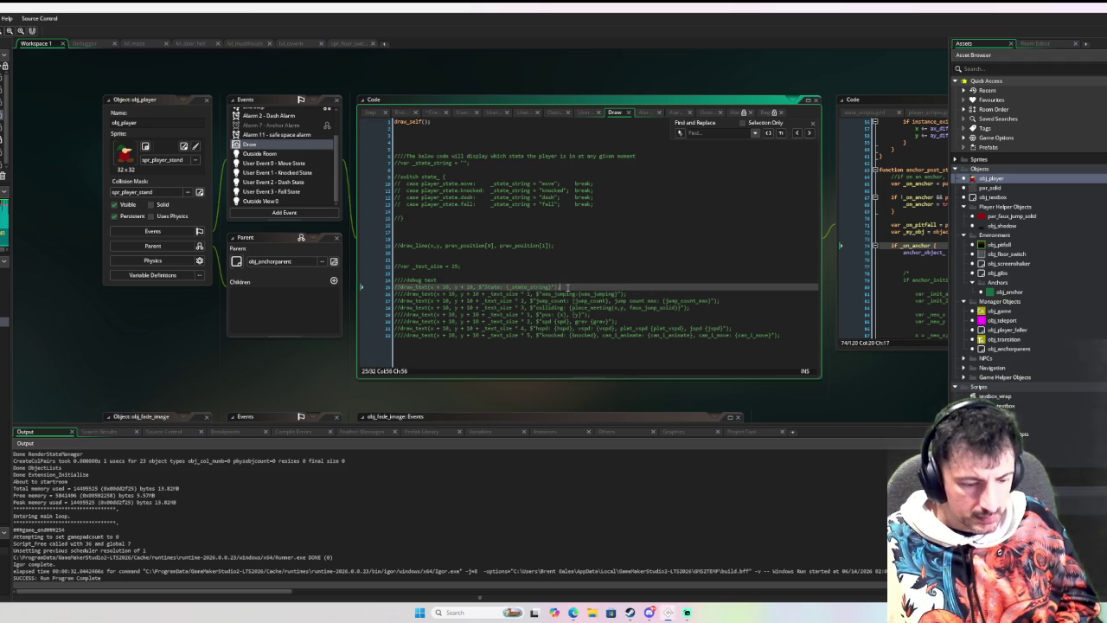
key(ctrl+d)
key(Home)
key(Delete)
key(Delete)
double_click(486, 294)
text(Ancho)
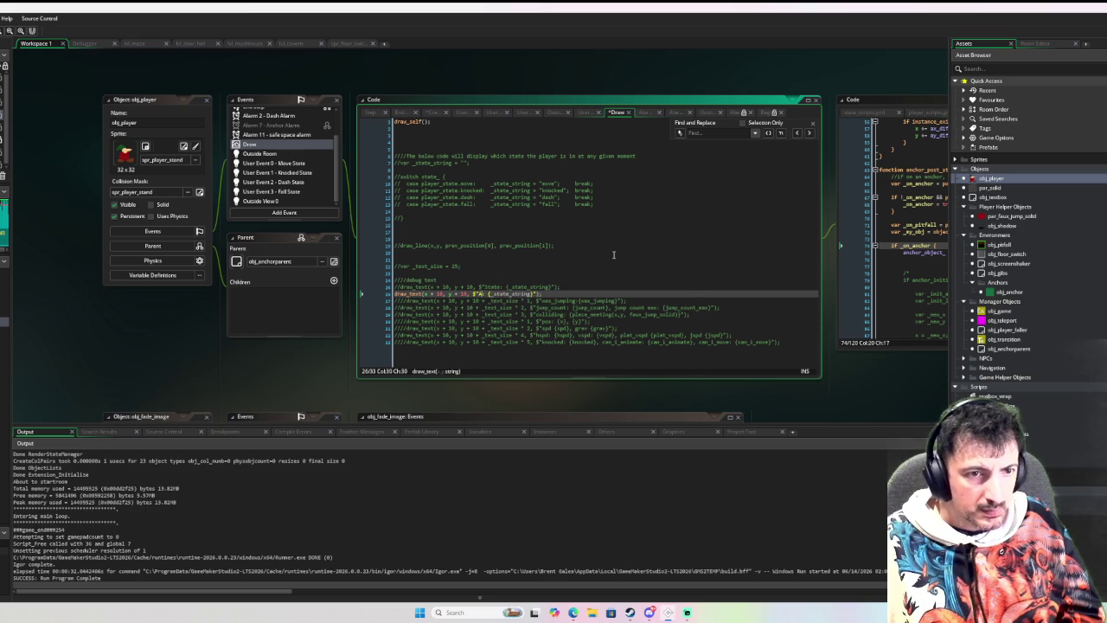
text(r)
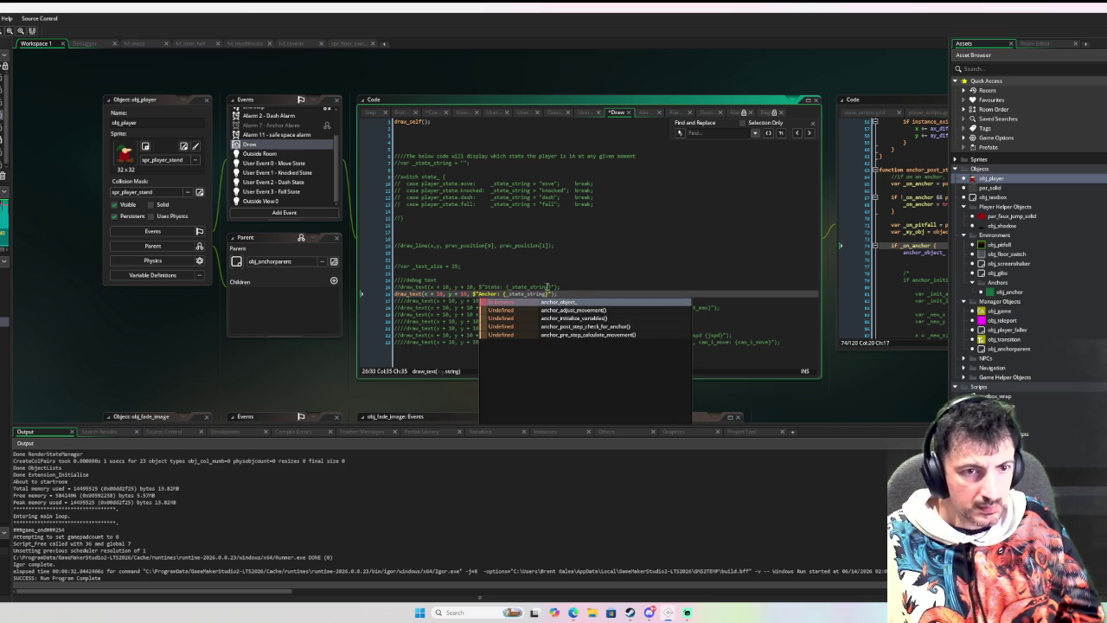
double_click(524, 294)
text(anchor_object_)
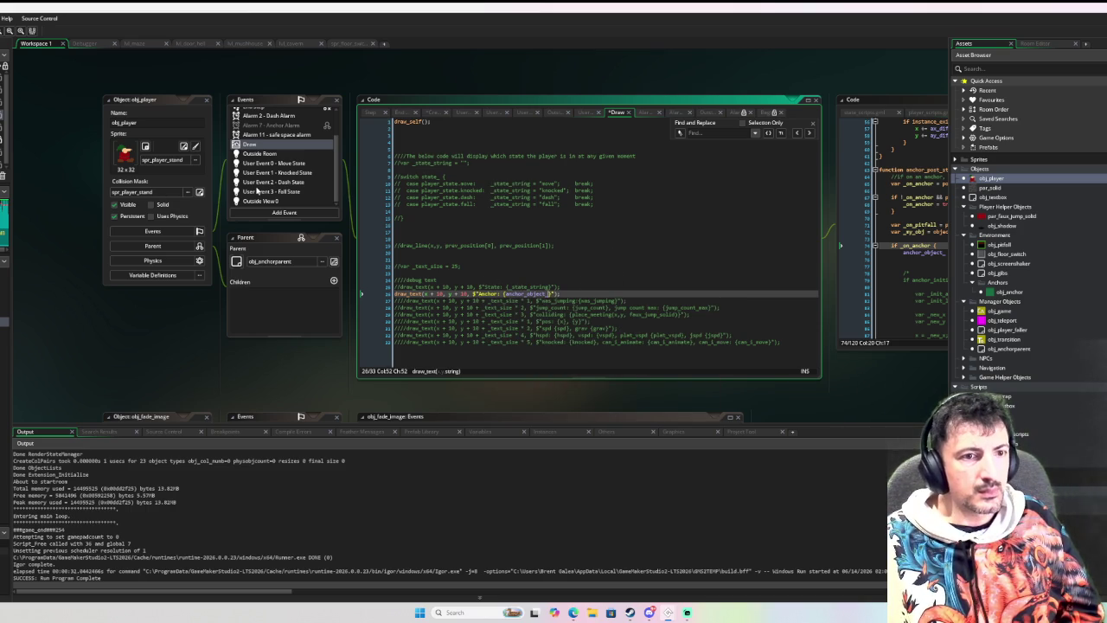
key(F6)
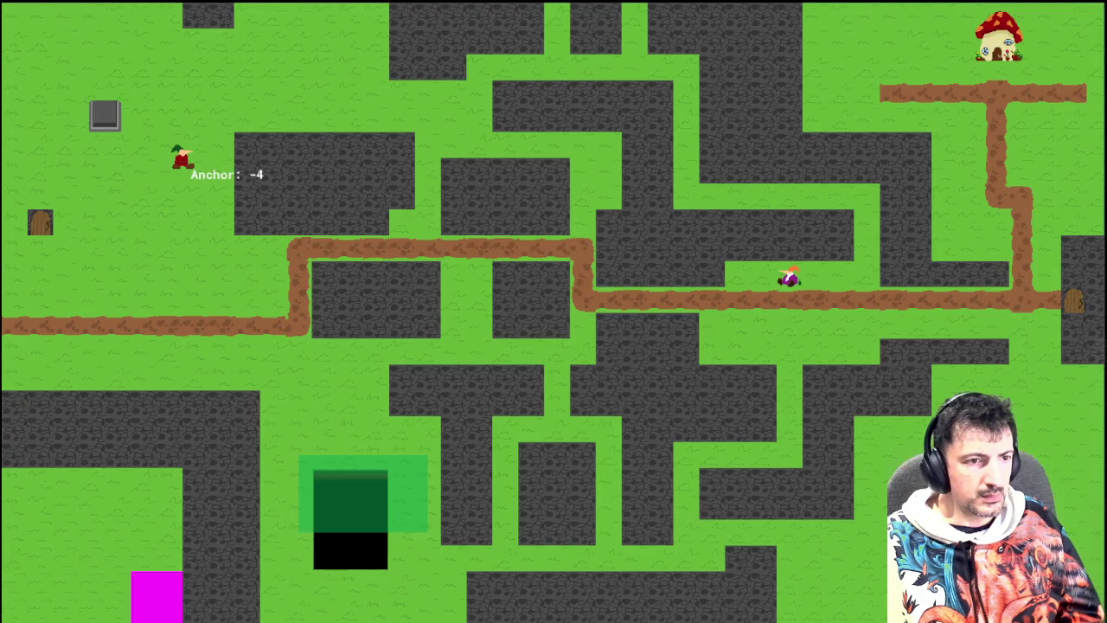
Walk the player on and off the green anchor block, then end the test with Escape.
key(Down)
key(Right)
key(Right)
key(Left)
key(Down)
key(Left)
key(Up)
key(Right)
key(Down)
key(Up)
key(Up)
key(Down)
key(Up)
key(Down)
key(Up)
key(Down)
key(Up)
key(Left)
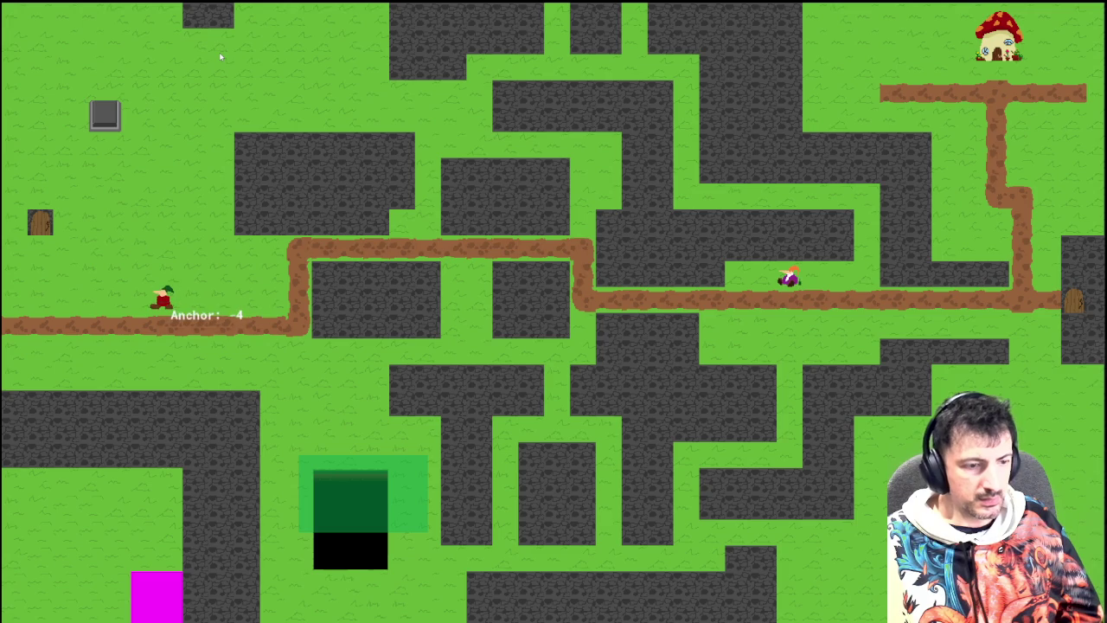
key(Escape)
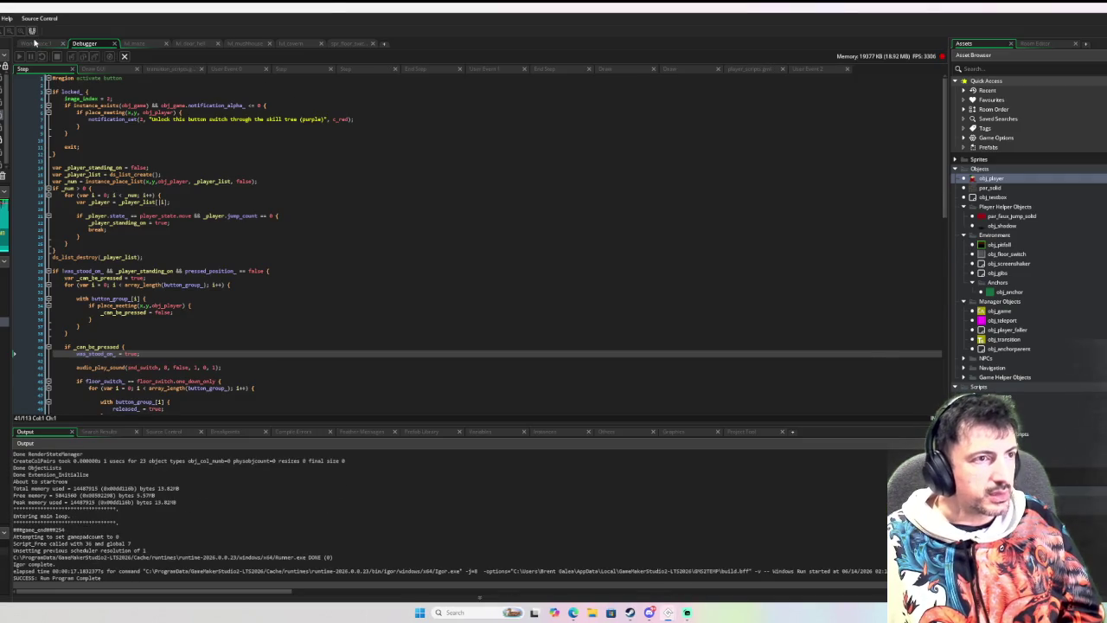
Go to the lvl_cavern room and paste an obj_anchor instance at its lower left.
click(34, 43)
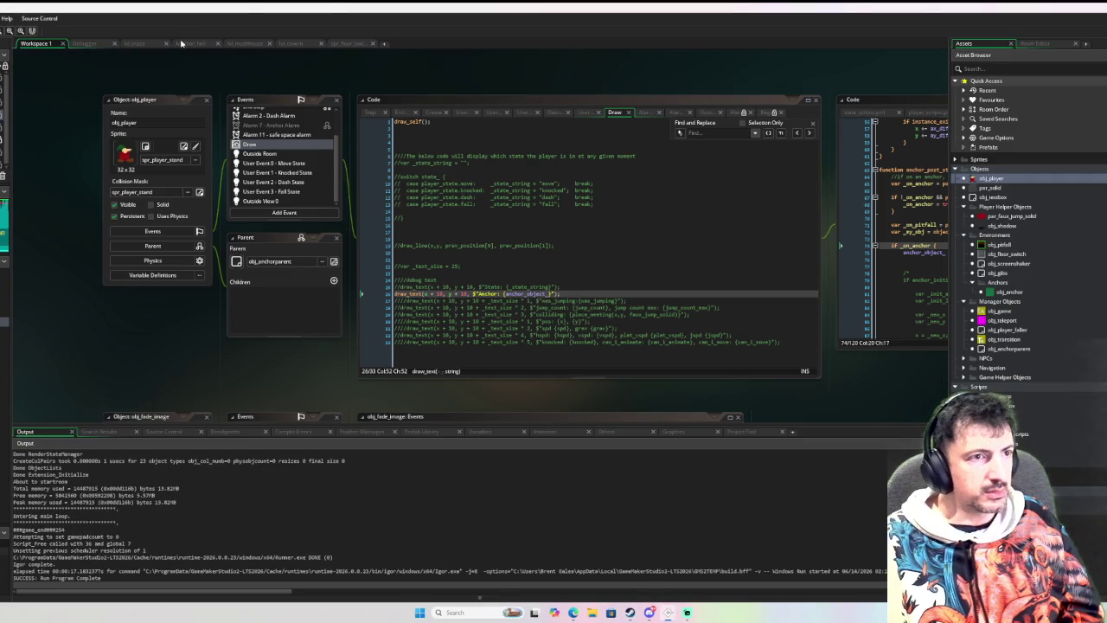
click(140, 44)
scroll(379, 225, up, 10)
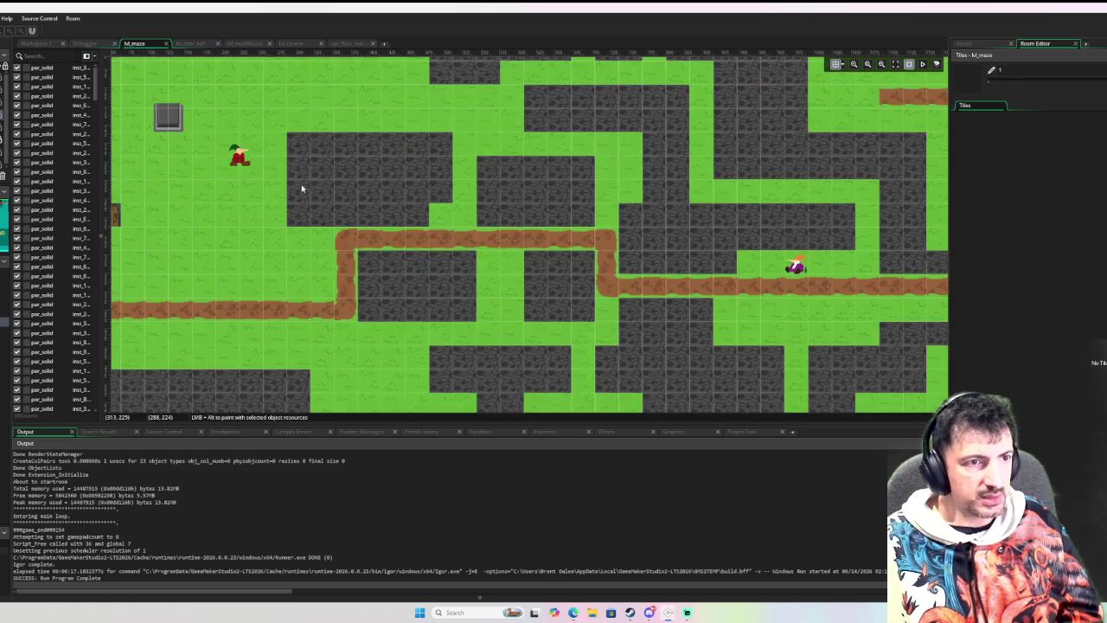
scroll(198, 248, left, 4)
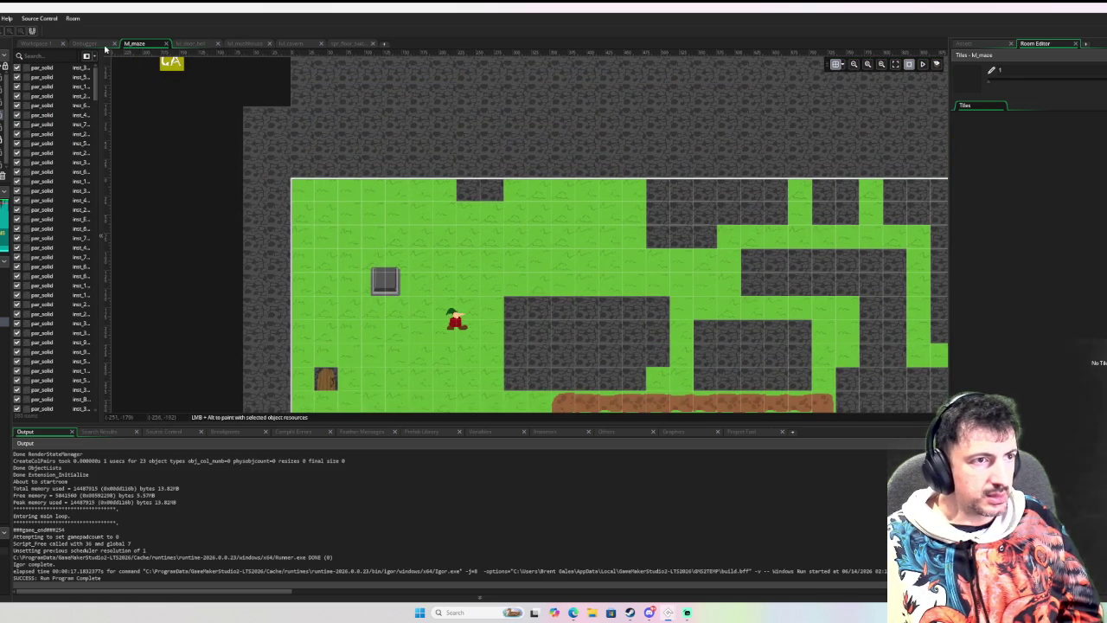
click(185, 43)
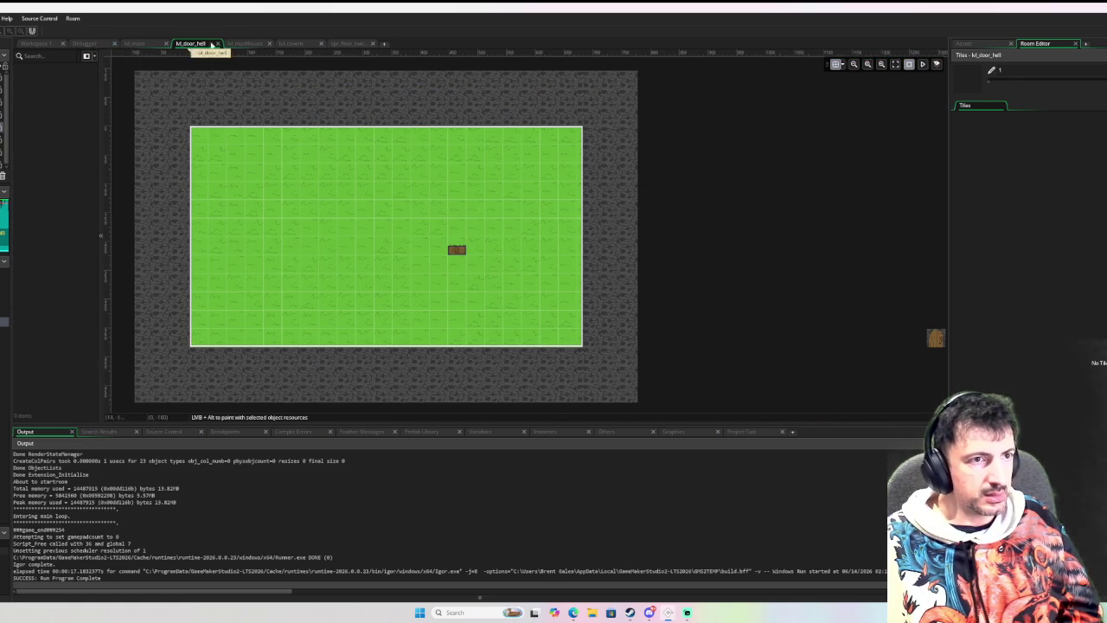
click(245, 43)
click(353, 43)
click(293, 43)
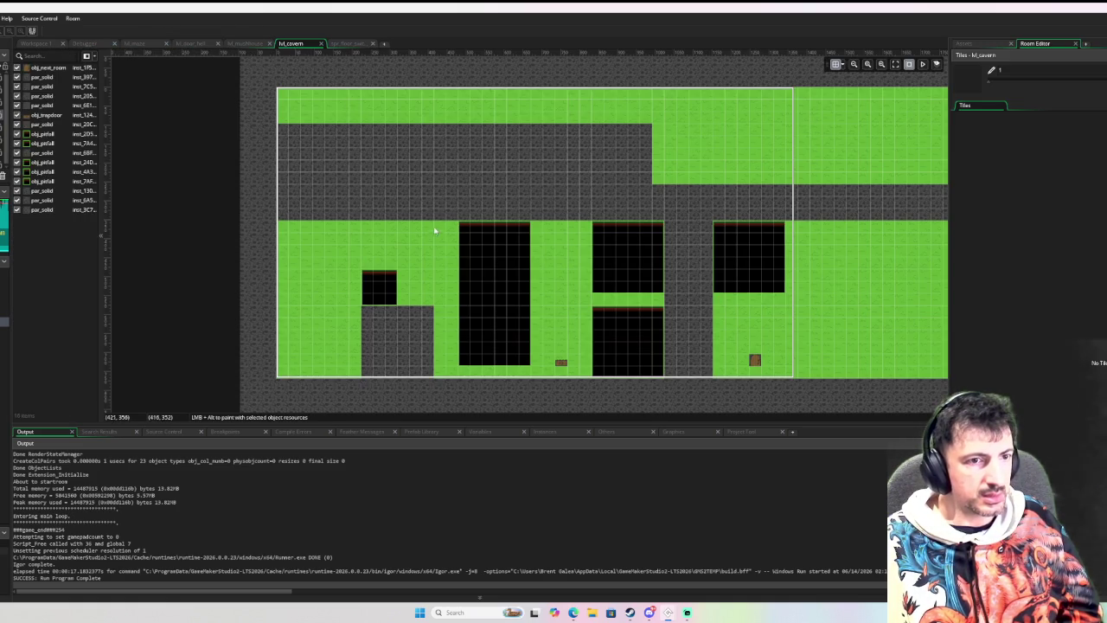
key(ctrl+v)
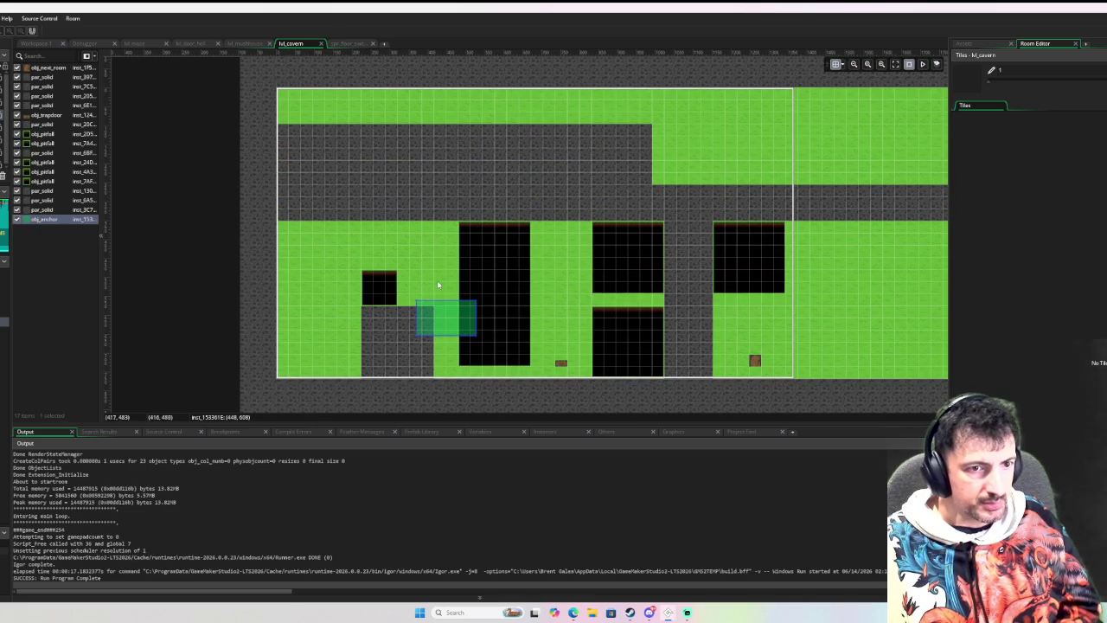
mouse_move(455, 313)
mouse_down()
mouse_move(406, 254)
mouse_move(346, 291)
mouse_move(345, 337)
mouse_up()
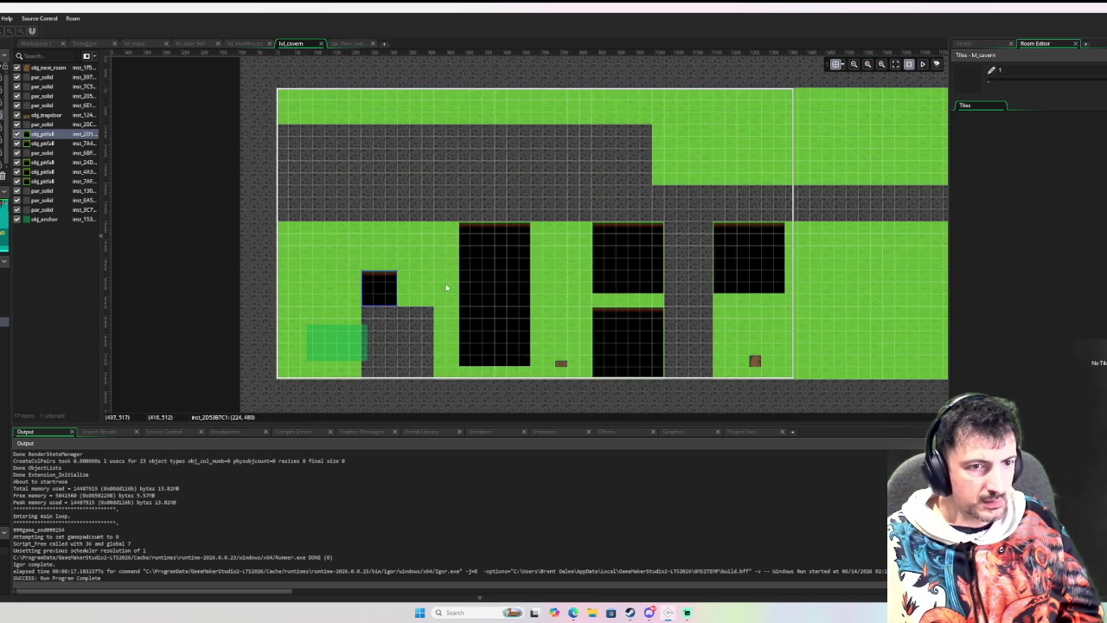
Move the small pit to the left edge and widen the tall pit leftward.
click(472, 288)
click(374, 286)
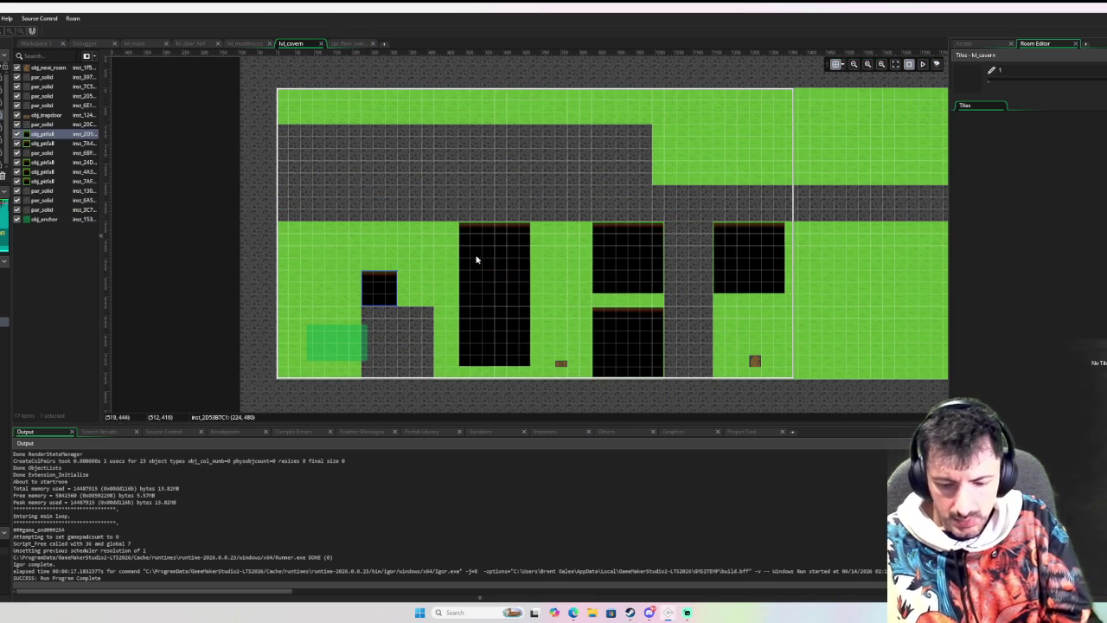
mouse_move(388, 289)
mouse_down()
mouse_move(375, 252)
mouse_move(303, 242)
mouse_up()
click(471, 281)
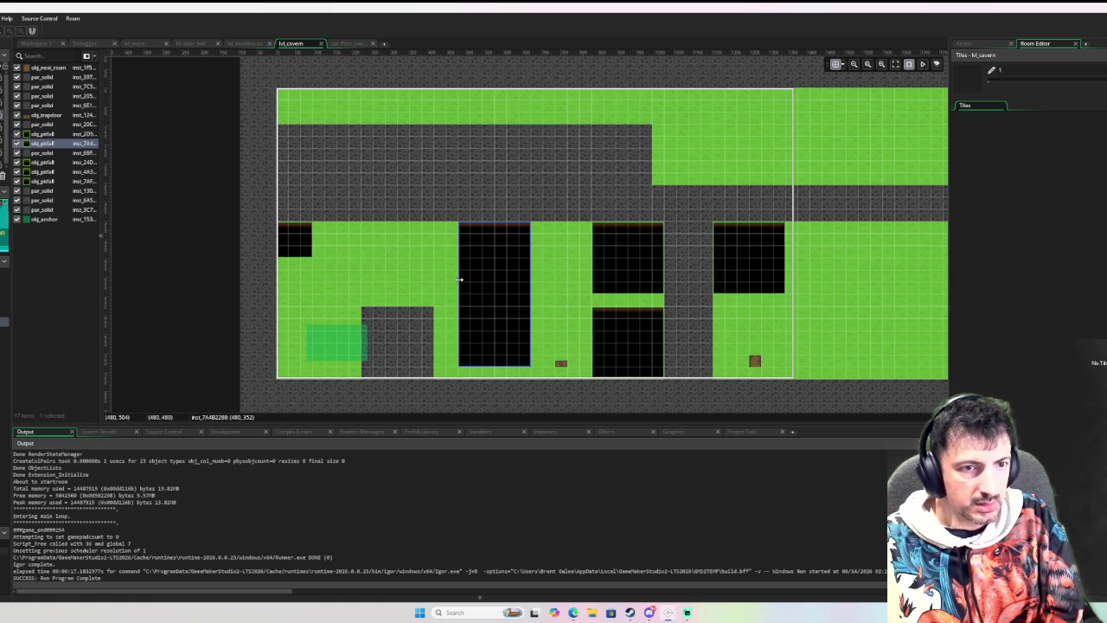
drag(446, 278, 350, 281)
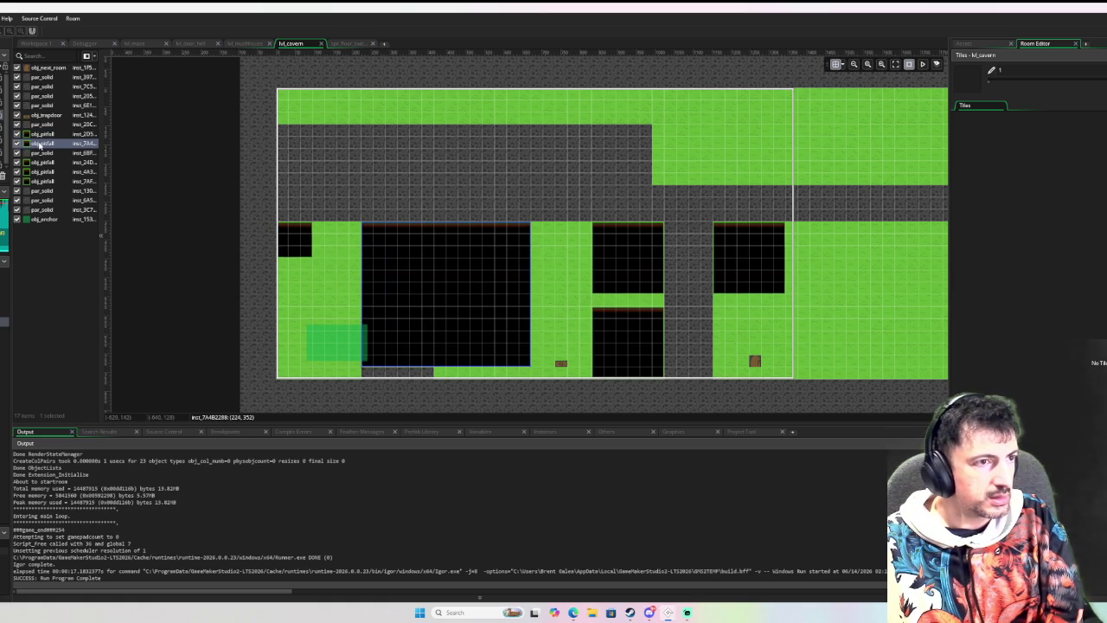
Reorder the pit in the instance list, deleting and restoring the large pit.
mouse_move(45, 69)
mouse_down()
mouse_move(40, 223)
mouse_move(41, 70)
mouse_up()
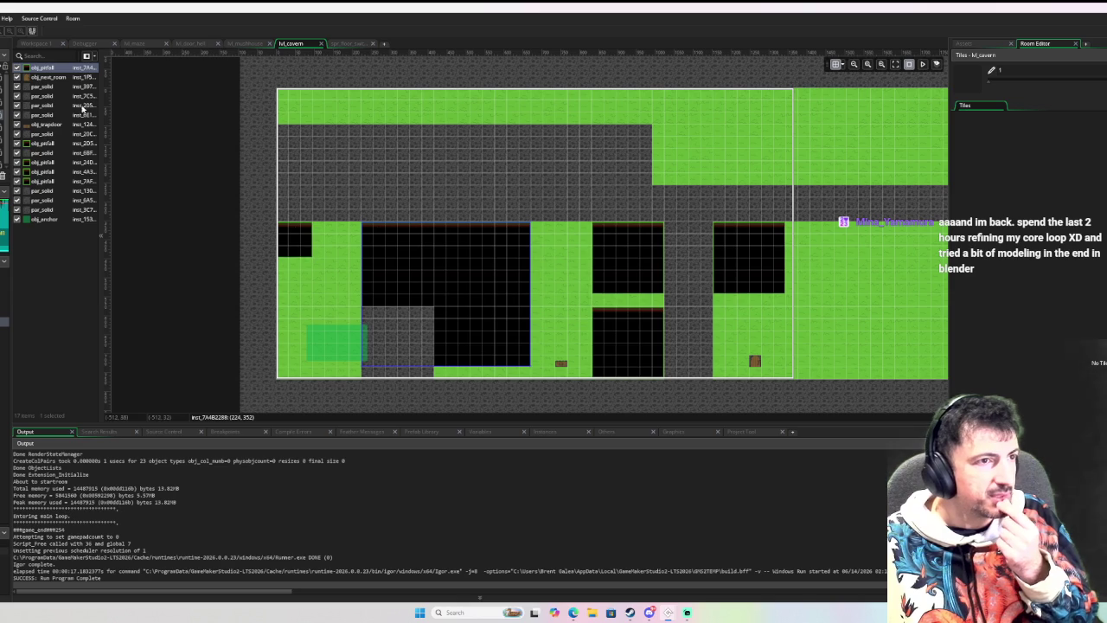
drag(52, 78, 55, 69)
key(Delete)
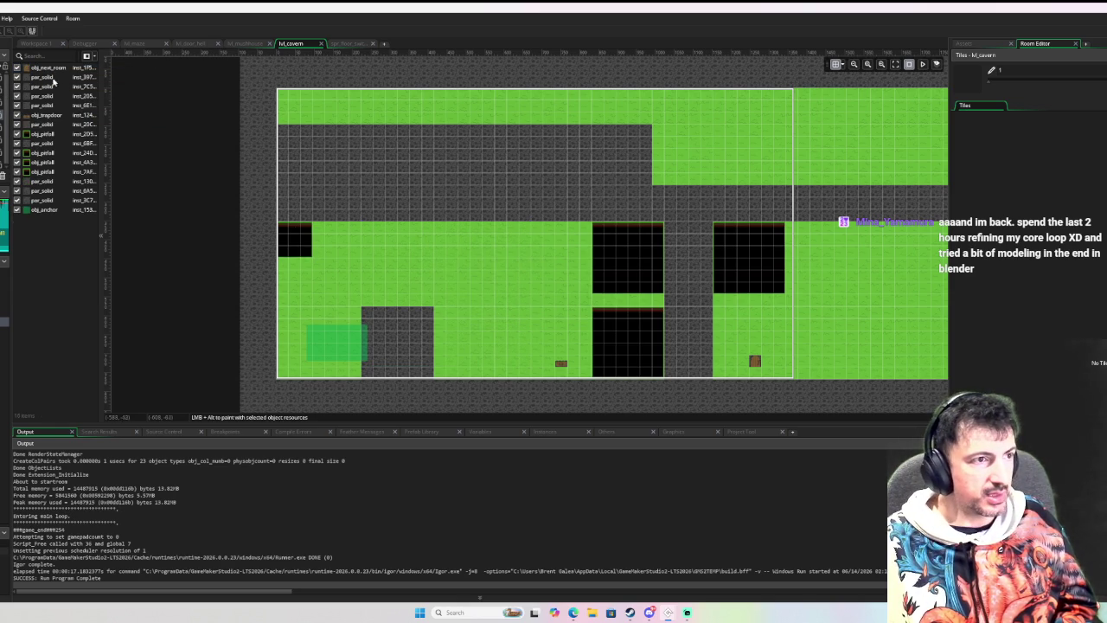
key(ctrl+z)
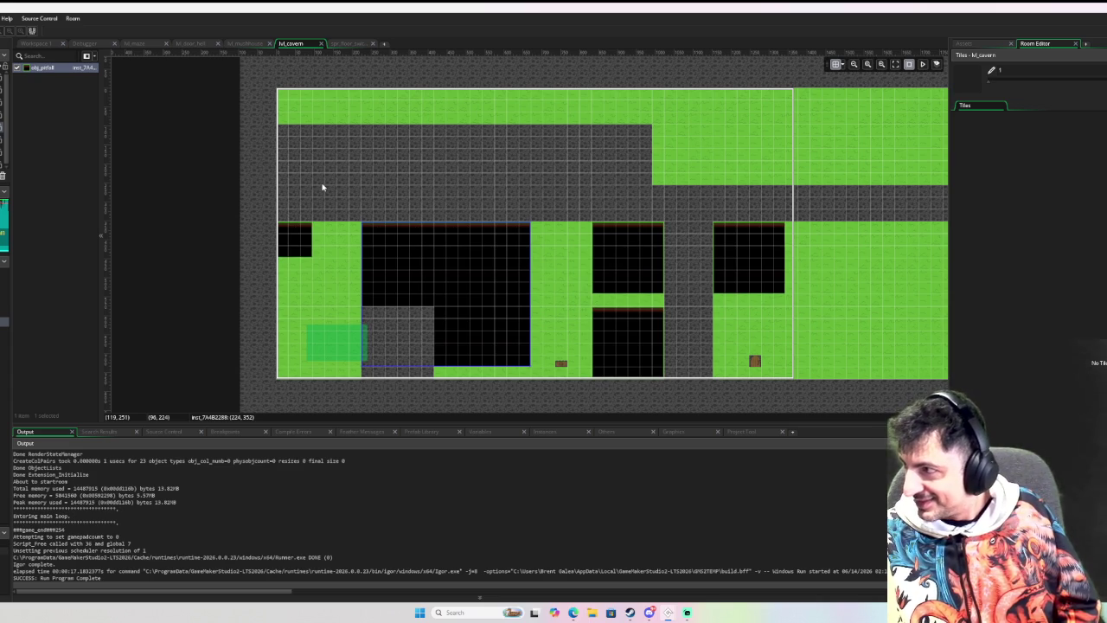
click(343, 346)
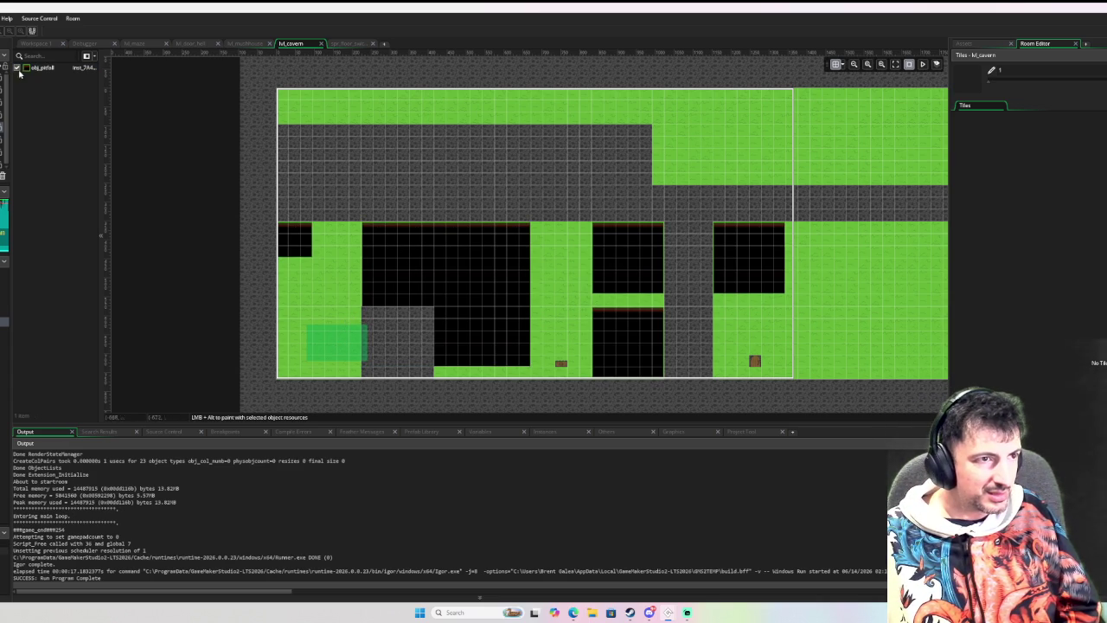
Return to lvl_cavern and drag the anchor up onto the large pit's left edge.
click(37, 43)
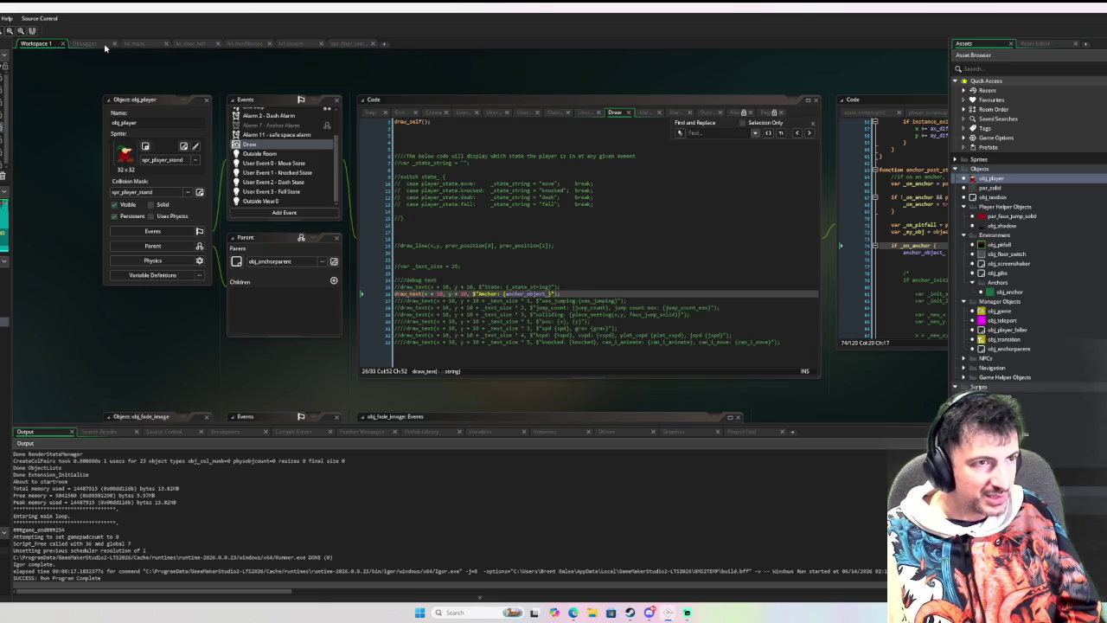
click(102, 43)
click(130, 43)
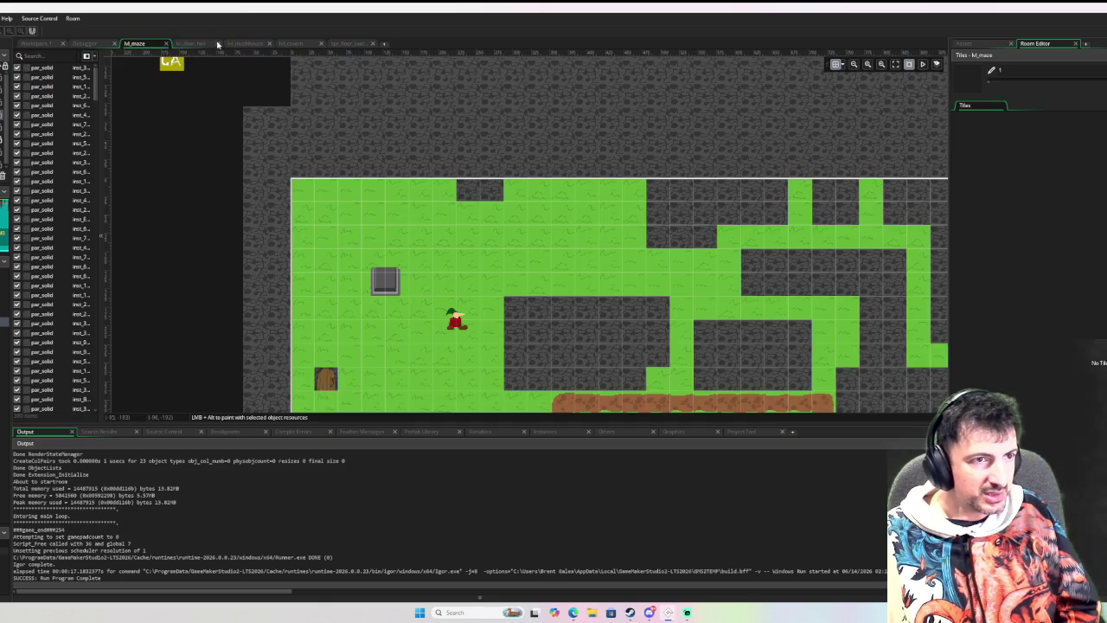
click(194, 44)
click(236, 45)
click(291, 43)
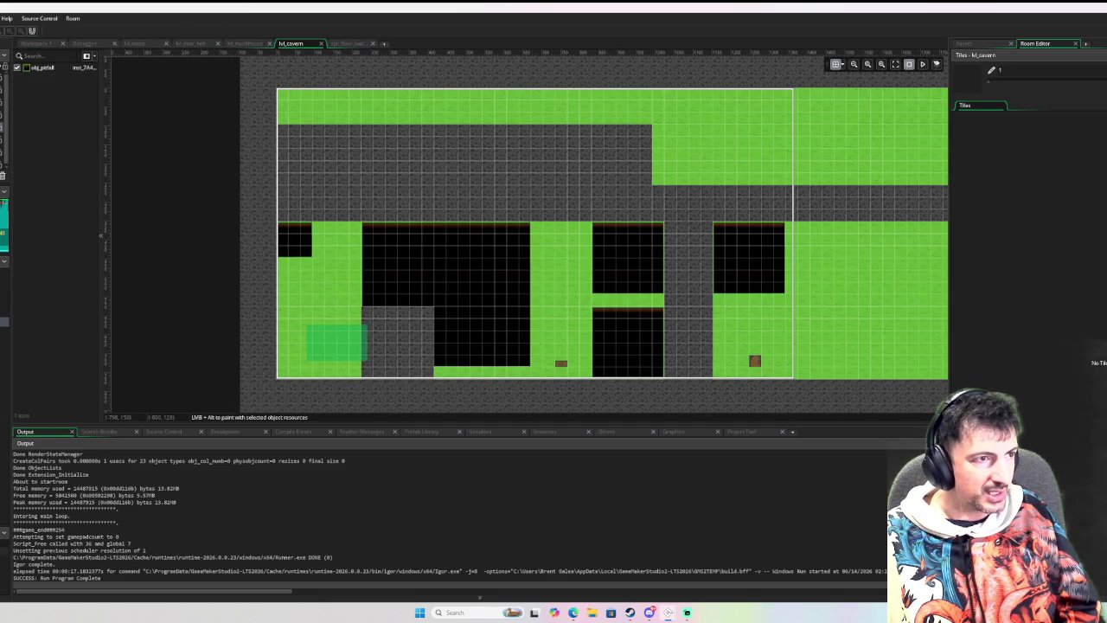
click(322, 343)
mouse_move(325, 344)
mouse_down()
mouse_move(335, 273)
mouse_move(369, 279)
mouse_up()
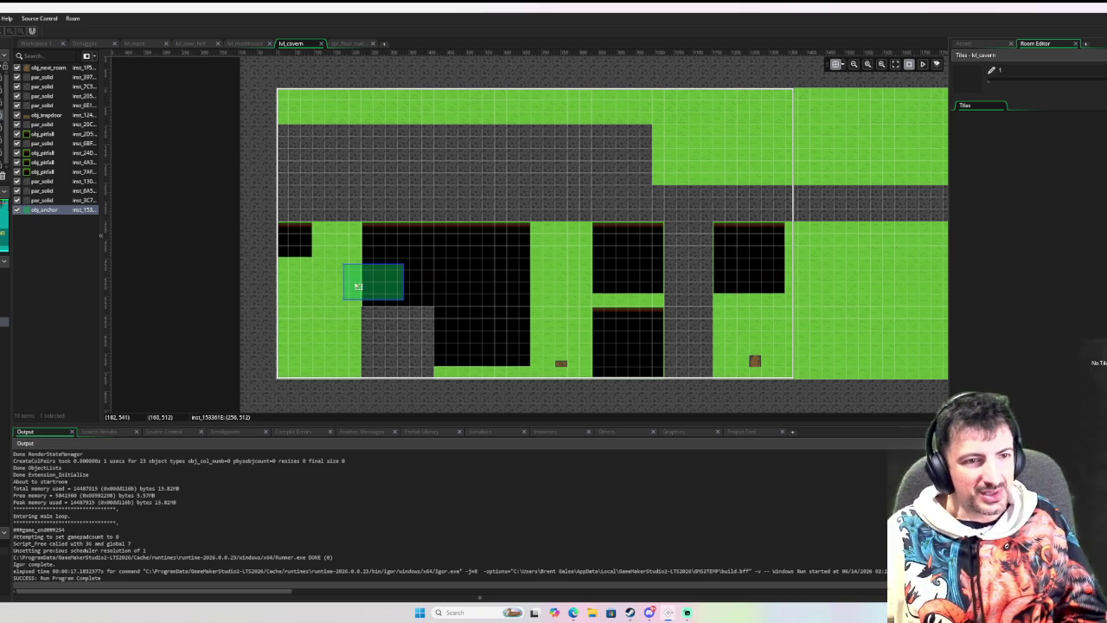
Check the anchor instance's object and empty creation code, then open obj_anchor from the Asset Browser.
double_click(370, 287)
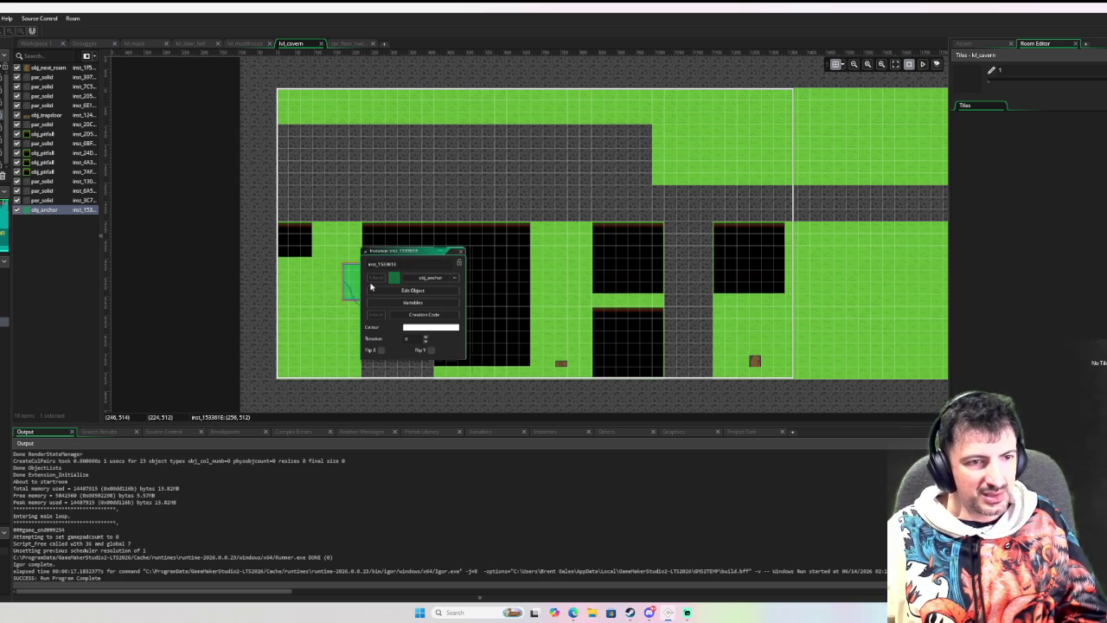
click(438, 293)
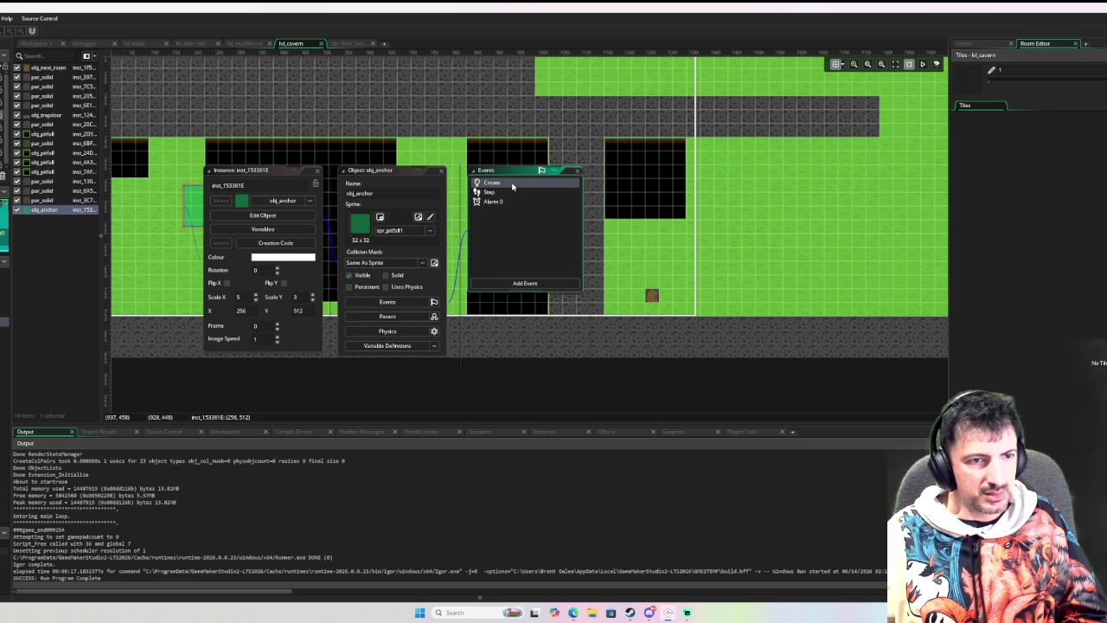
click(289, 243)
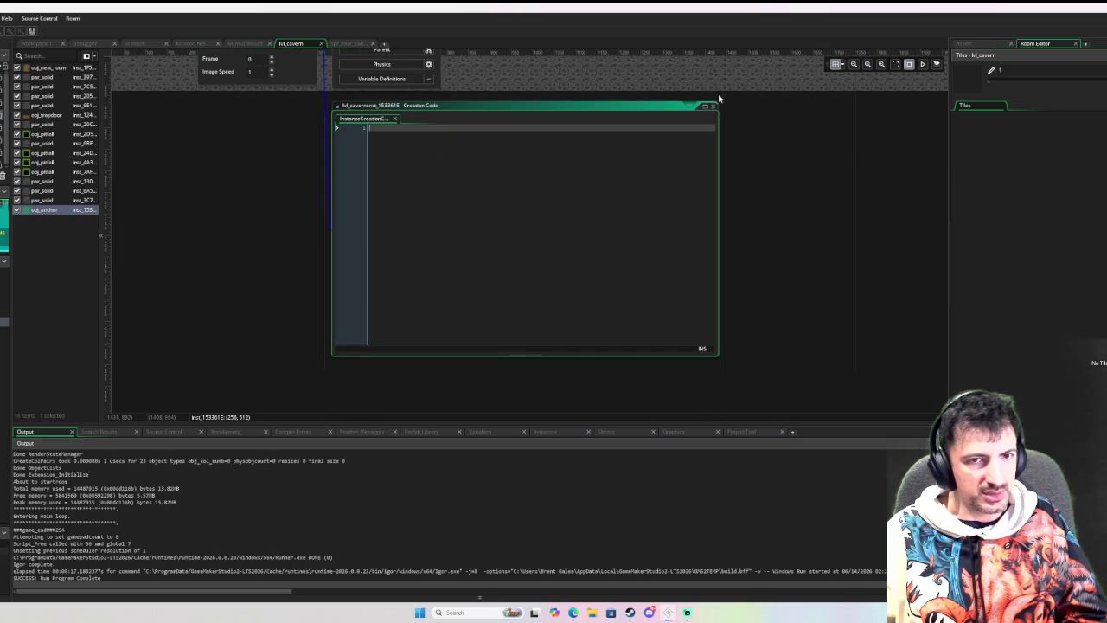
click(711, 107)
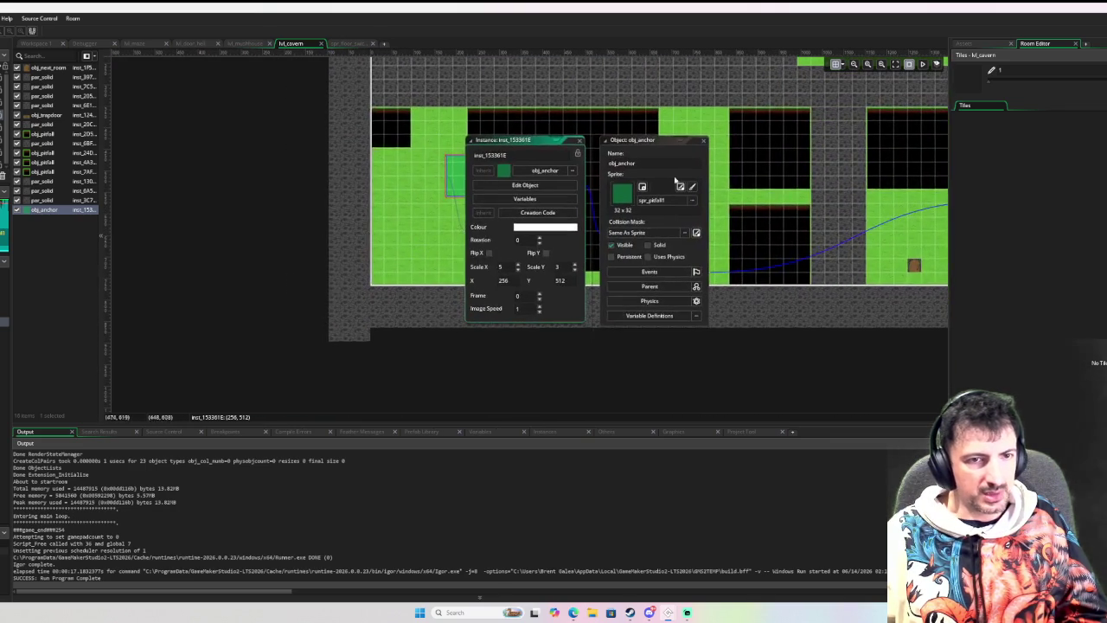
click(703, 139)
click(963, 44)
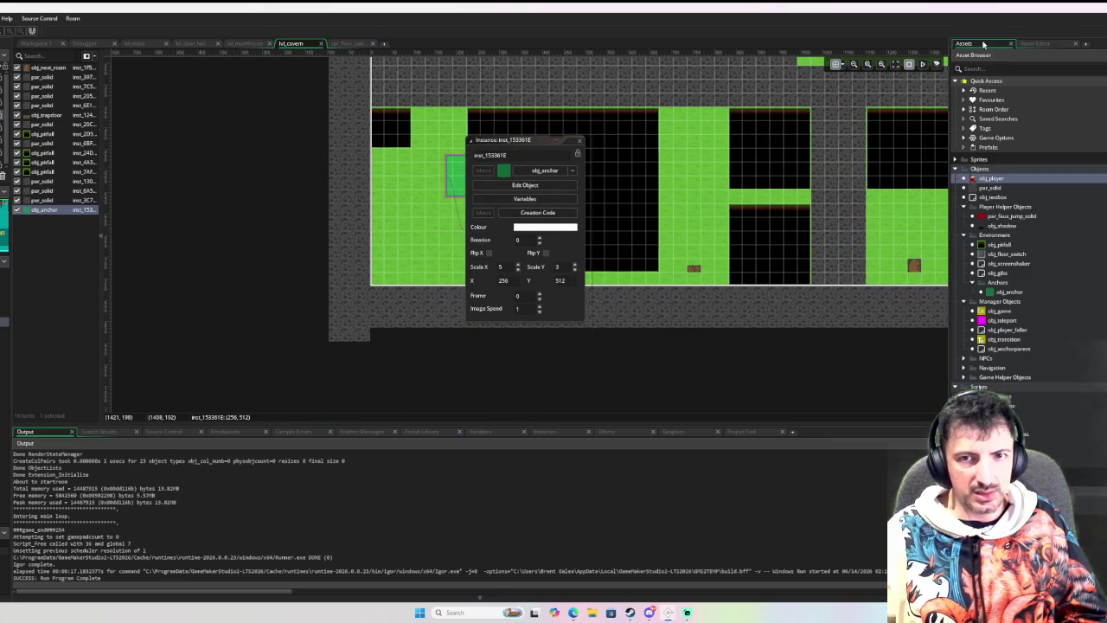
double_click(1008, 292)
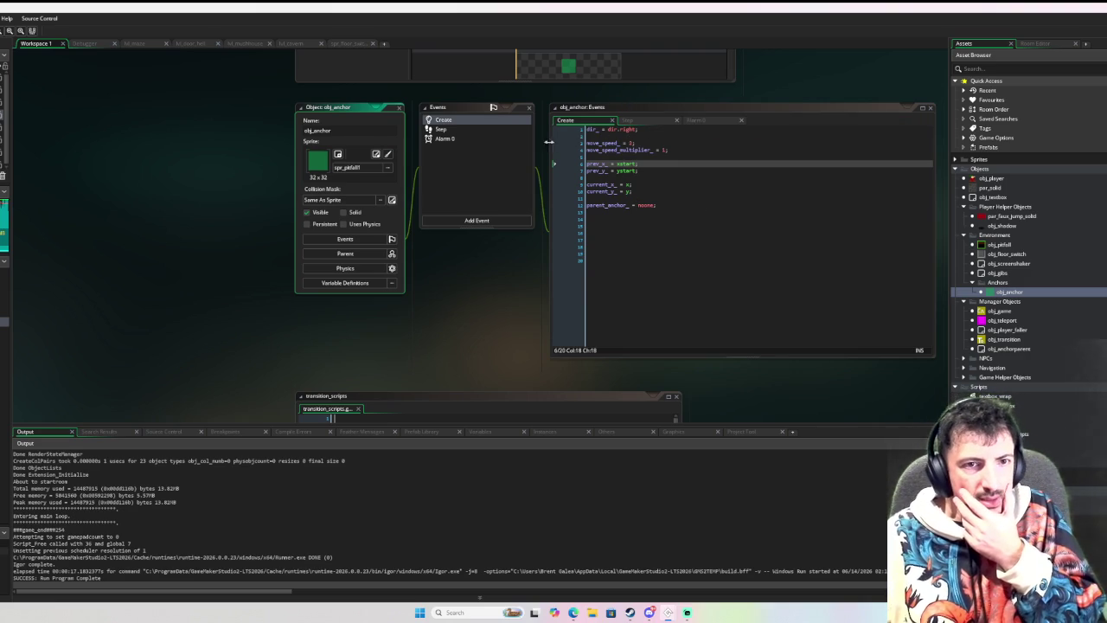
View obj_anchor's Step event code, then its Alarm 0 code.
click(467, 129)
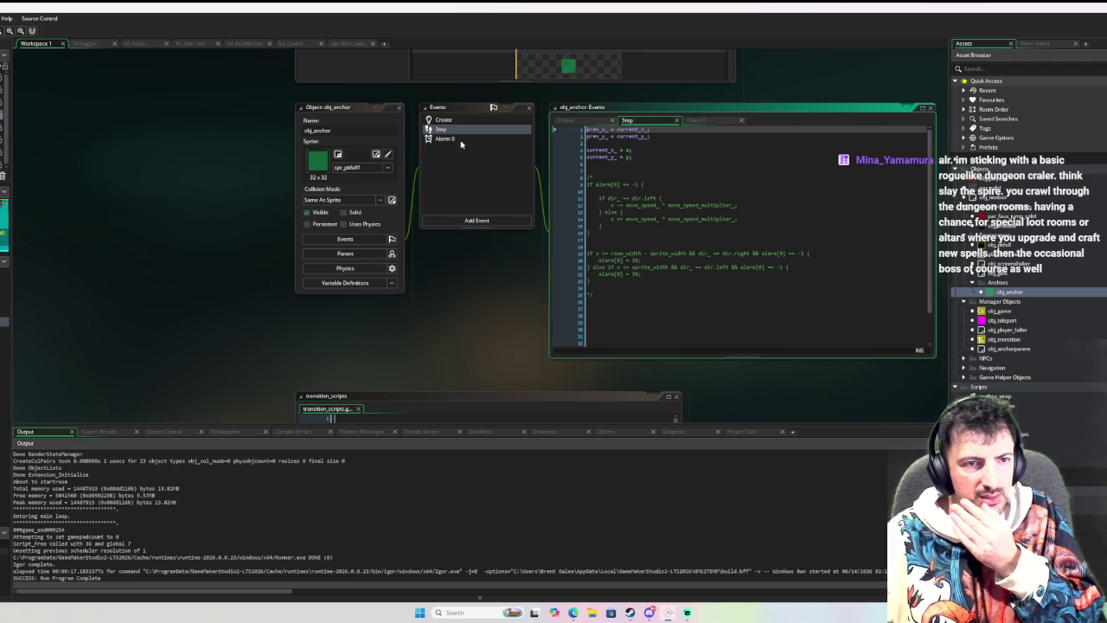
click(461, 140)
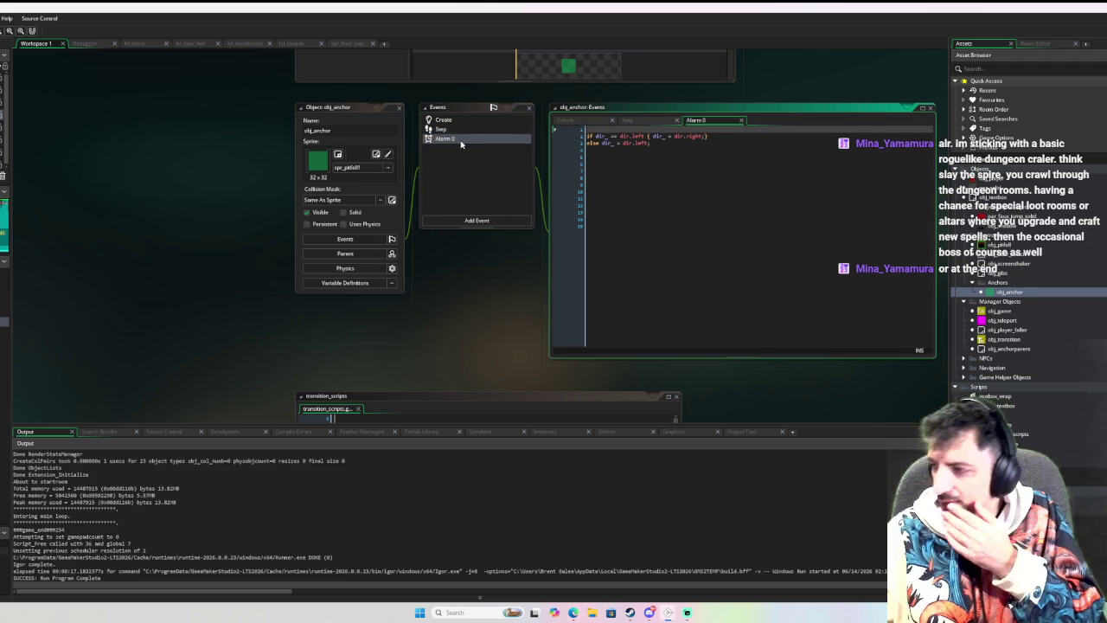
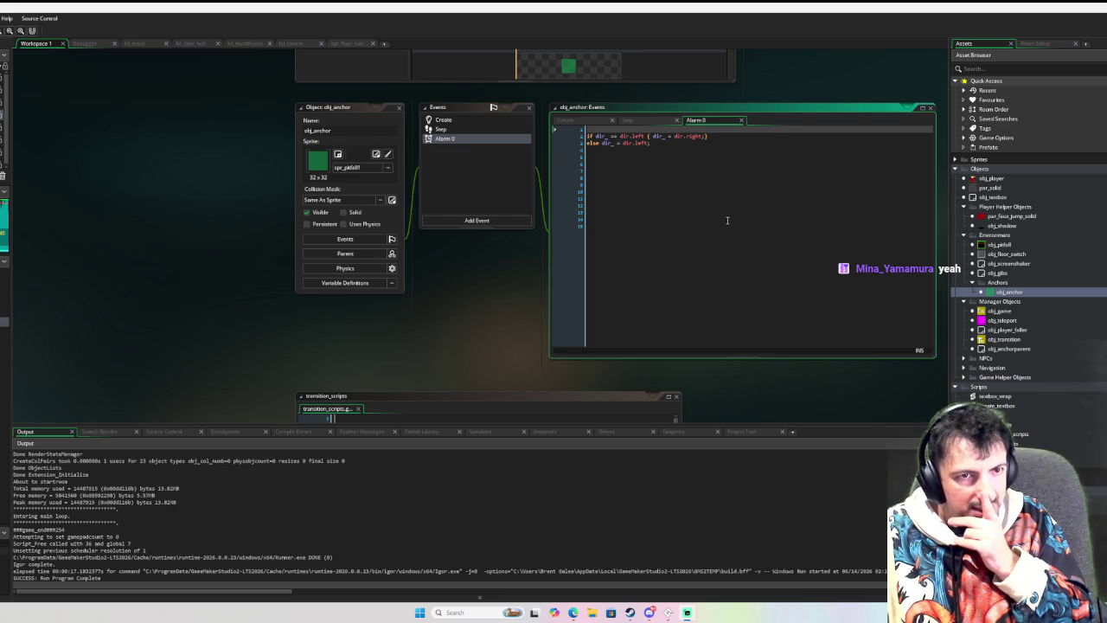
Uncomment the Step event's movement block, delete the stray brace and complete alarm[0] = 30.
click(440, 130)
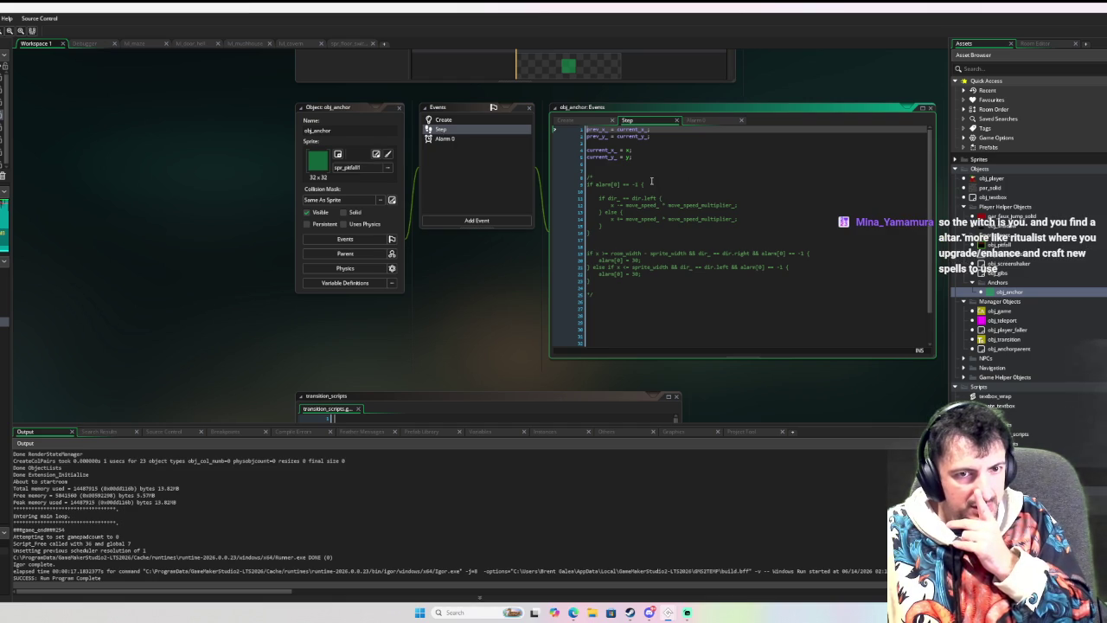
click(443, 121)
click(445, 130)
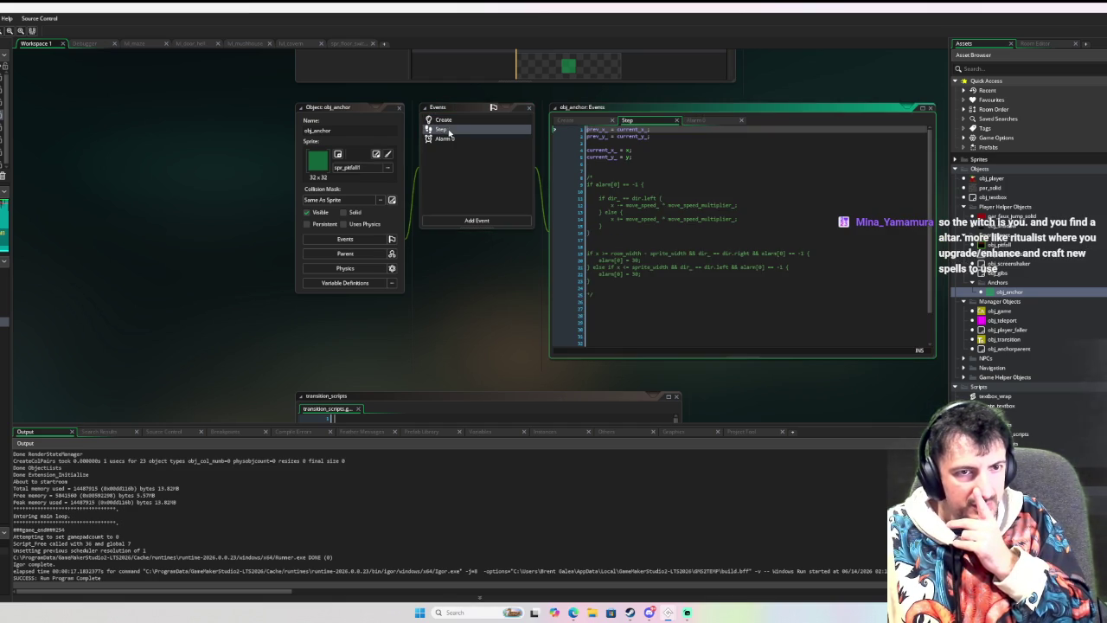
drag(588, 315, 586, 170)
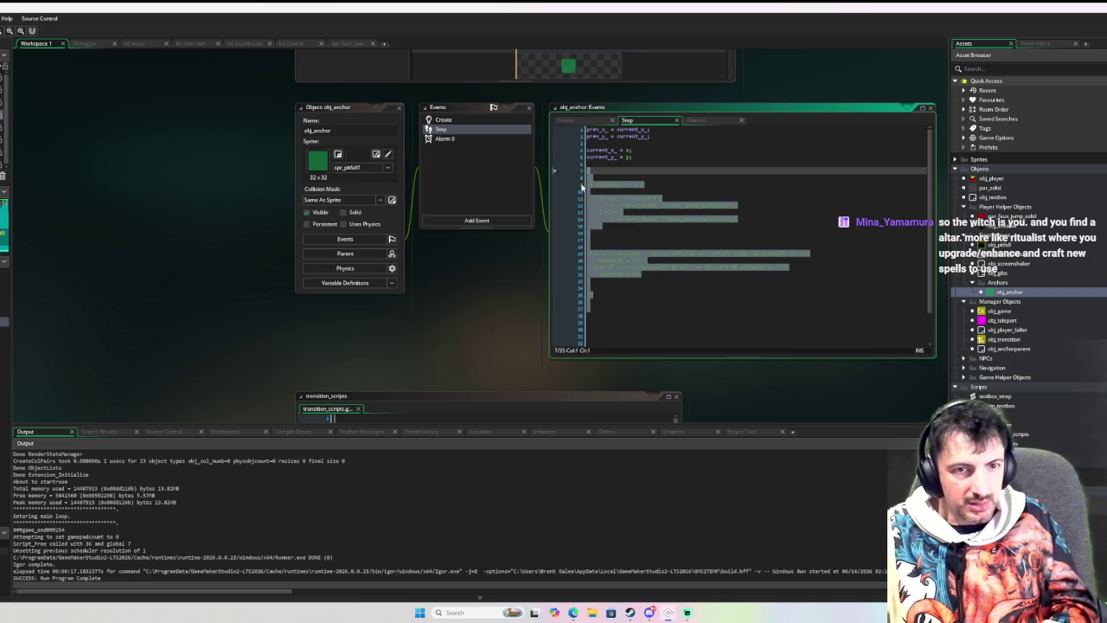
key(ctrl+shift+k)
click(601, 288)
key(BackSpace)
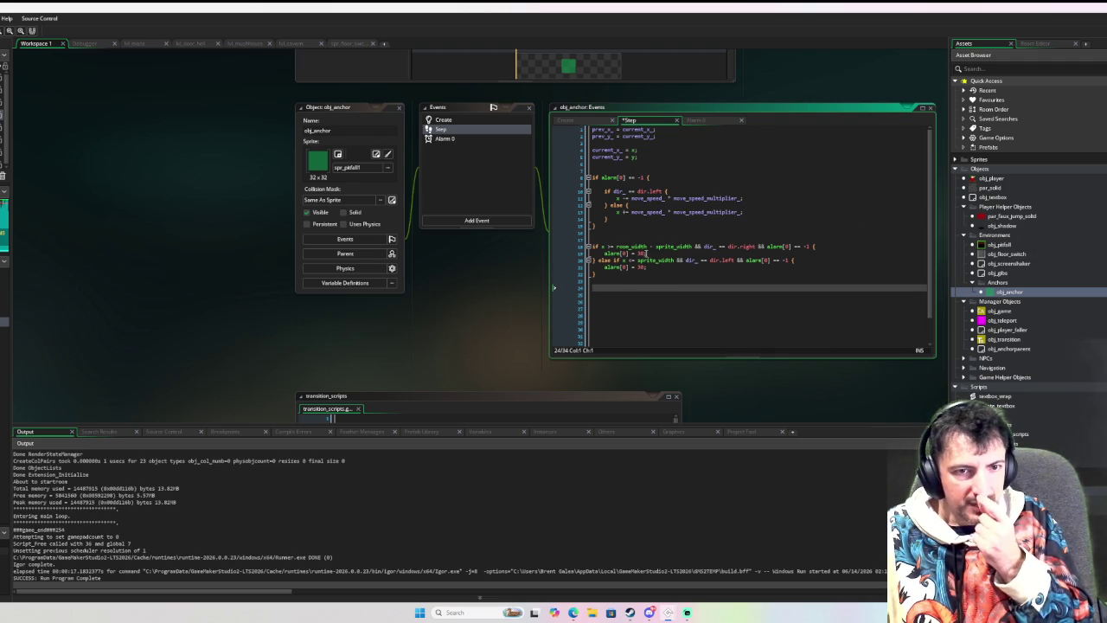
mouse_move(622, 254)
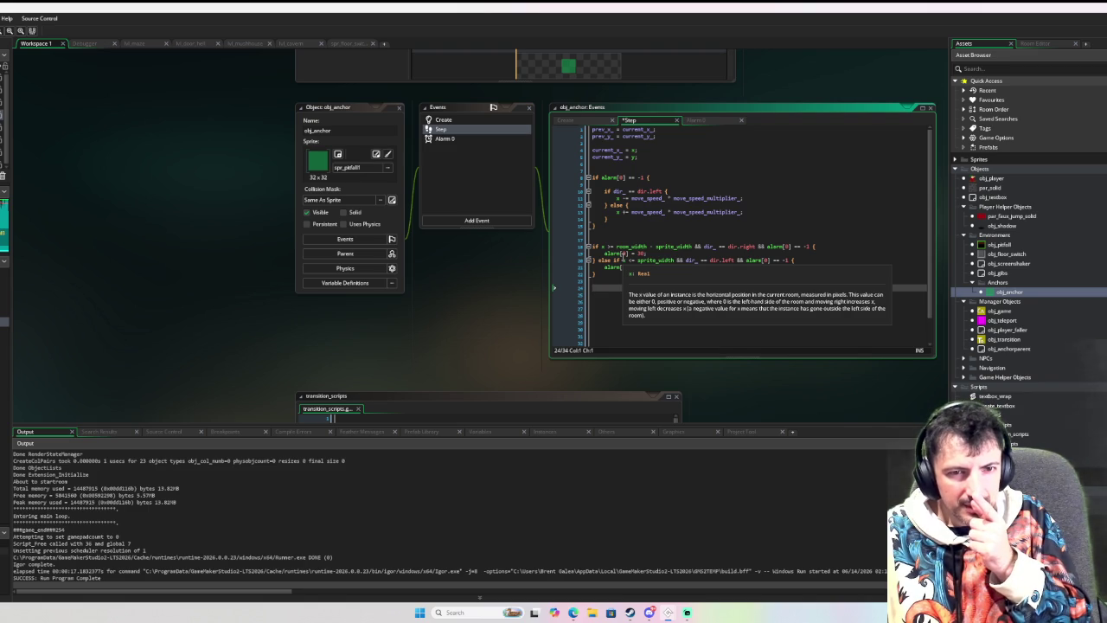
text(0] = 30;)
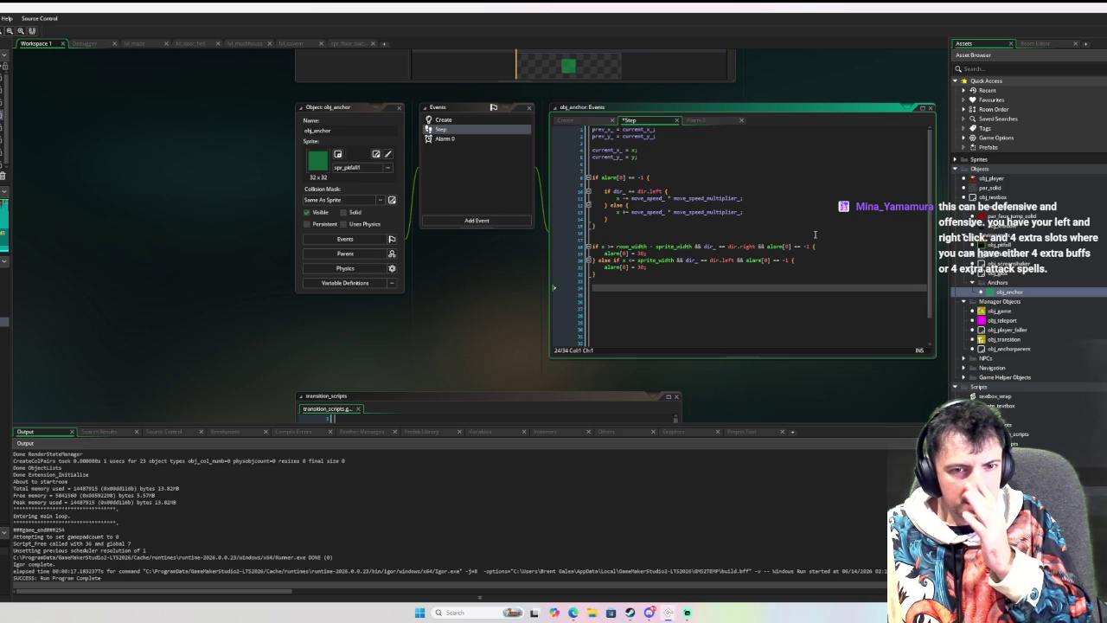
Set the anchor's starting direction to dir.left in the Create event.
click(471, 120)
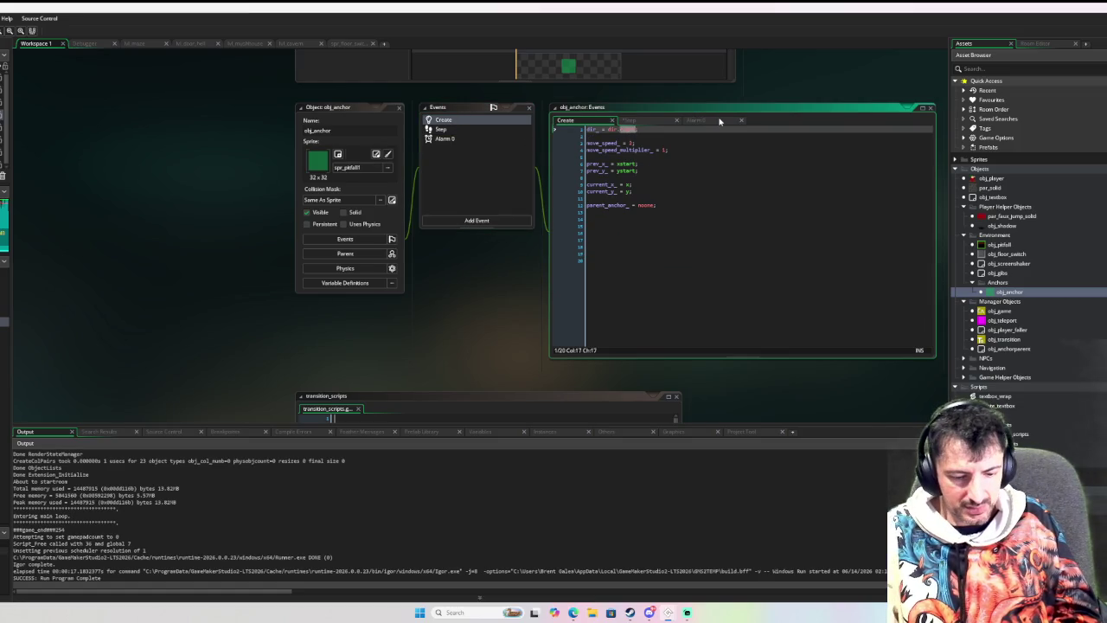
text(left)
click(643, 232)
Review the Alarm 0 and Step event code, then build and run the game in debug.
click(487, 138)
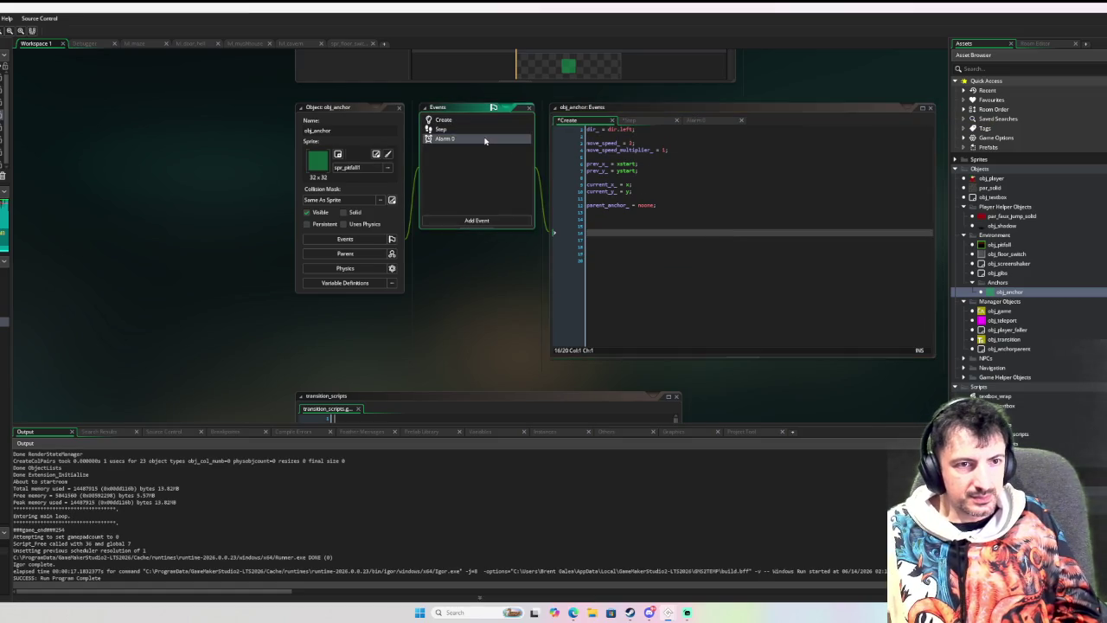
click(487, 129)
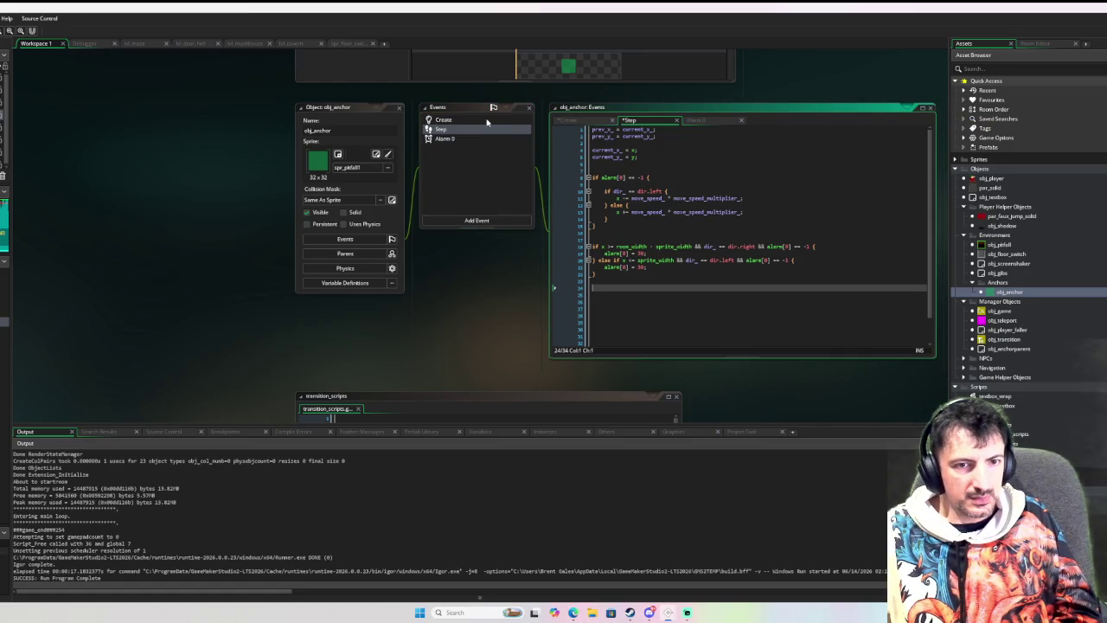
click(471, 138)
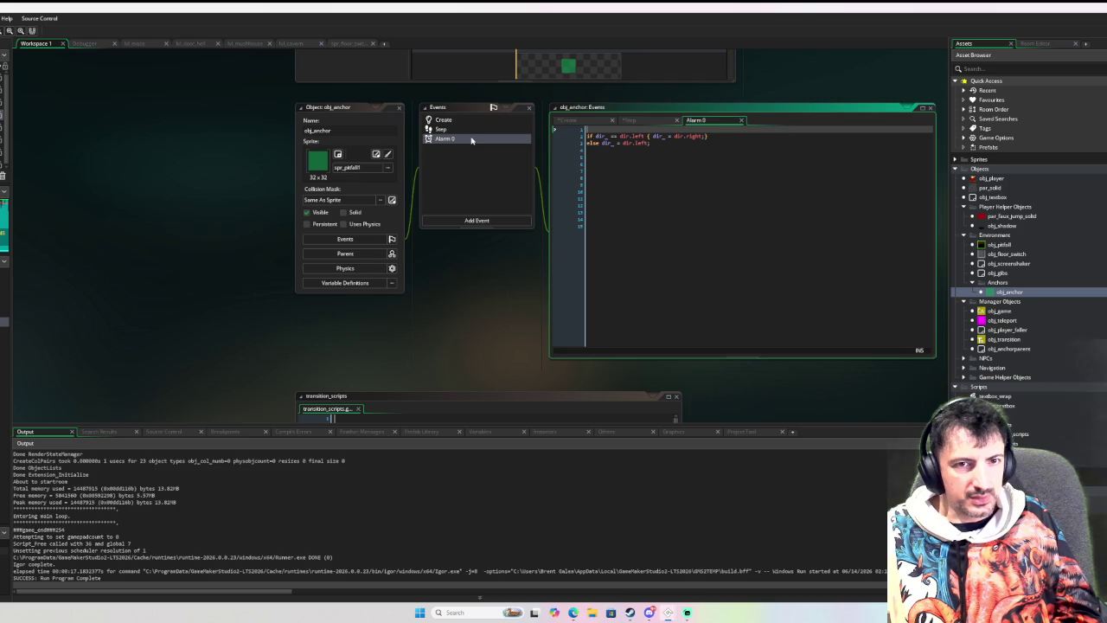
click(475, 123)
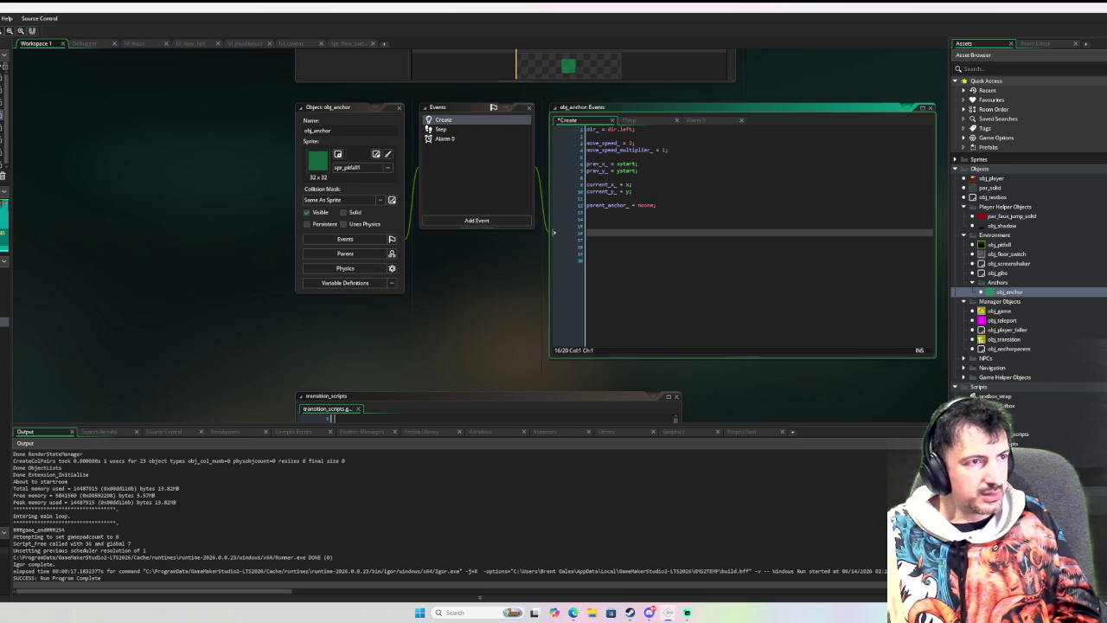
key(F6)
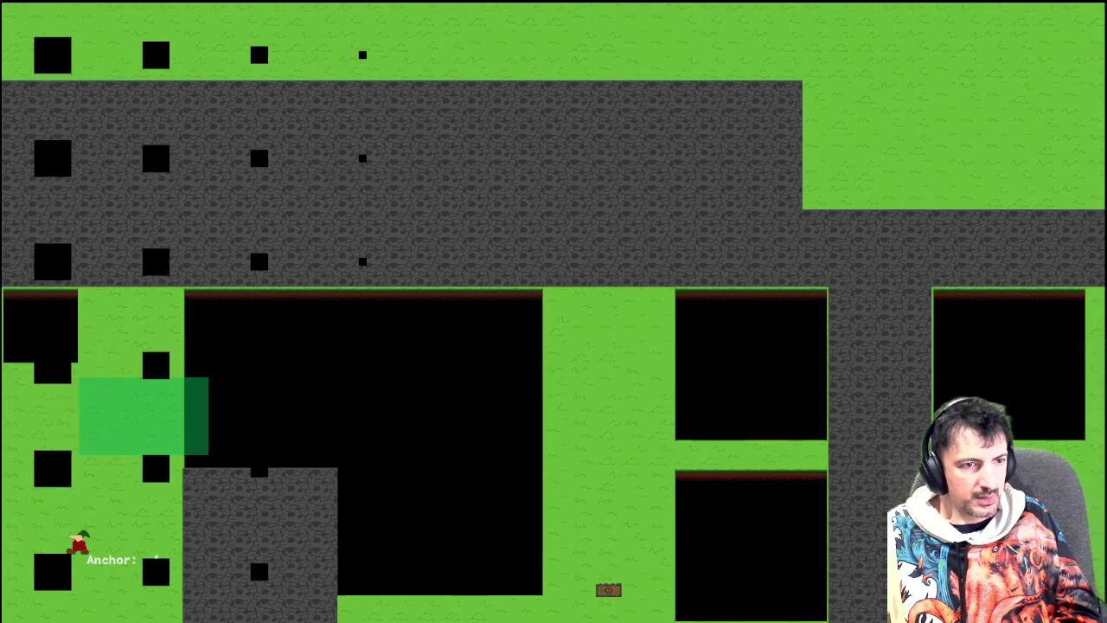
Jump onto the moving green platform and up to the grass ledge, then close the game.
key(space)
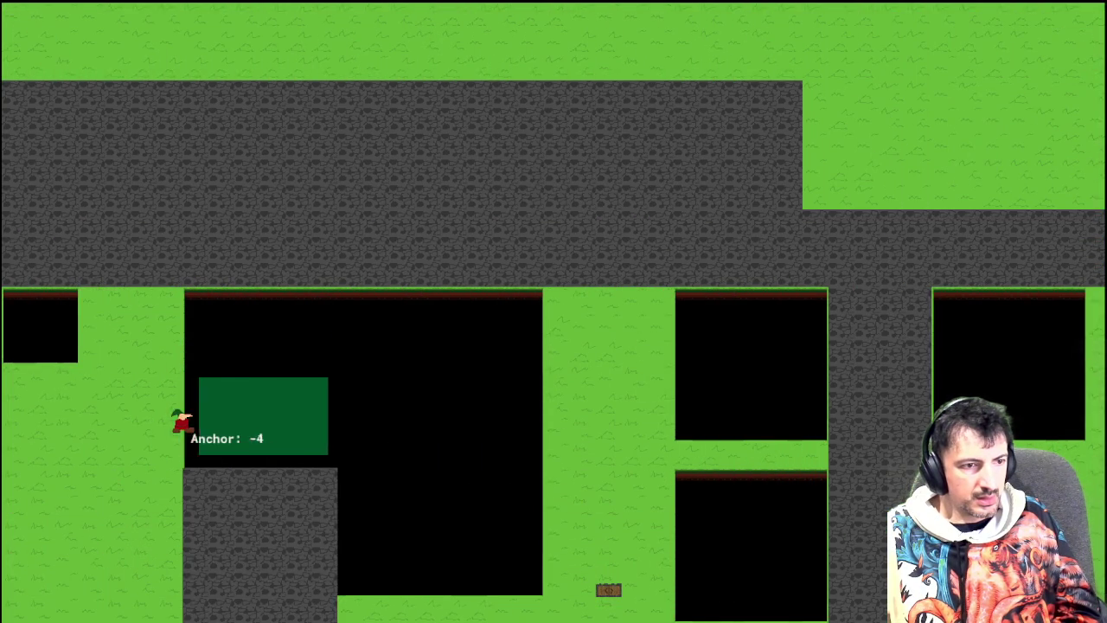
key(space)
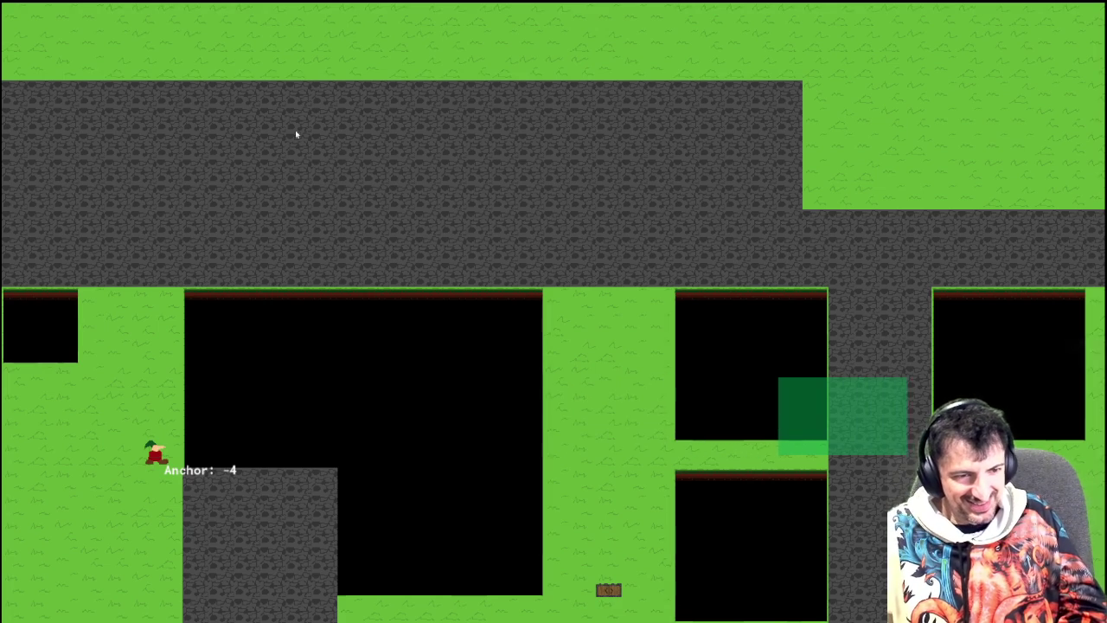
key(Escape)
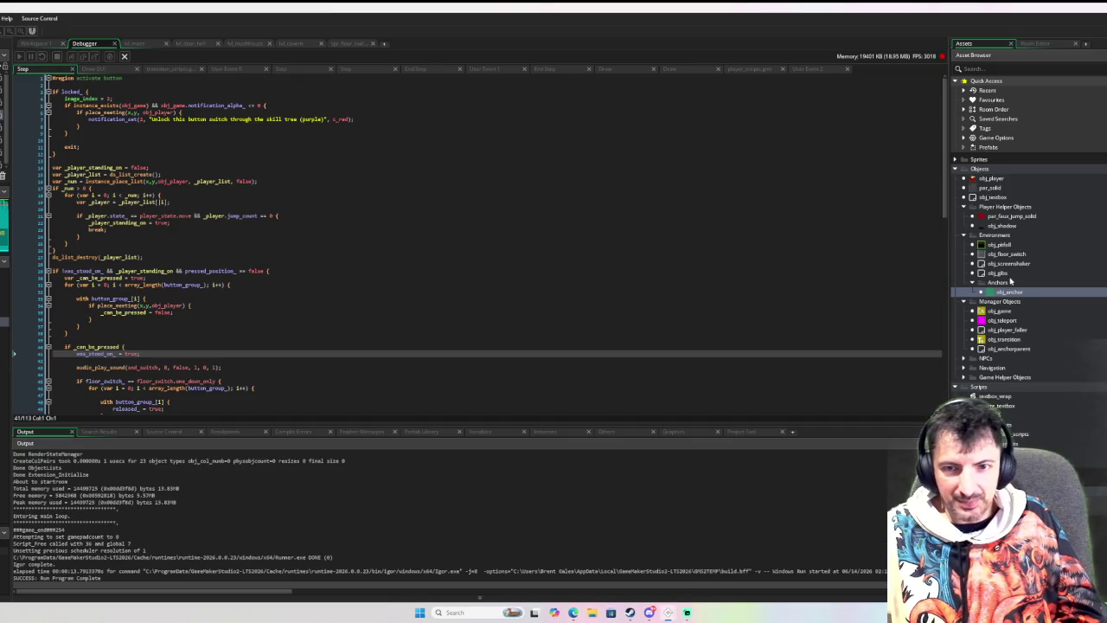
double_click(1010, 292)
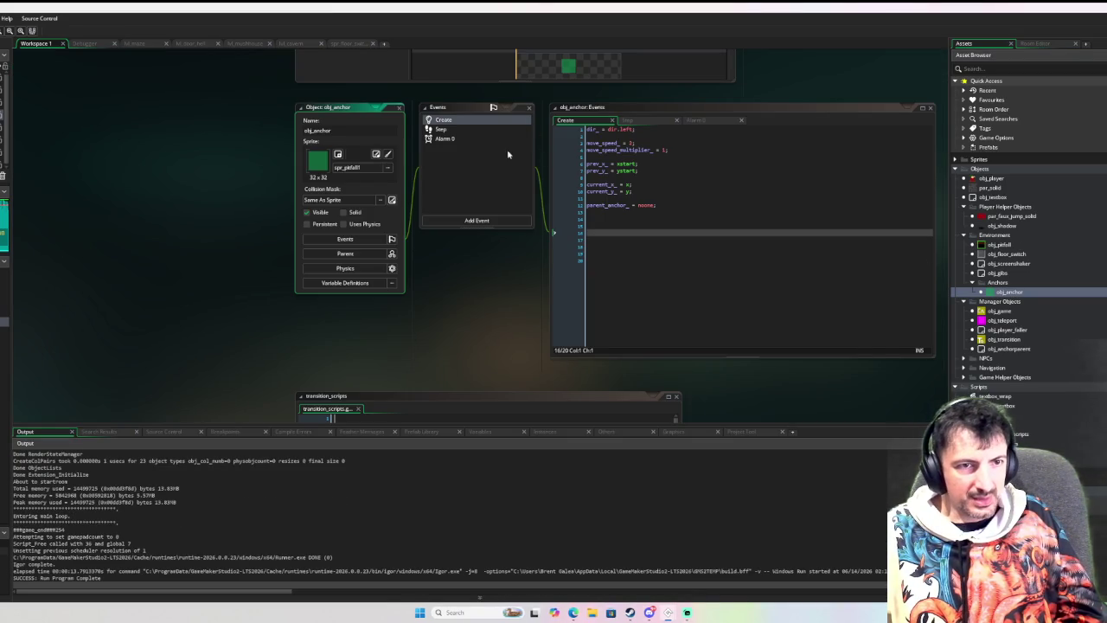
Duplicate the right-edge check on line 18 and comment out the original line with //.
click(441, 129)
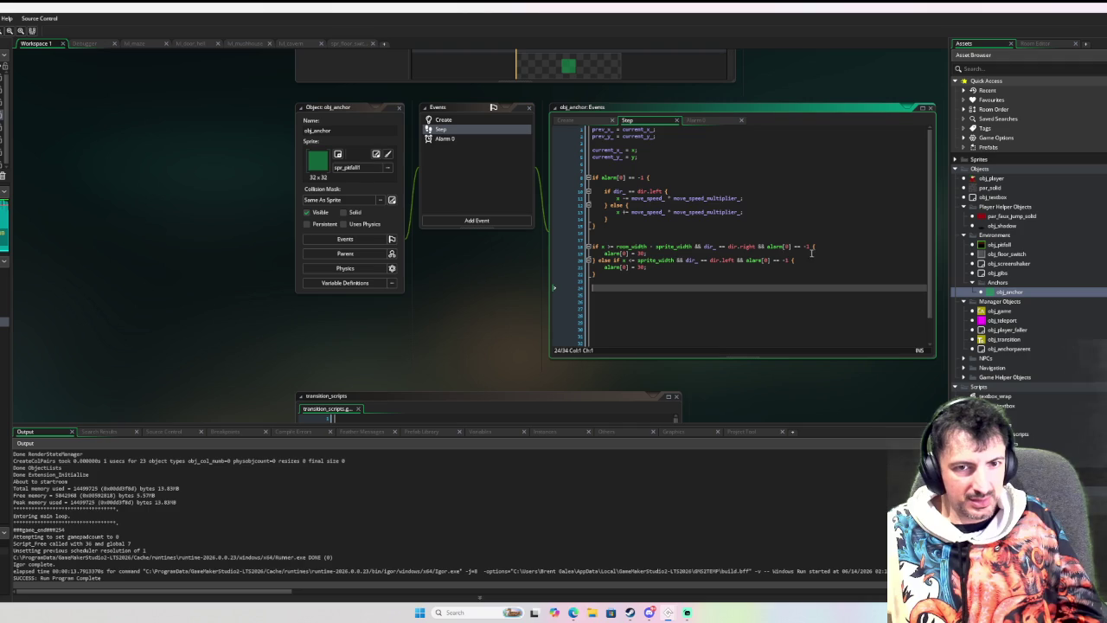
drag(816, 247, 758, 243)
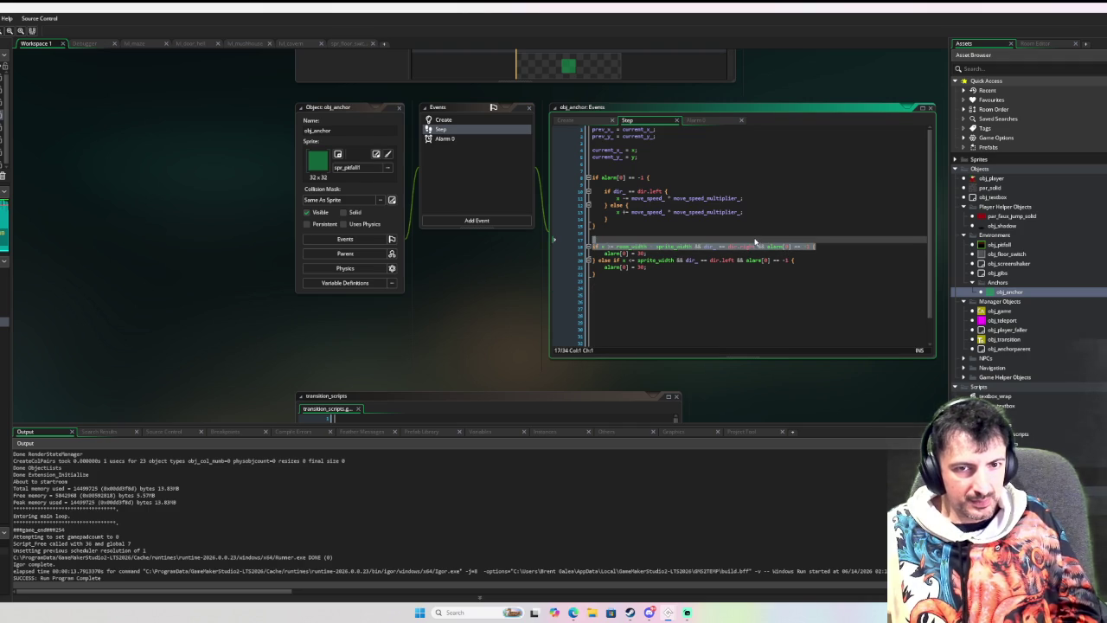
key(ctrl+d)
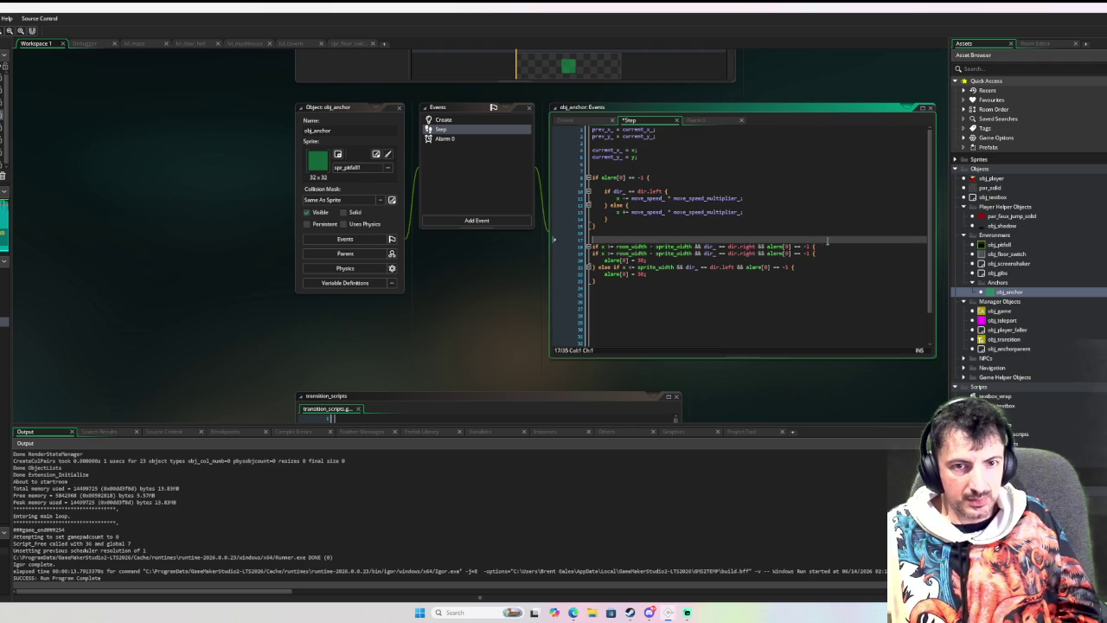
key(Down)
text(//)
Check the anchor in lvl_cavern, replace room_width - sprite_width with 700, and run the game.
mouse_move(680, 253)
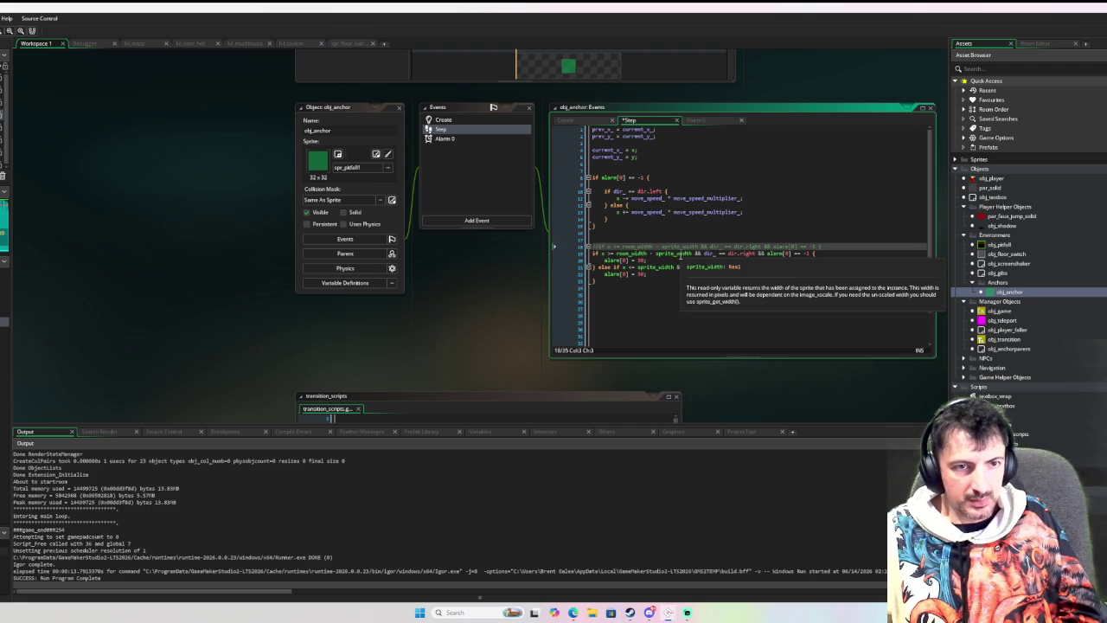
click(311, 45)
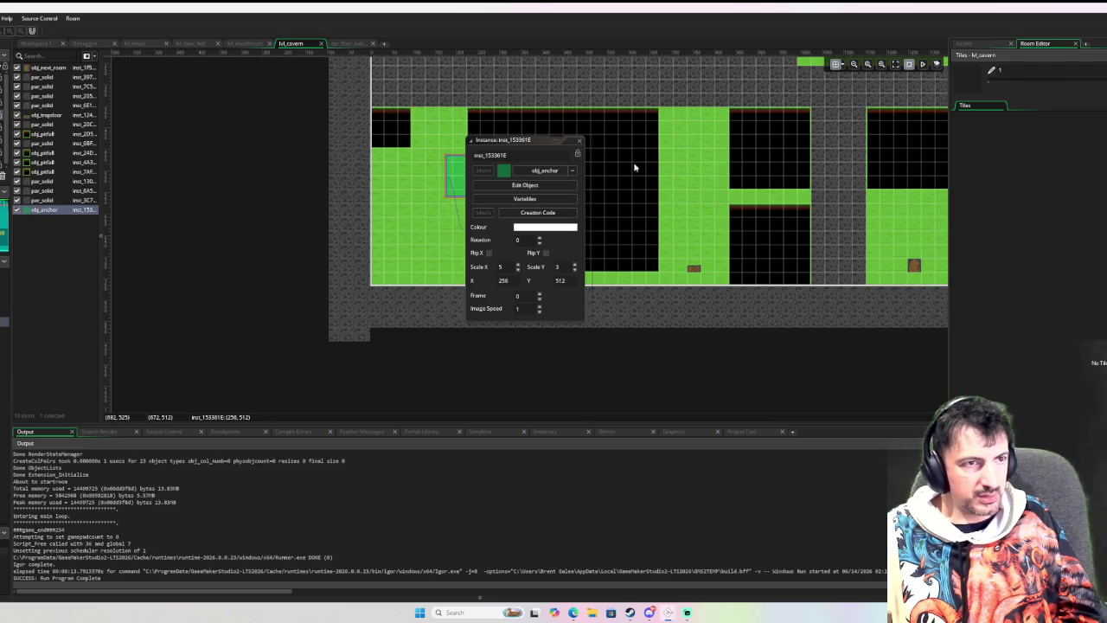
click(45, 44)
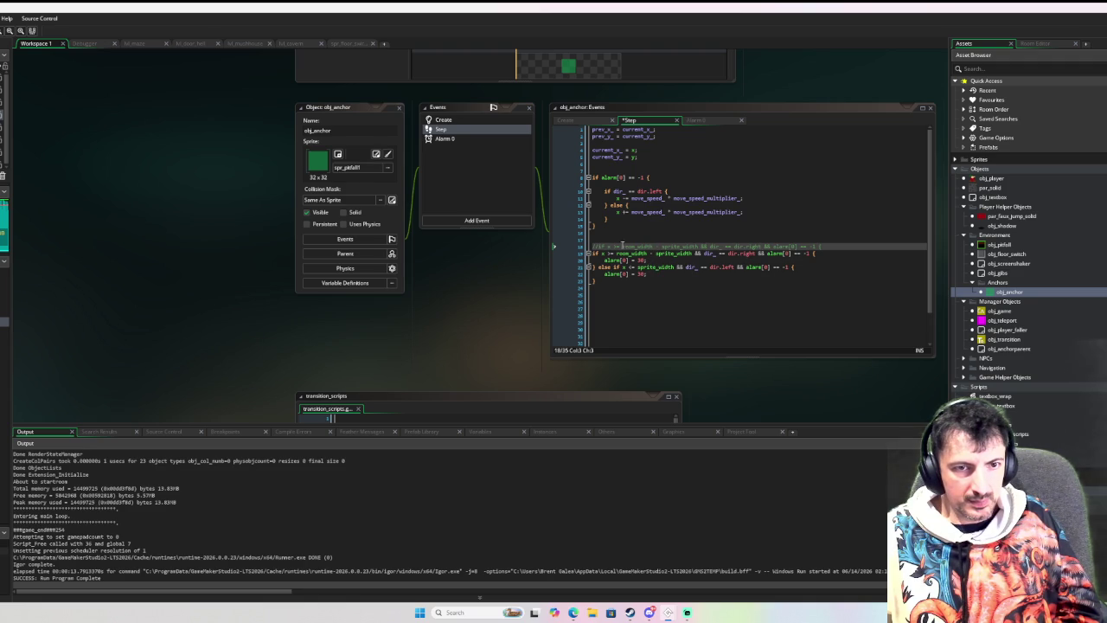
mouse_move(615, 253)
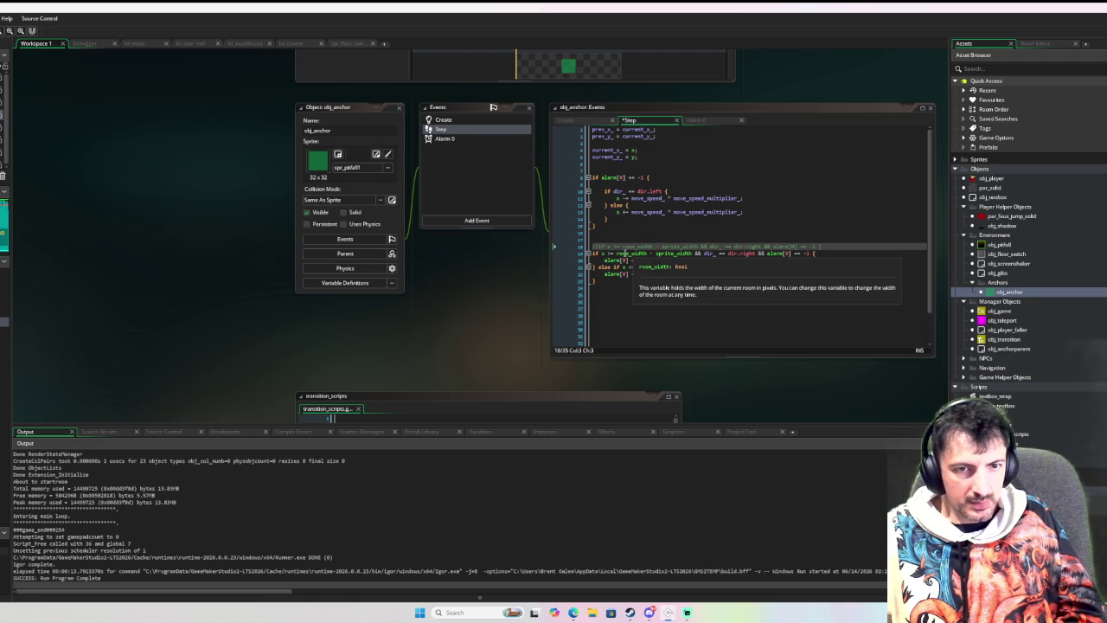
drag(616, 252, 692, 254)
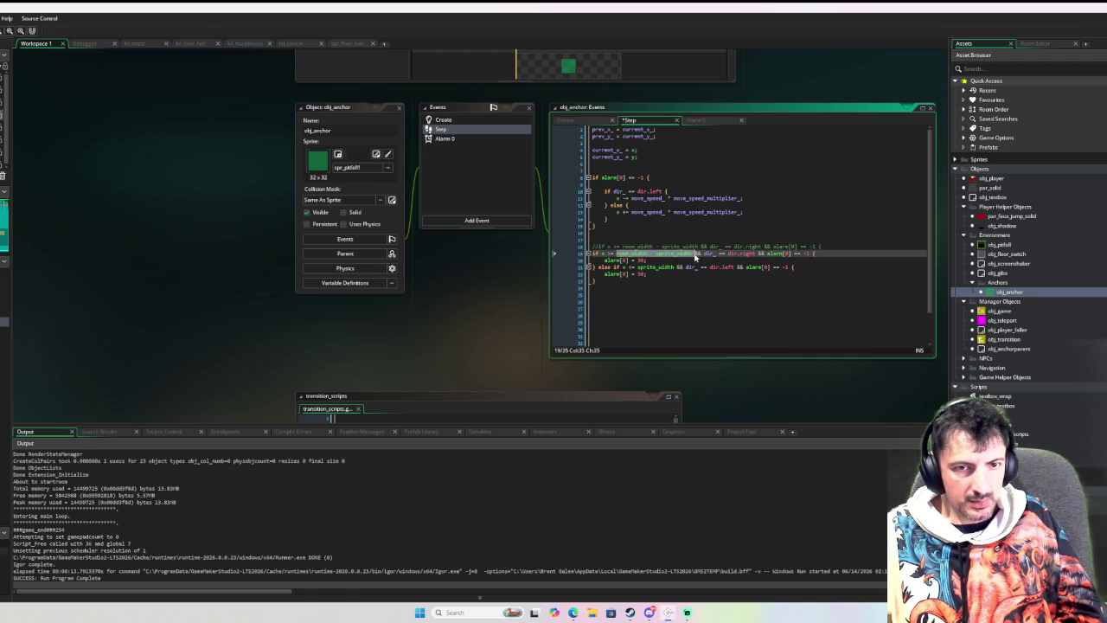
text(700)
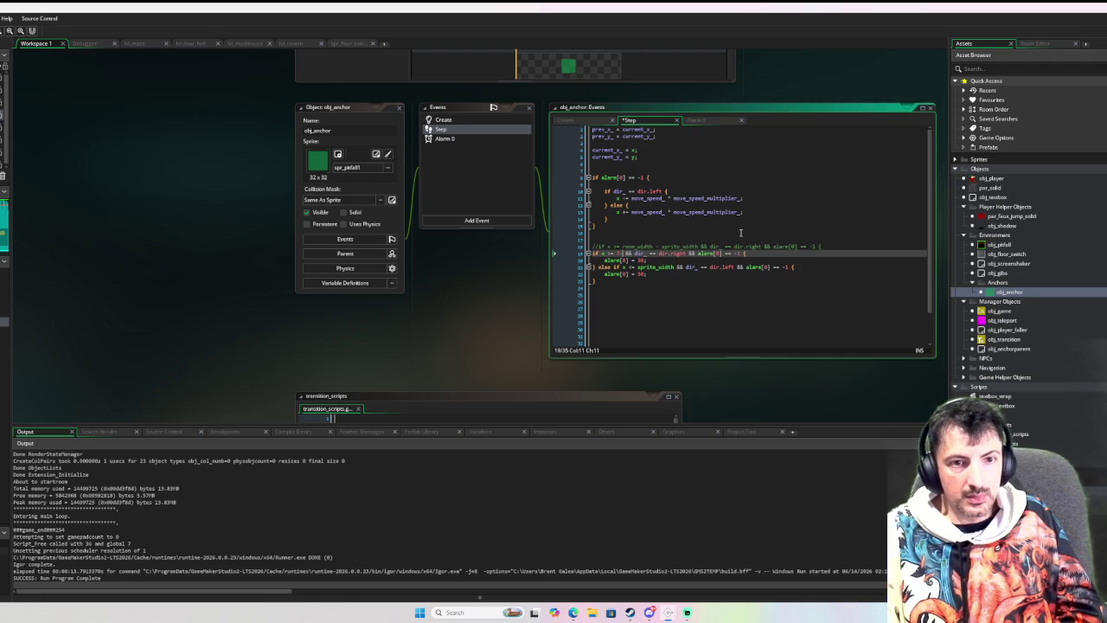
click(741, 232)
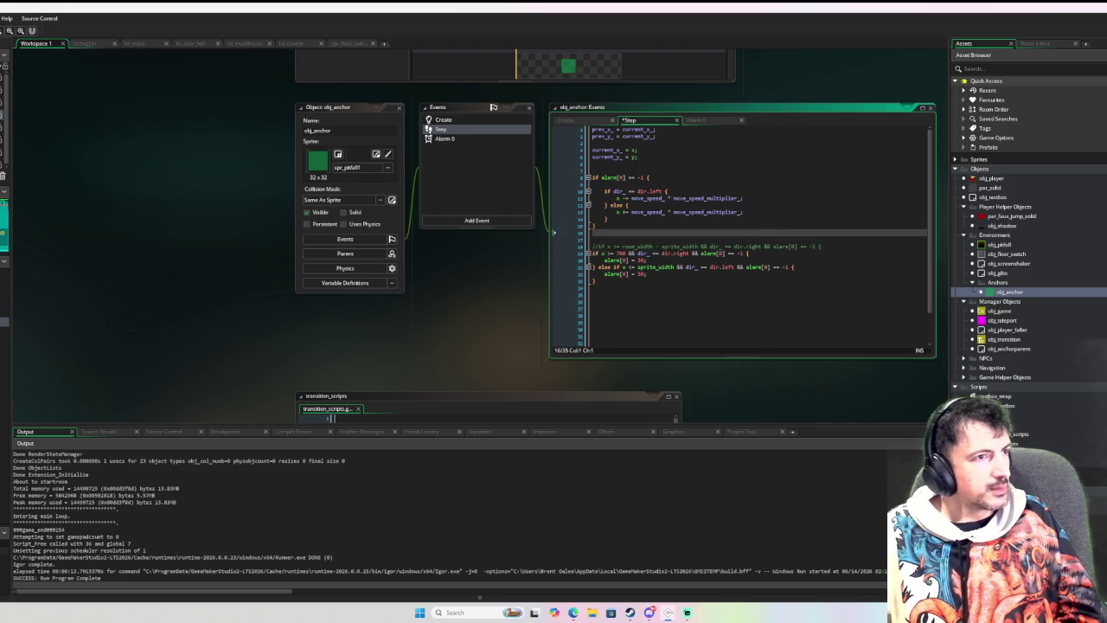
key(F6)
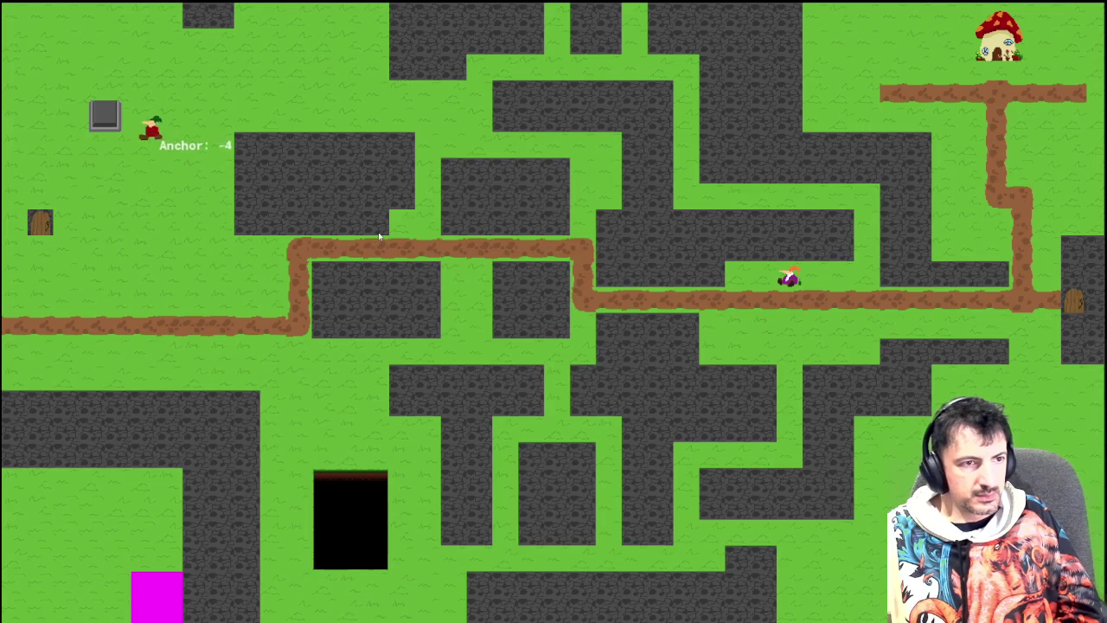
key(Down)
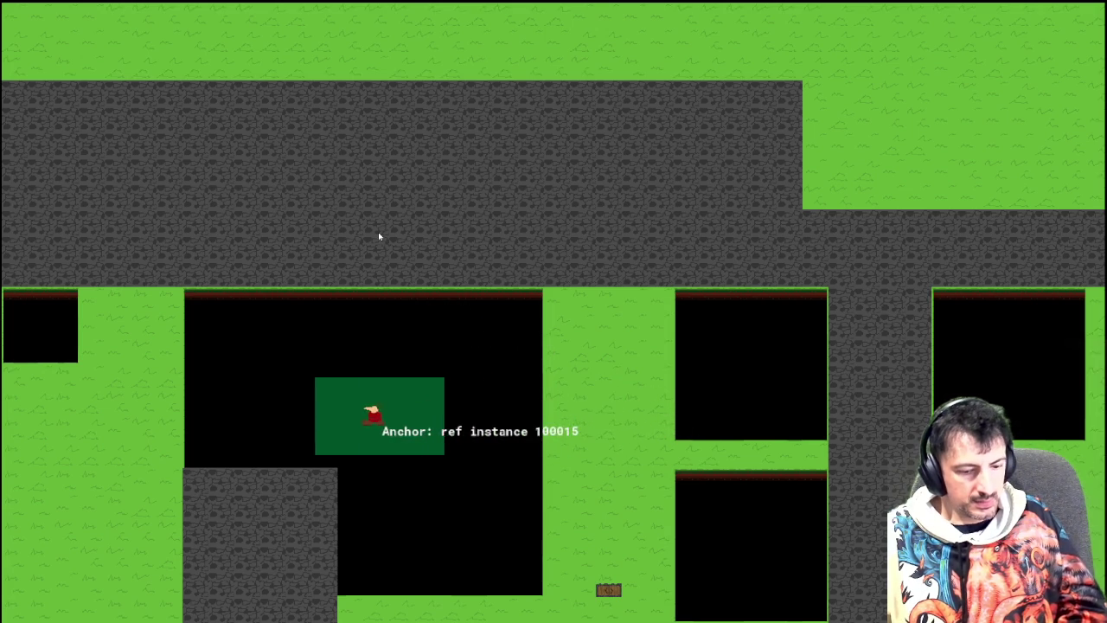
key(Escape)
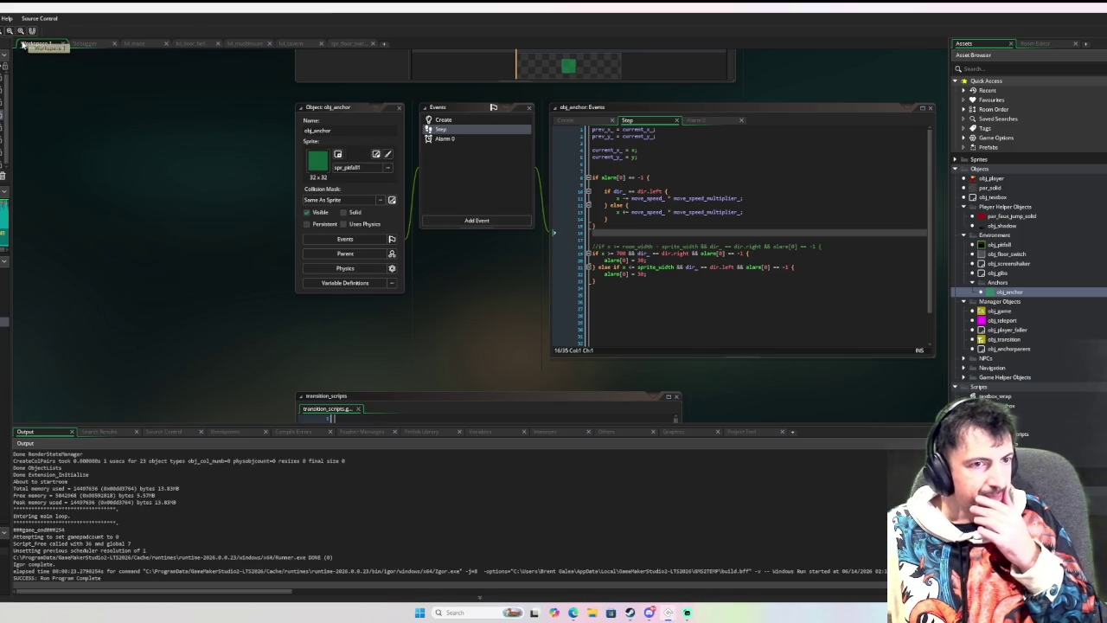
Open obj_player and review its Step and End Step event code.
double_click(999, 178)
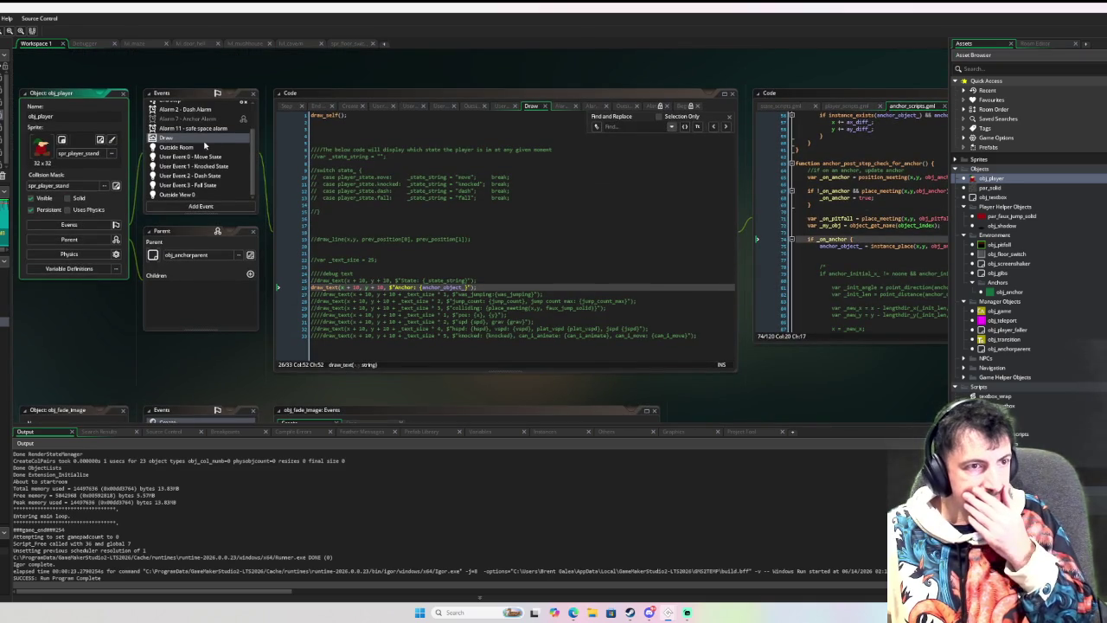
scroll(205, 142, up, 2)
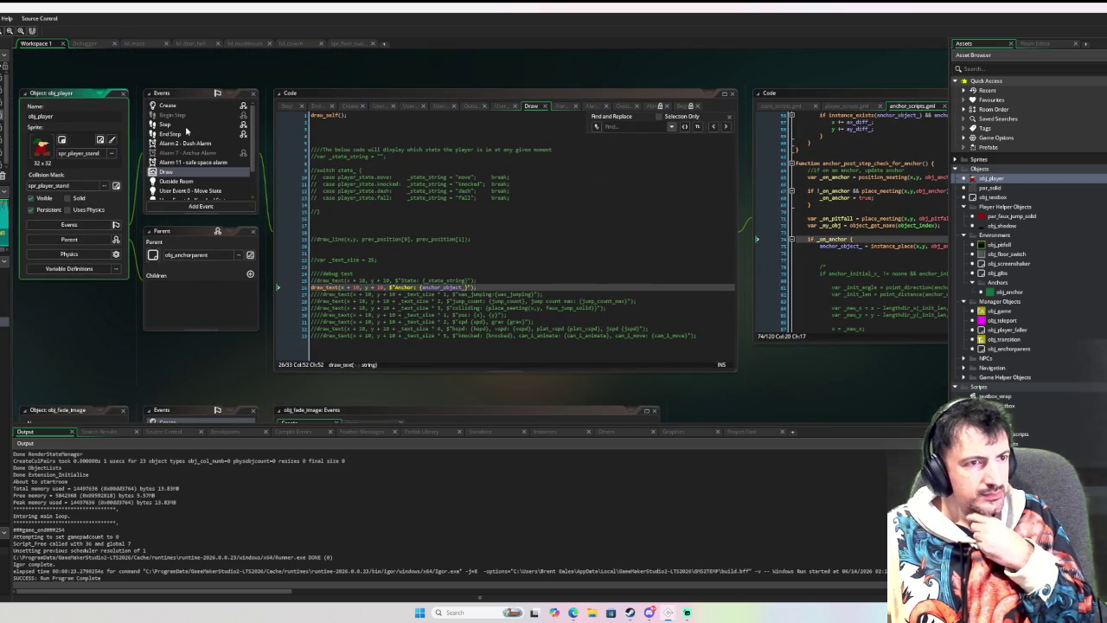
click(185, 126)
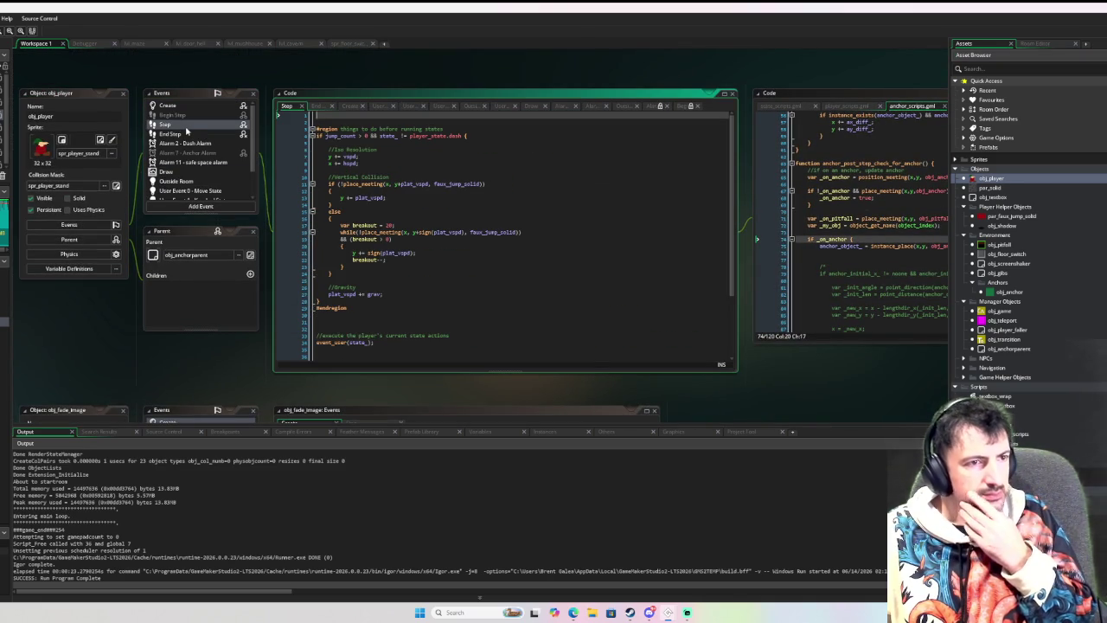
click(182, 135)
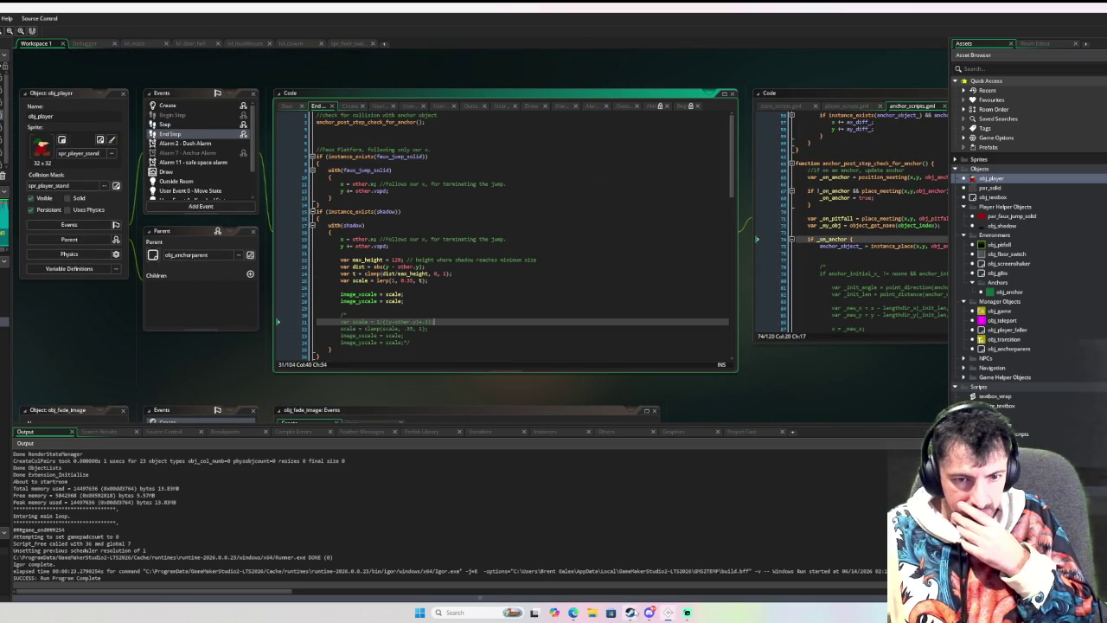
In the other project, open obj_anchorparent's Step event and select its three-line obj_pitfall check.
mouse_move(668, 612)
mouse_move(731, 575)
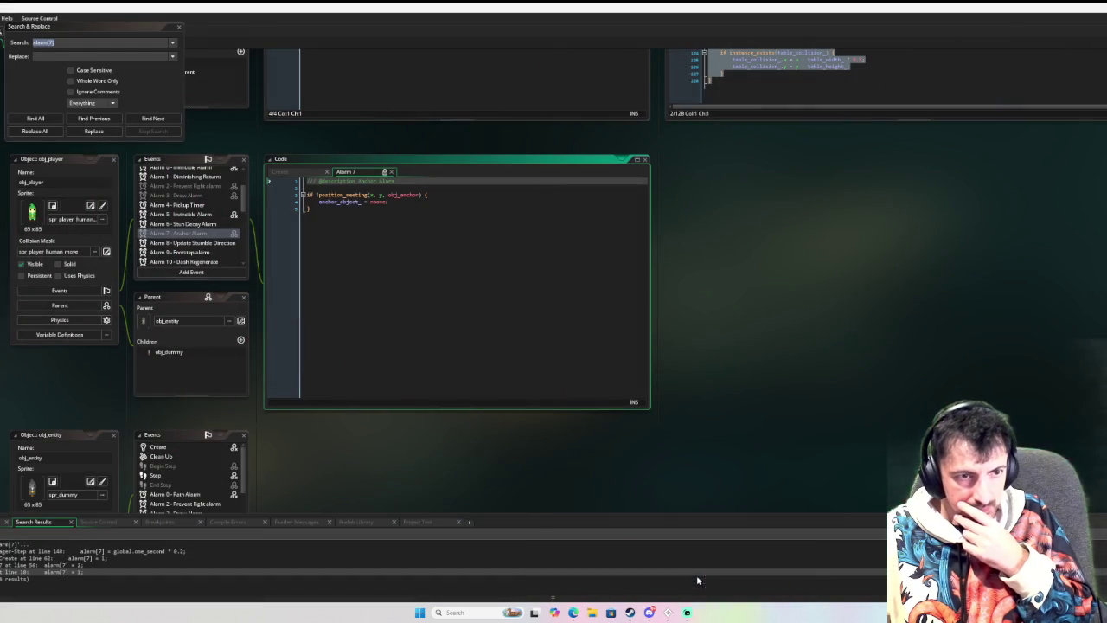
click(697, 577)
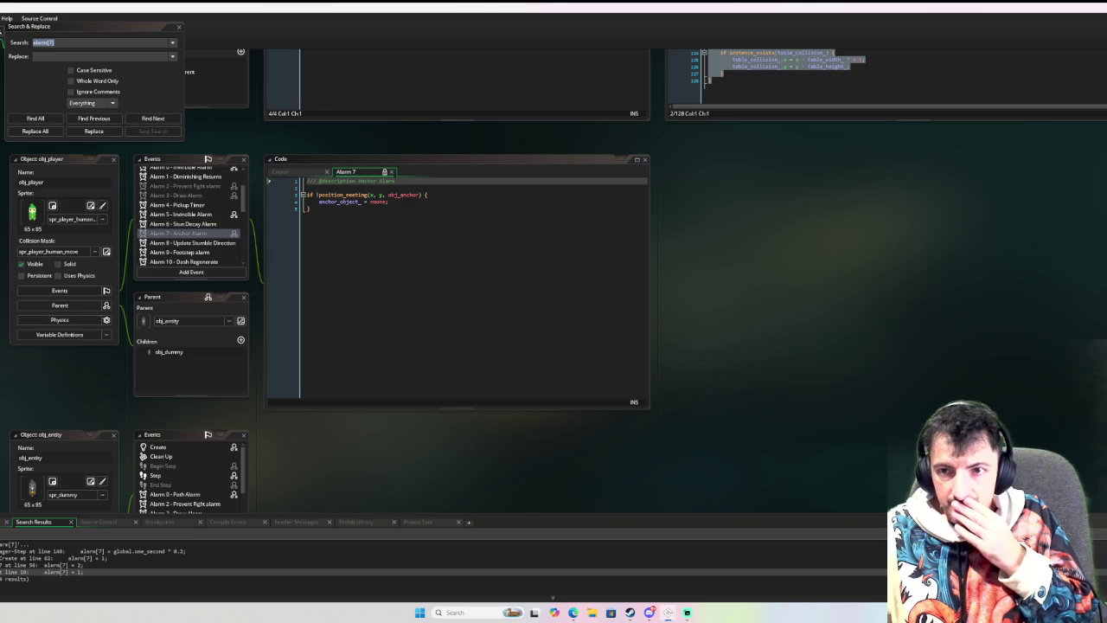
scroll(759, 239, up, 4)
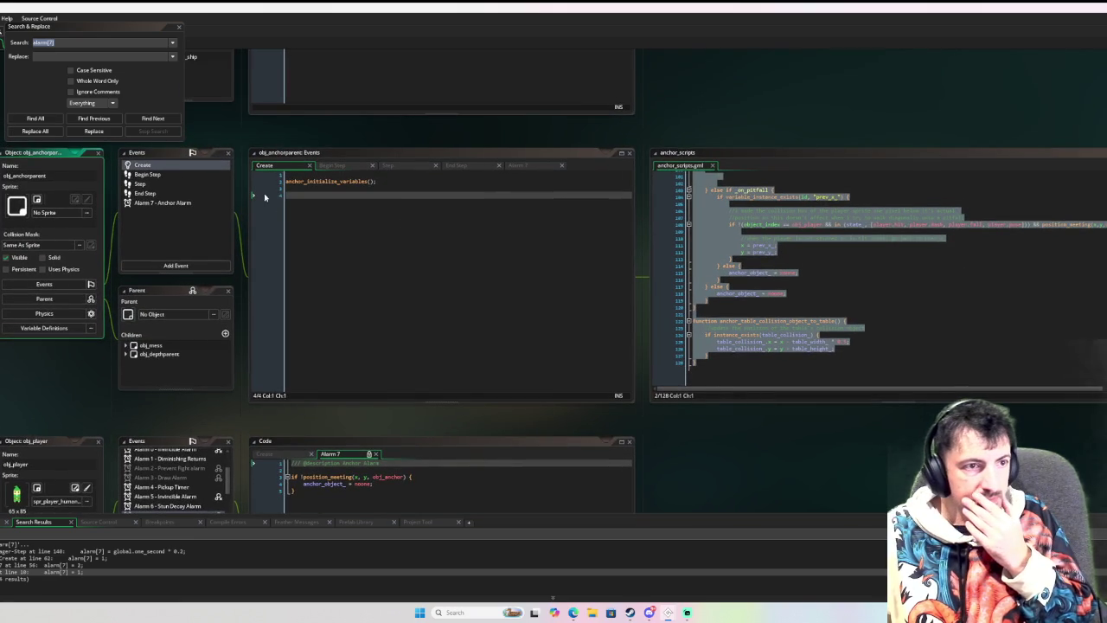
click(206, 187)
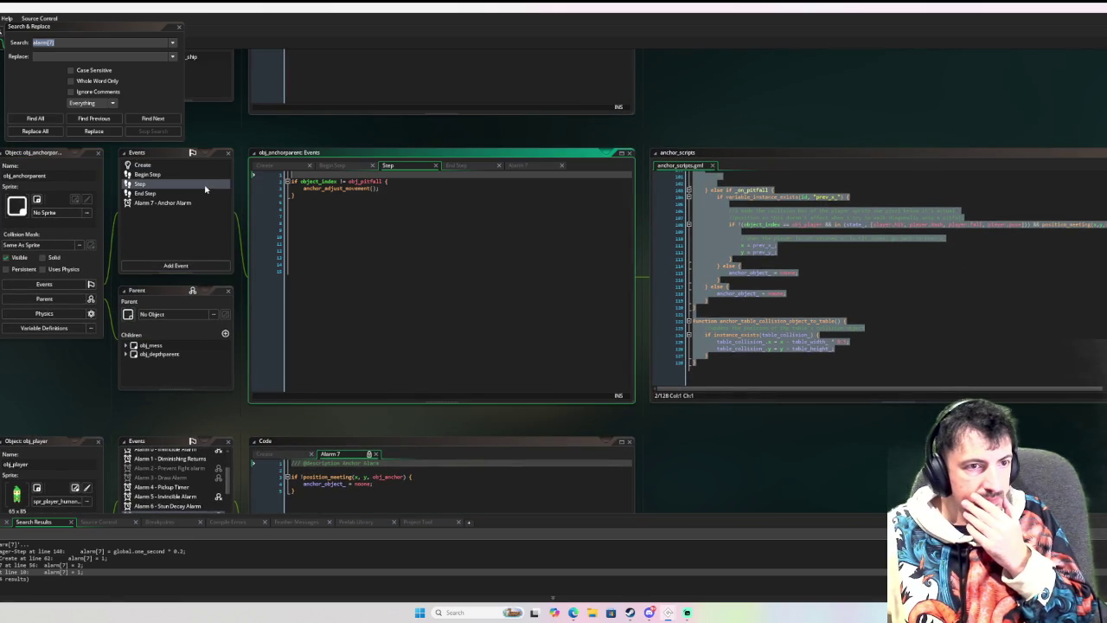
click(347, 191)
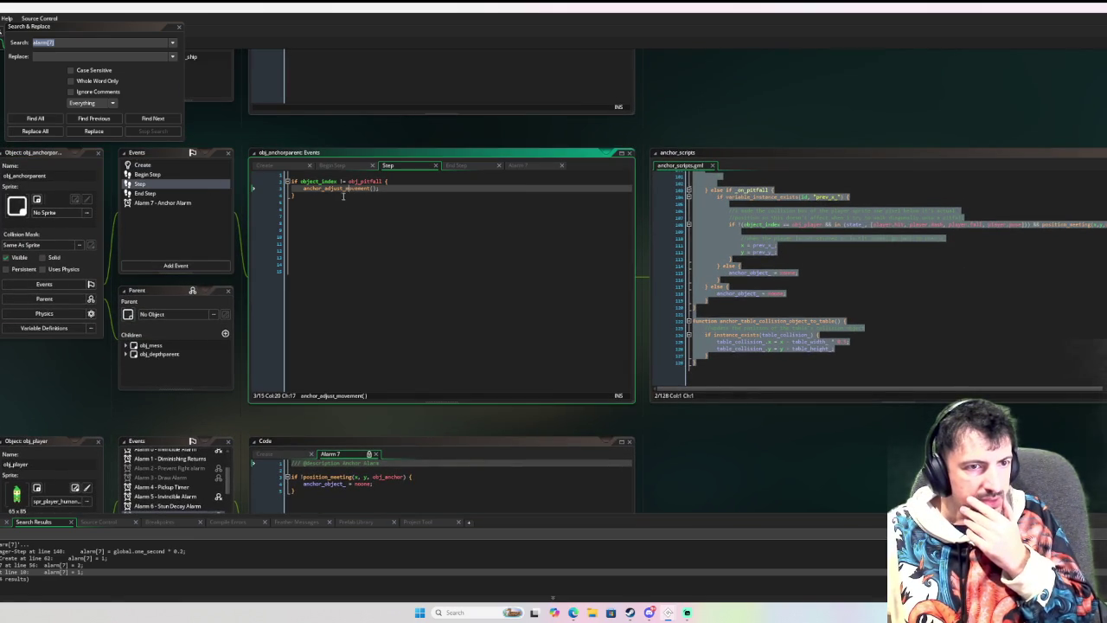
drag(333, 205, 270, 178)
key(ctrl+c)
mouse_move(670, 612)
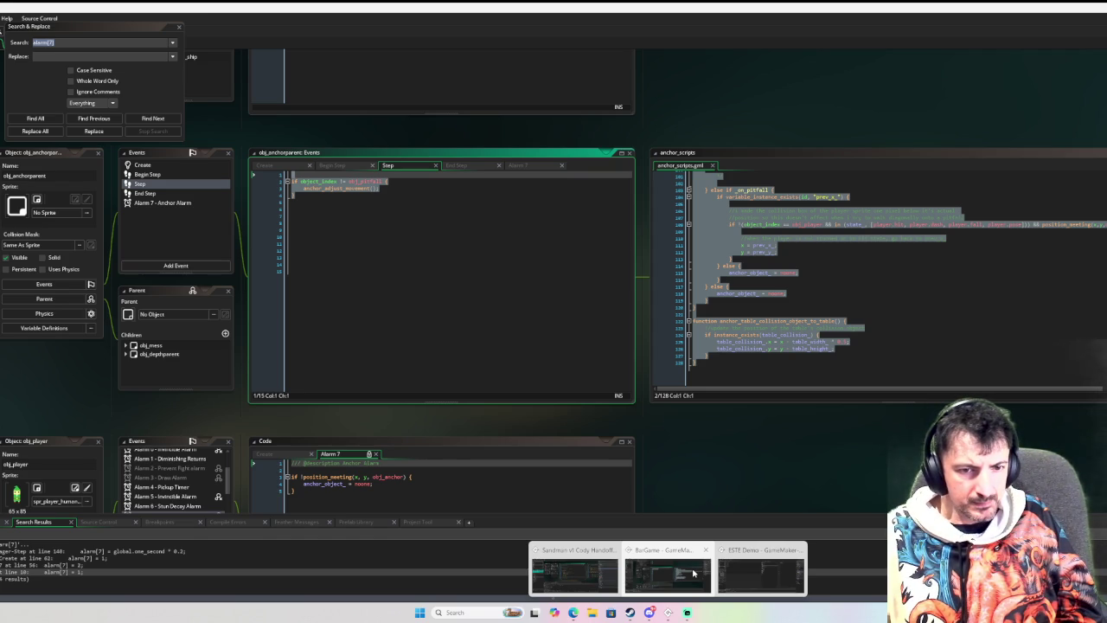
Paste the copied anchor_adjust_movement block after the states code in obj_player's Step event.
click(708, 573)
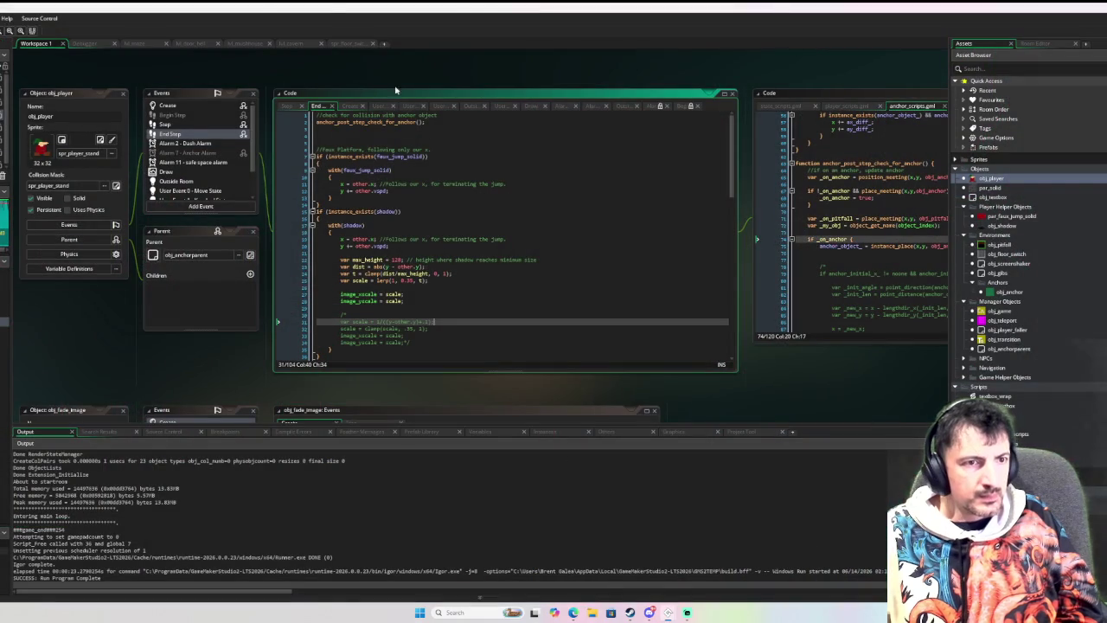
click(169, 104)
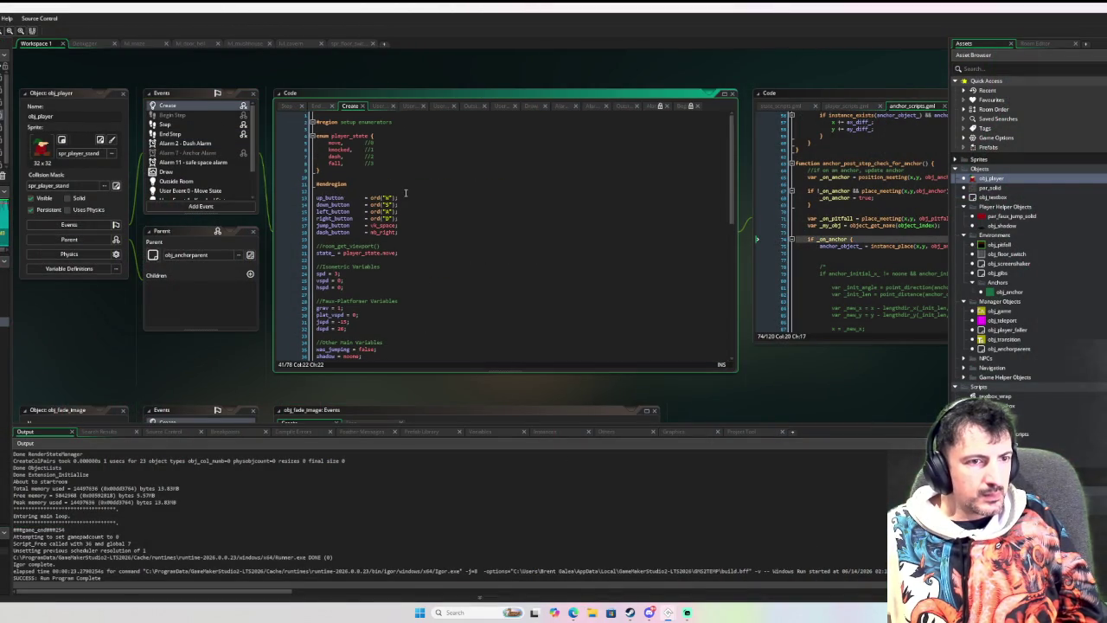
click(222, 125)
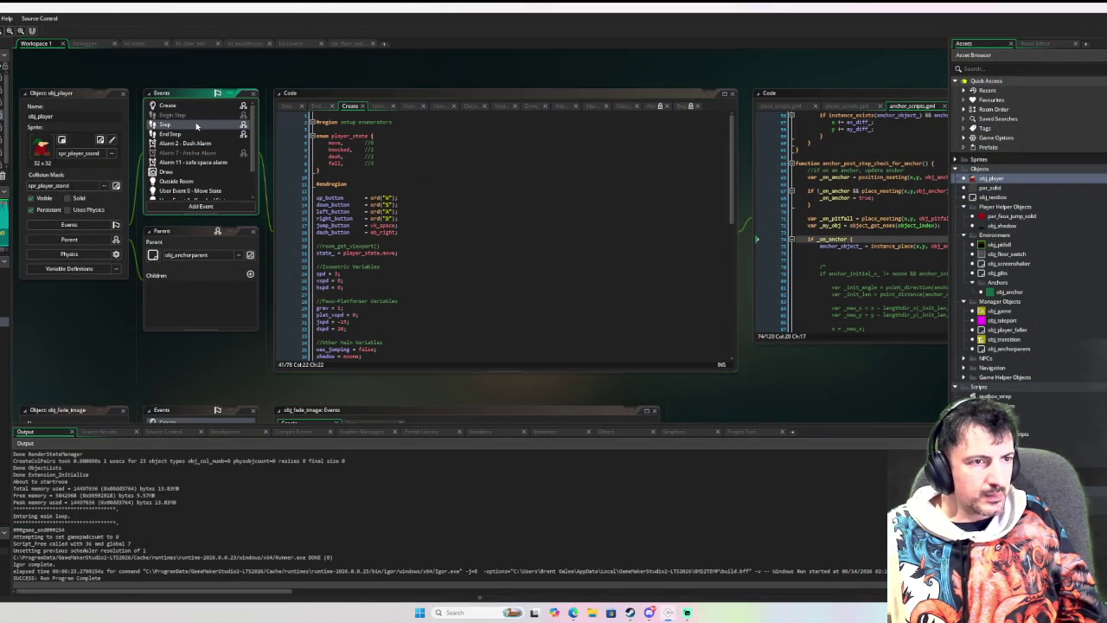
scroll(479, 196, down, 3)
scroll(479, 197, up, 4)
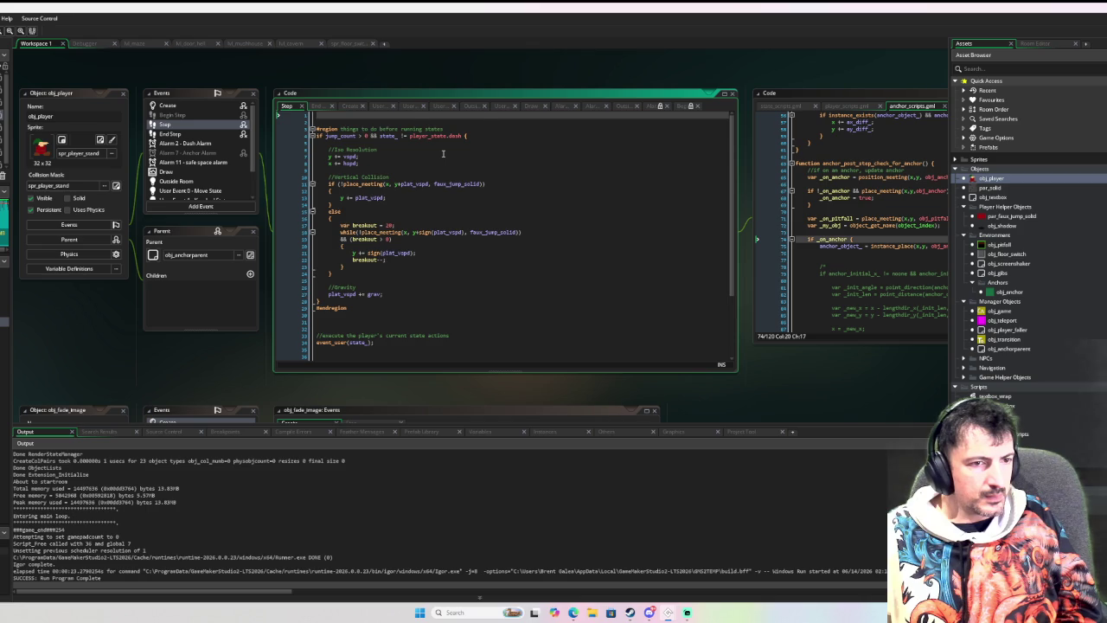
scroll(443, 154, down, 4)
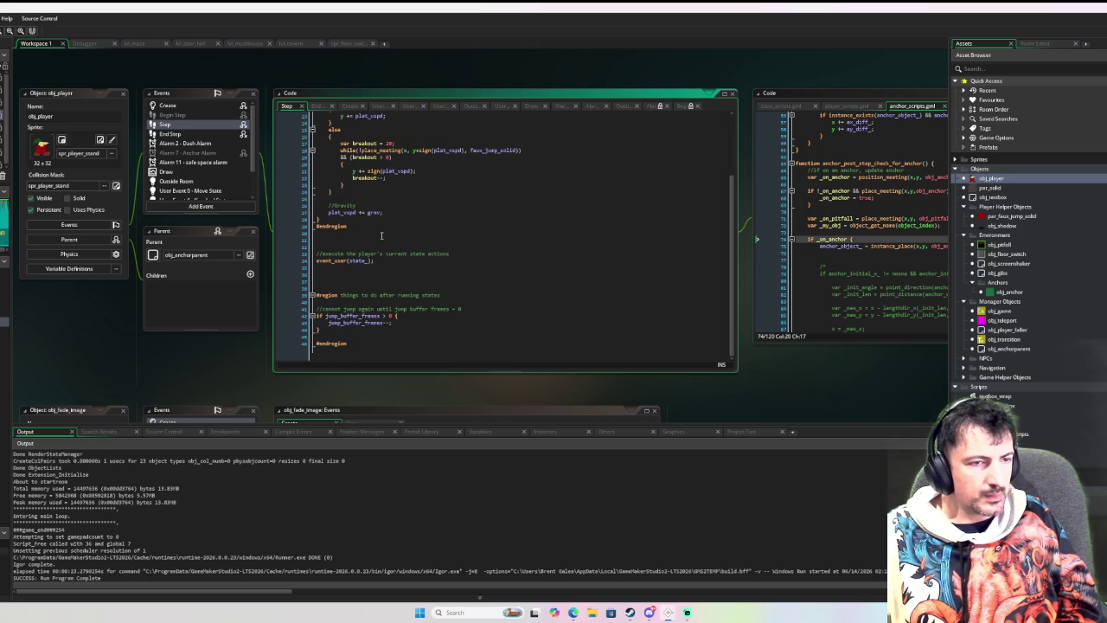
click(396, 342)
click(393, 336)
scroll(425, 256, up, 4)
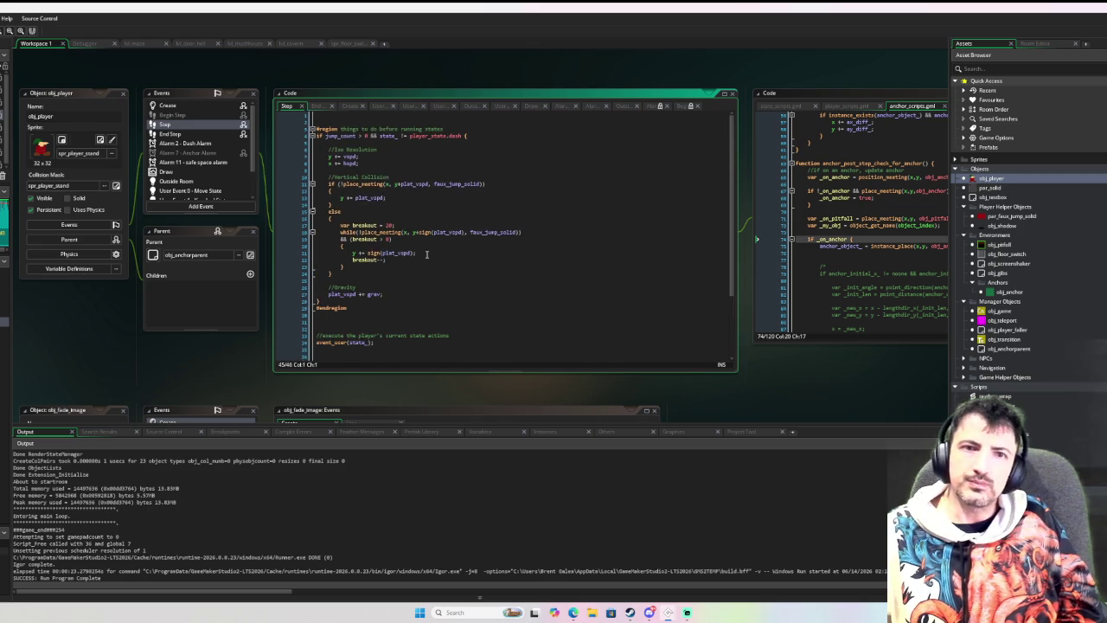
scroll(426, 256, down, 4)
key(Return)
key(Return)
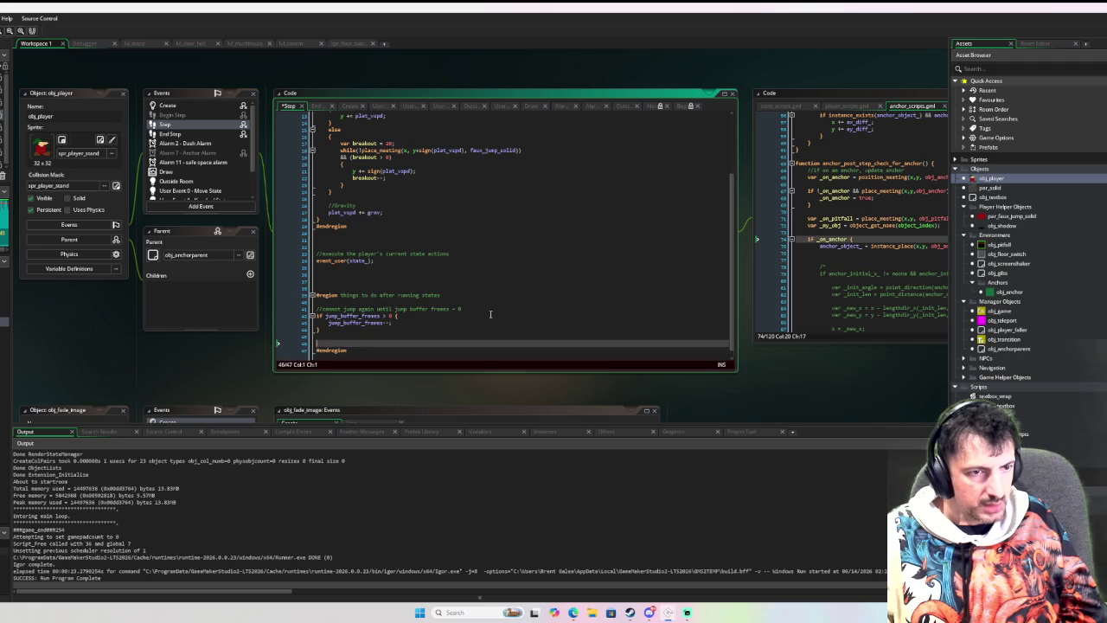
key(ctrl+v)
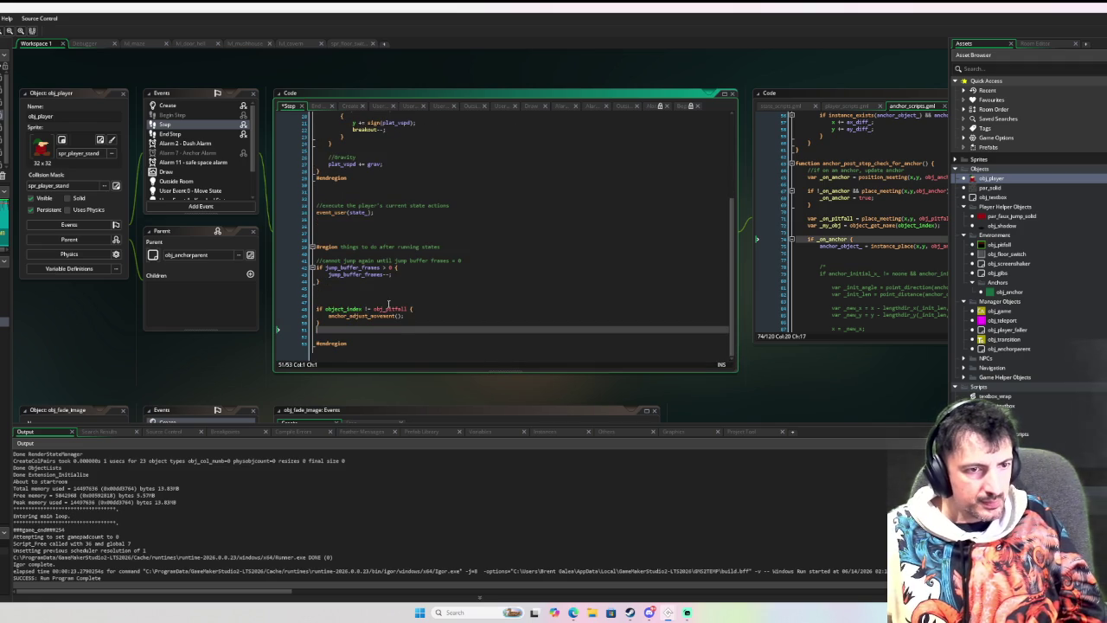
Change the pasted condition to jump_count <= 0 && !knocked, then run the game in debug.
mouse_move(398, 308)
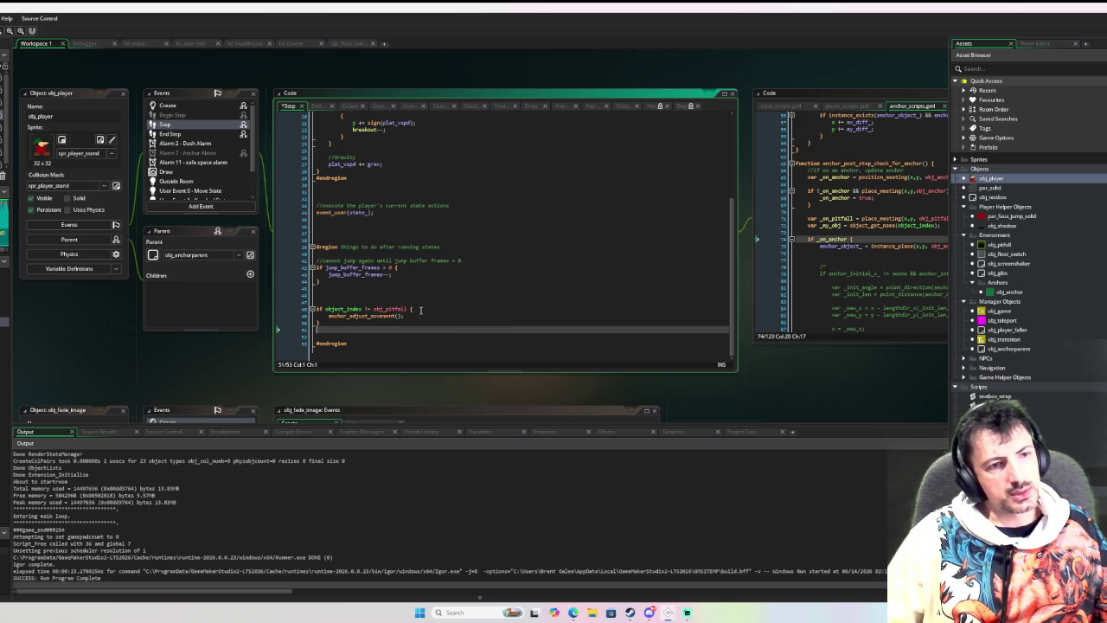
drag(411, 309, 326, 309)
text(!)
key(BackSpace)
text(jump_count)
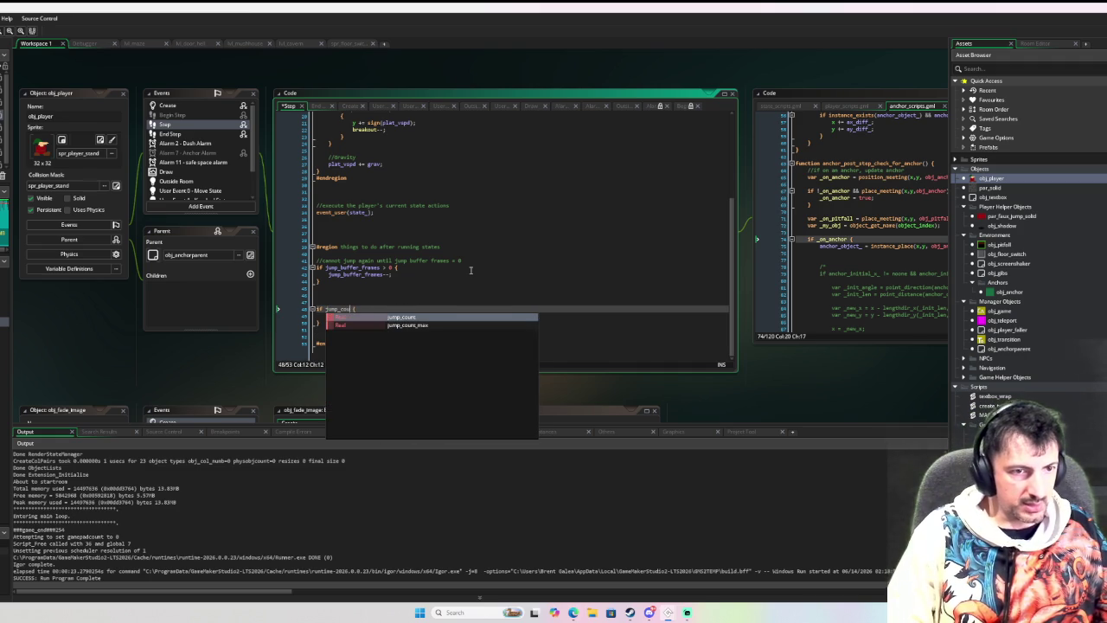
key(Right)
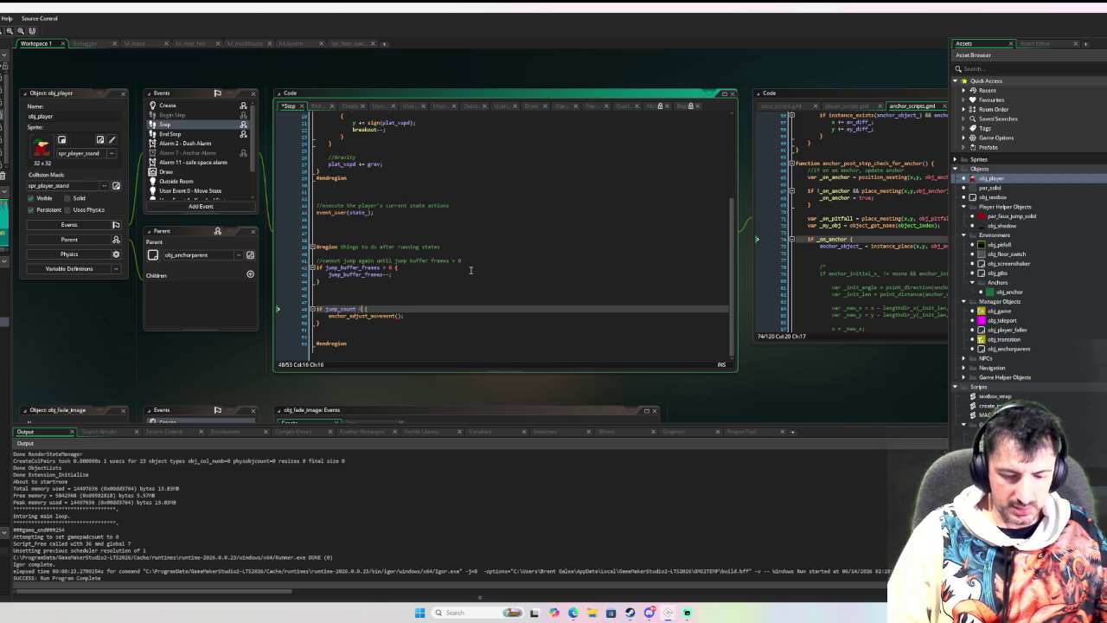
text(= 0 && )
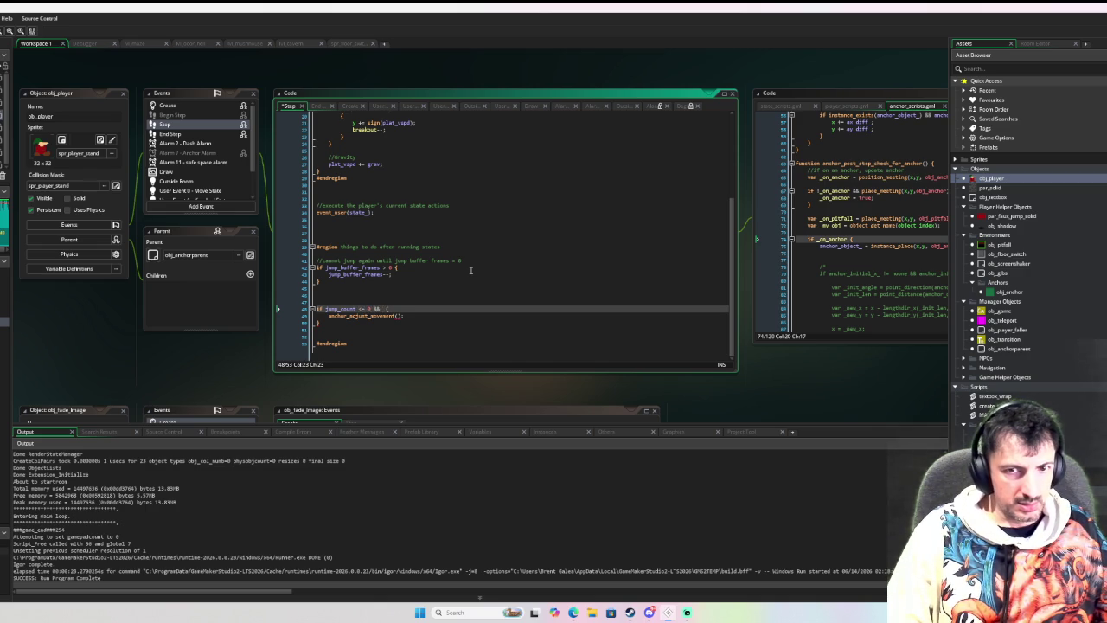
text(!knocked)
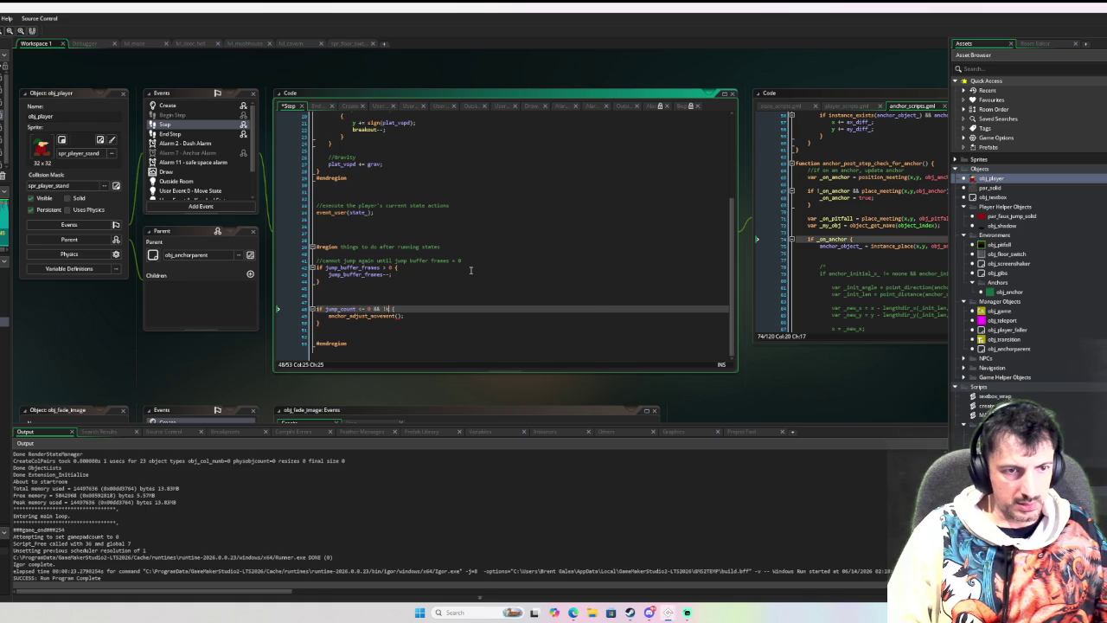
click(487, 292)
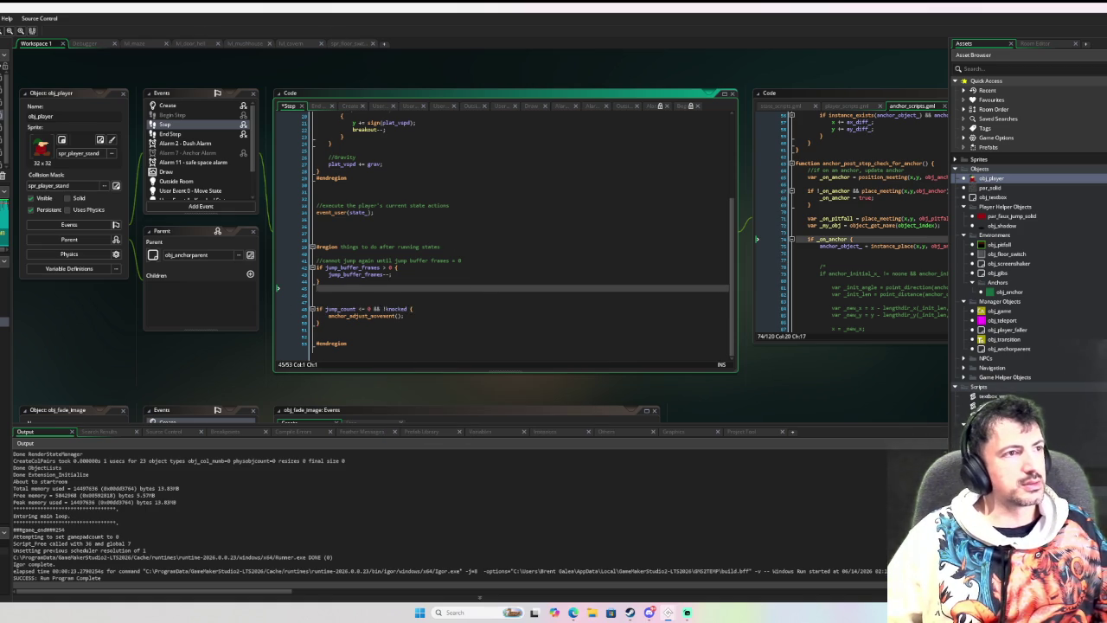
key(F6)
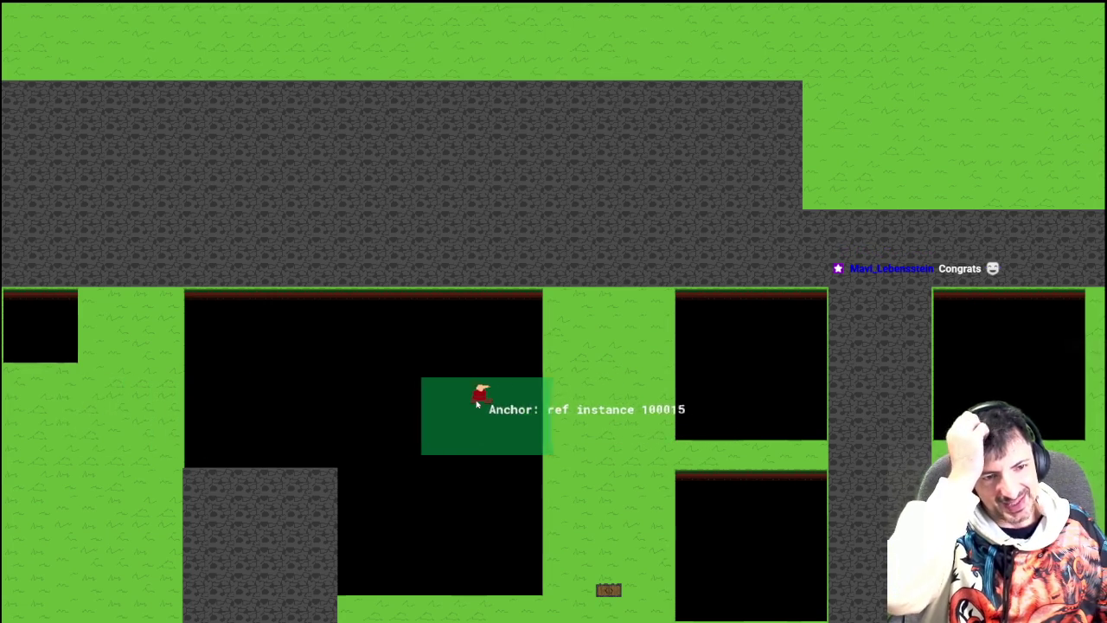
Walk the player left and right across the pit beside the sliding anchor platform.
key(Left)
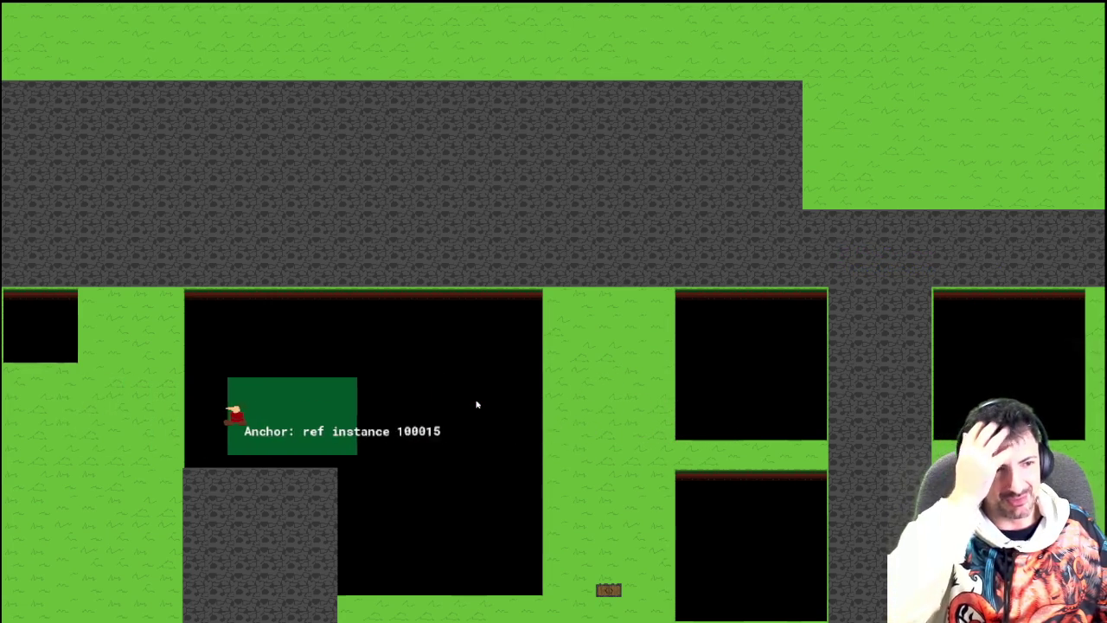
key(Left)
key(Left)
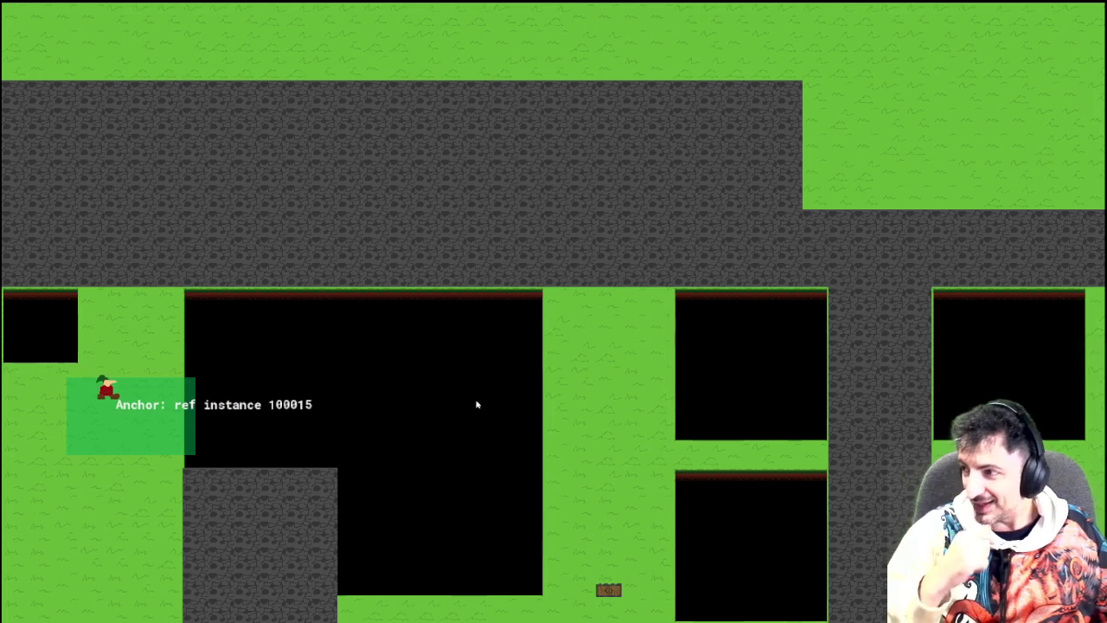
key(Right)
key(Right)
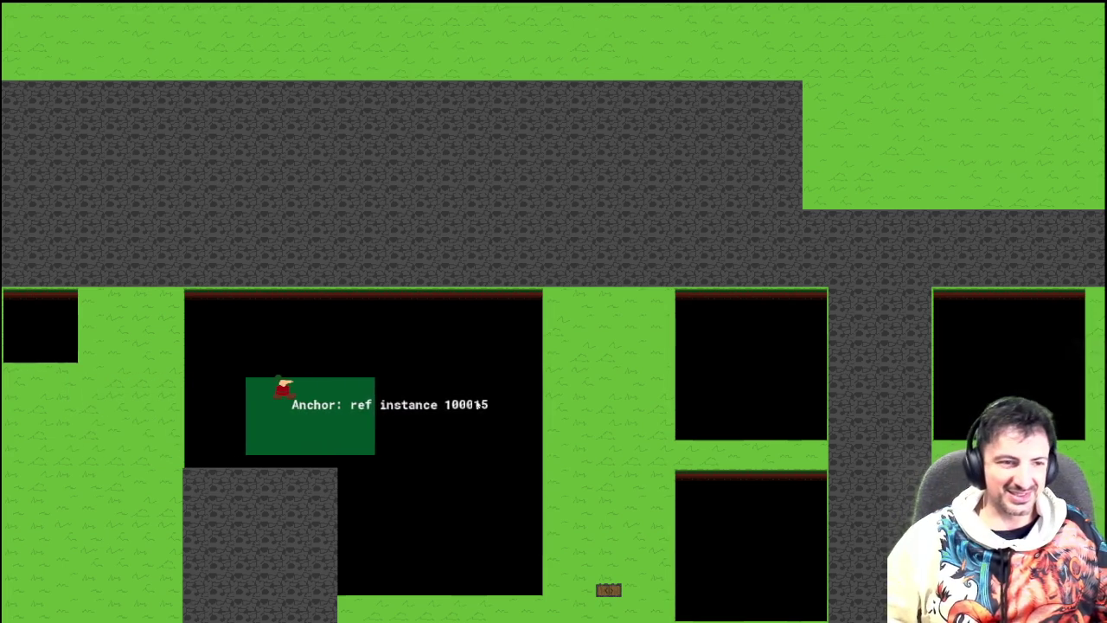
key(Right)
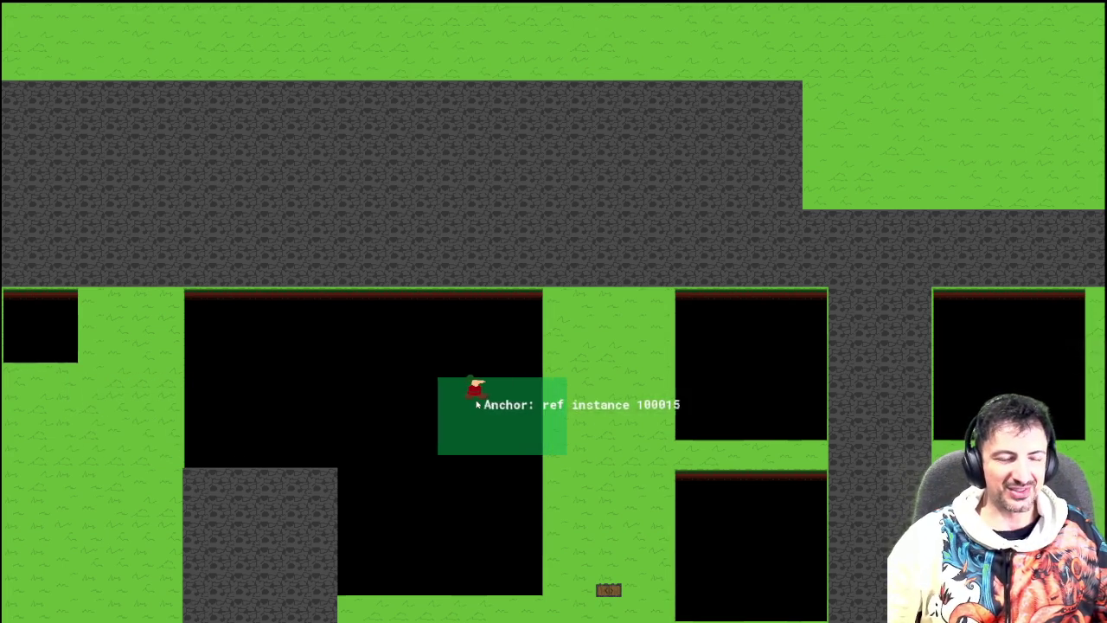
key(Left)
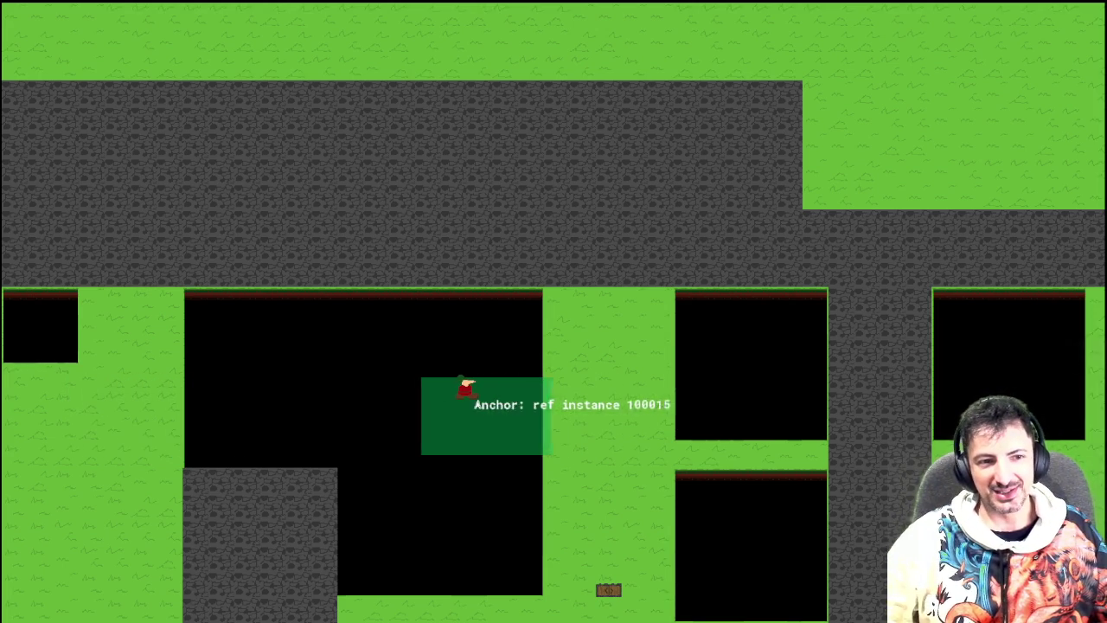
key(Left)
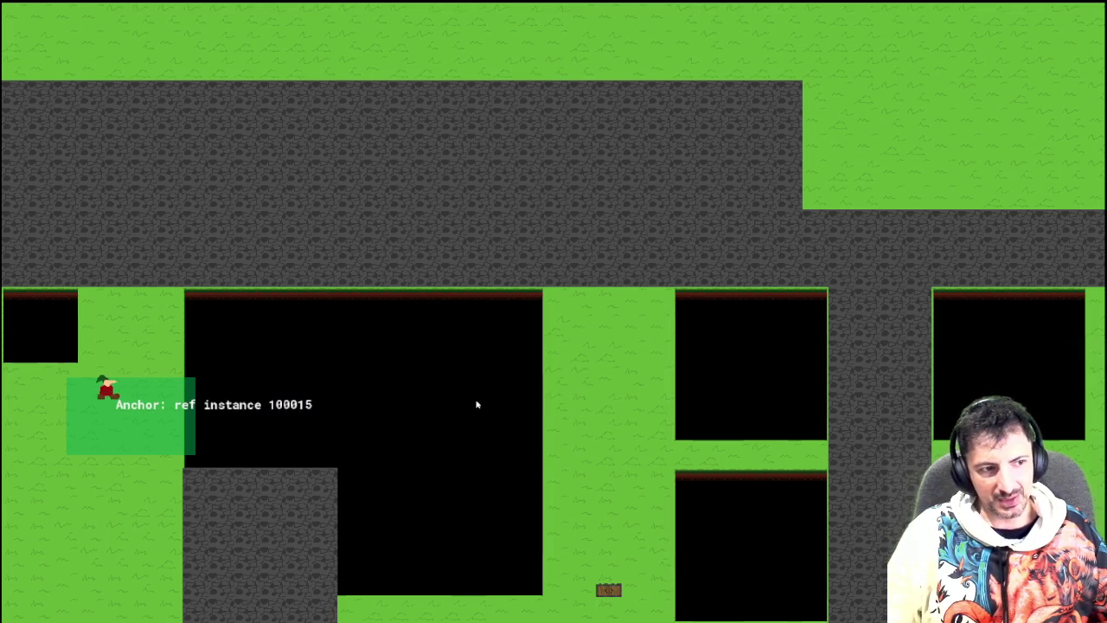
key(Right)
key(Right)
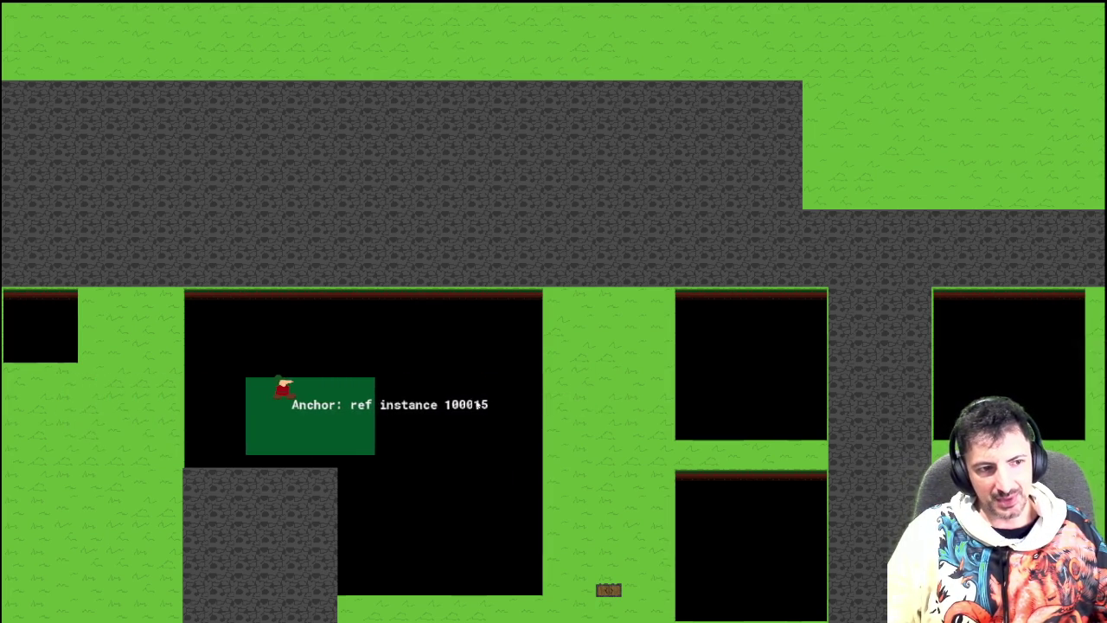
key(Right)
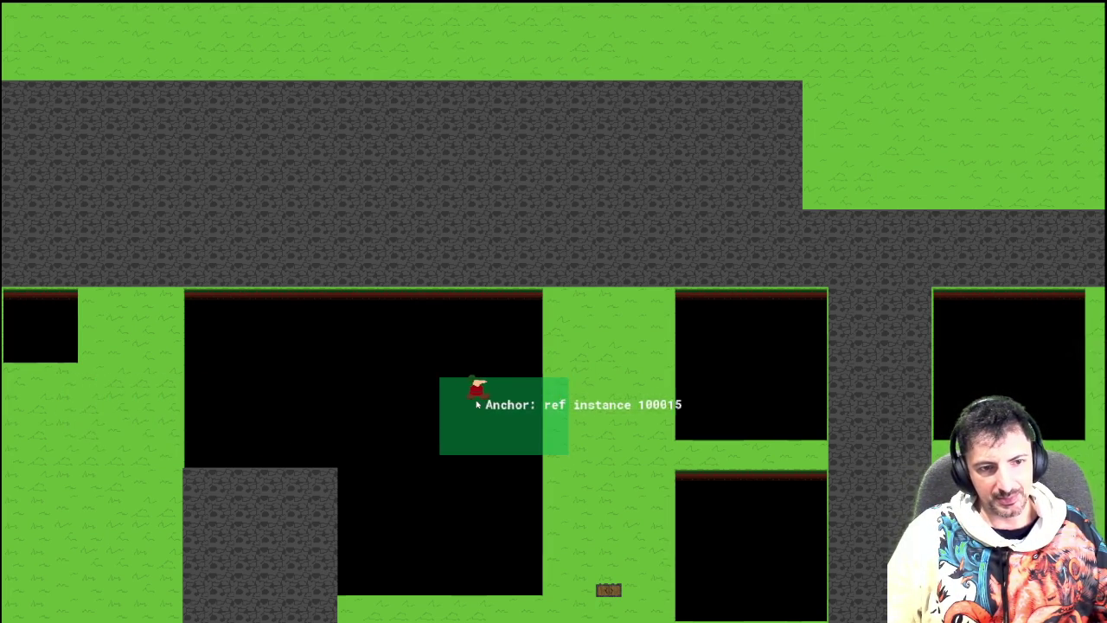
key(Left)
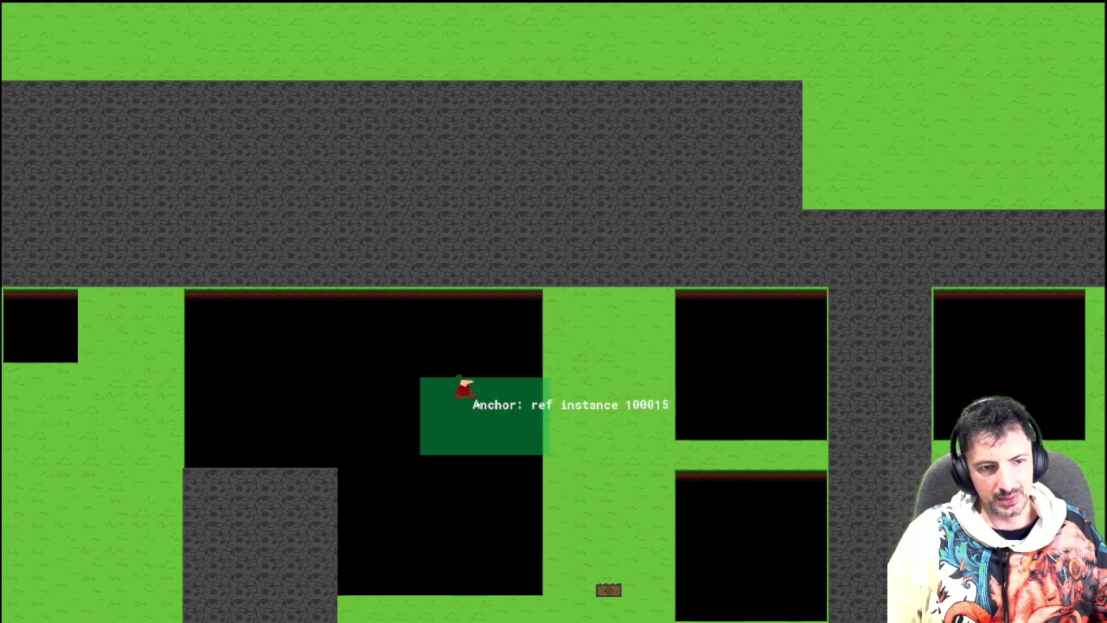
key(Left)
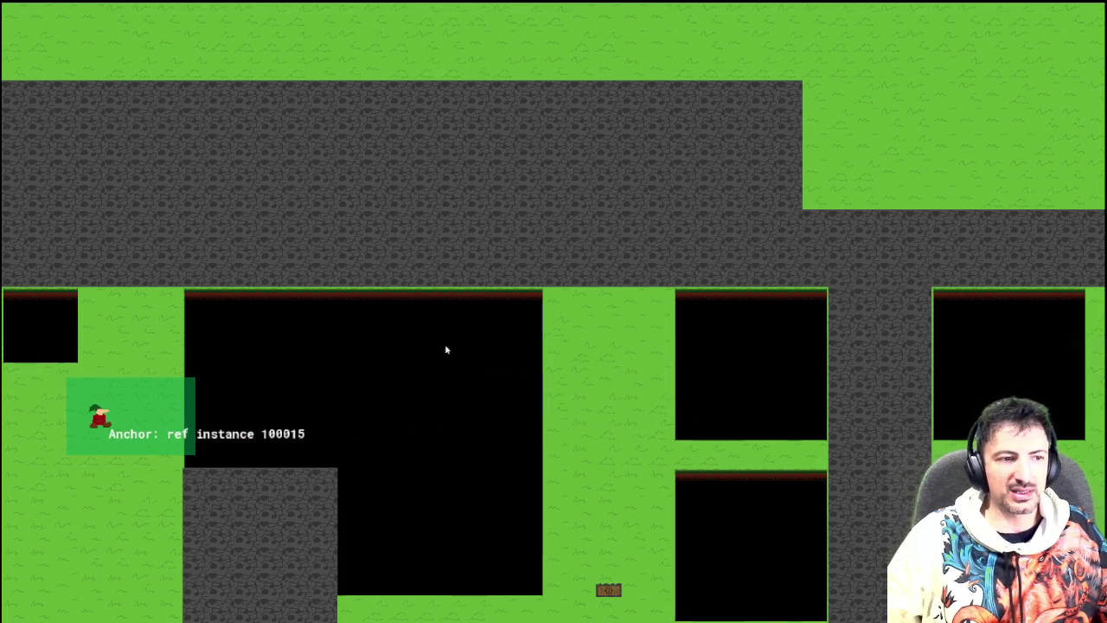
key(Right)
key(Right)
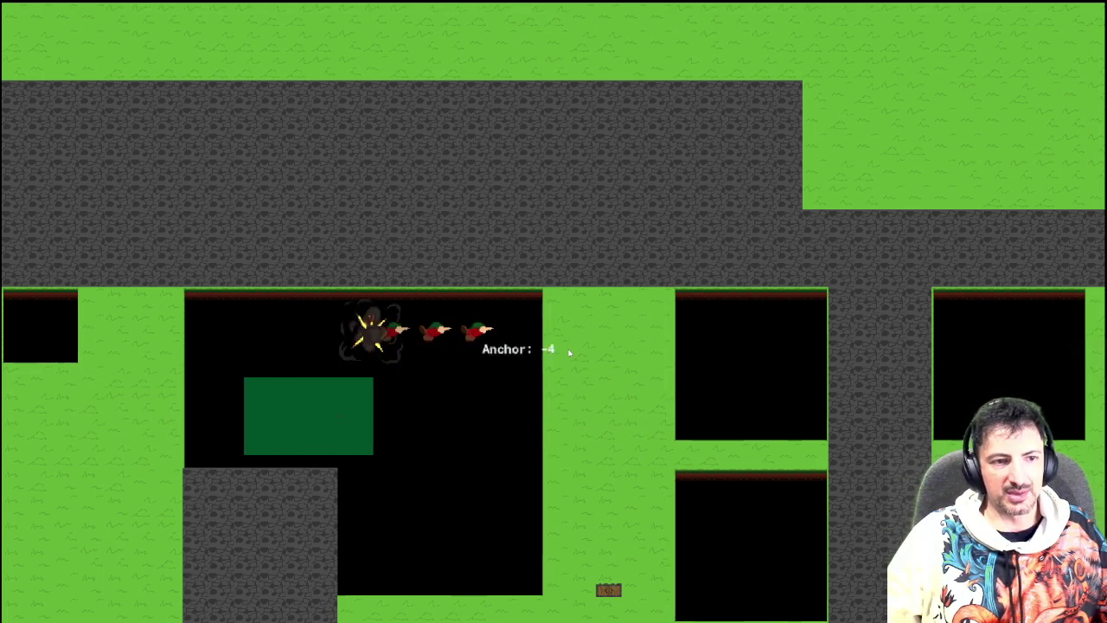
Ride the platform left, dashing and jumping off it and landing back on while it slides.
key(Left)
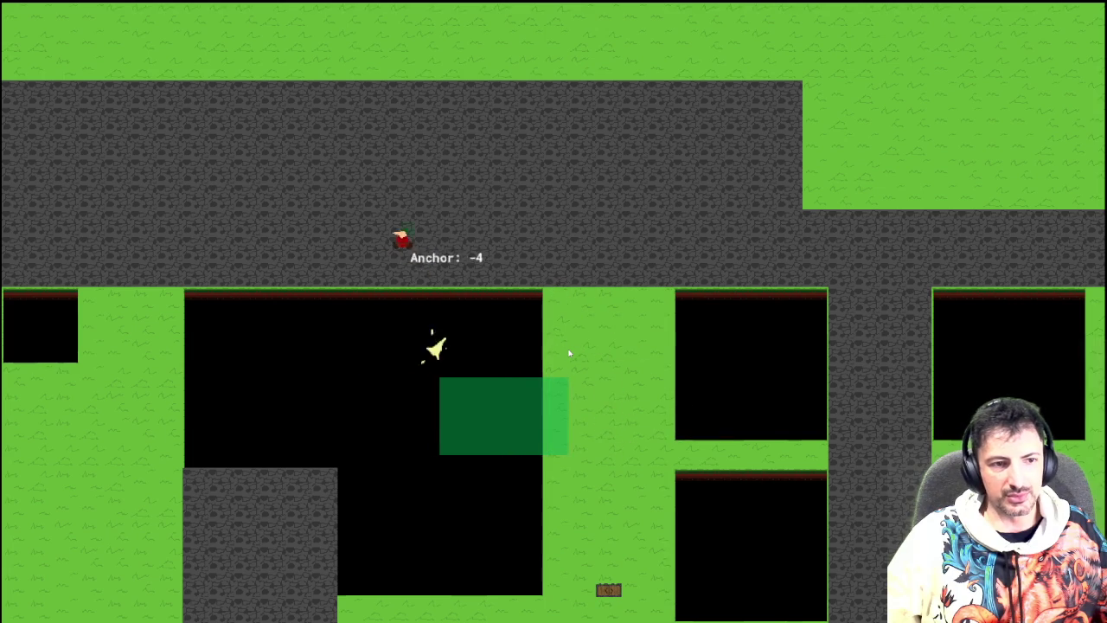
key(Left)
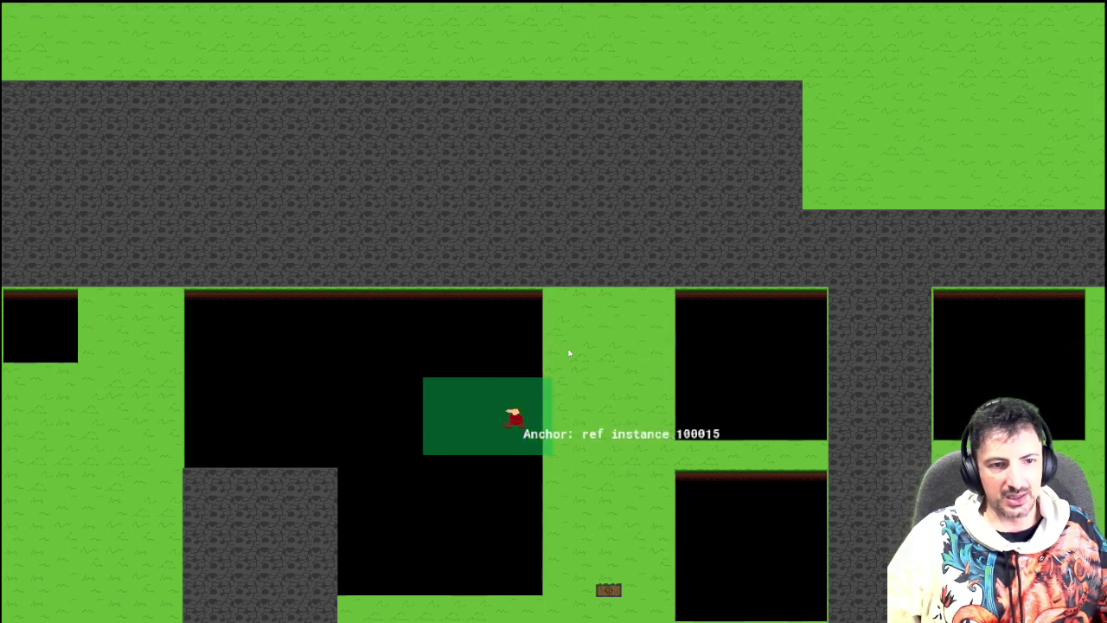
key(Left)
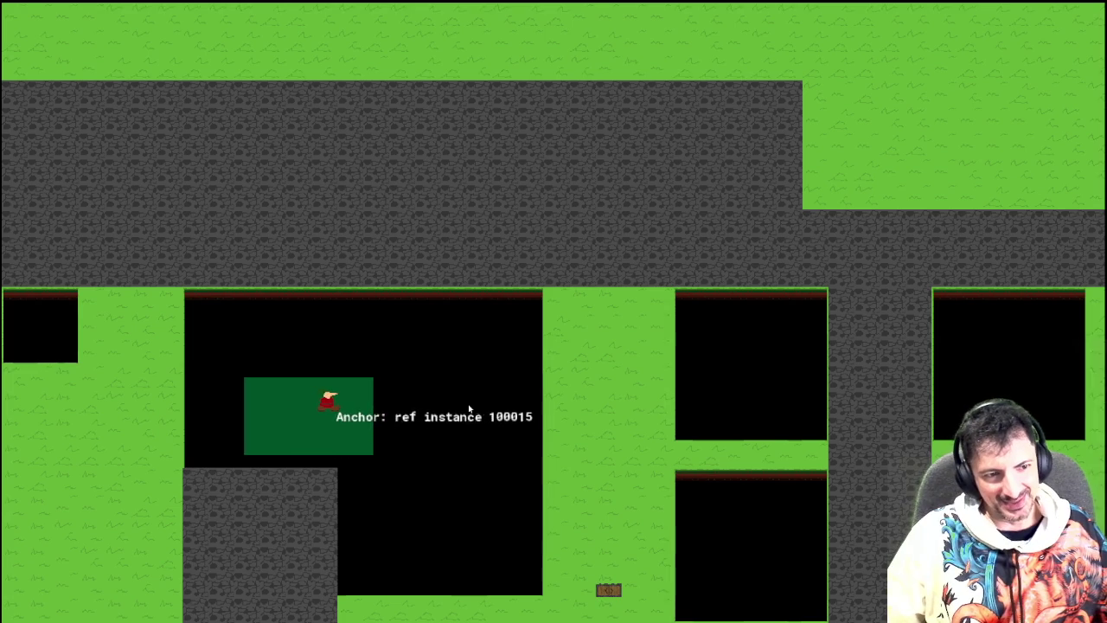
key(space)
key(Down)
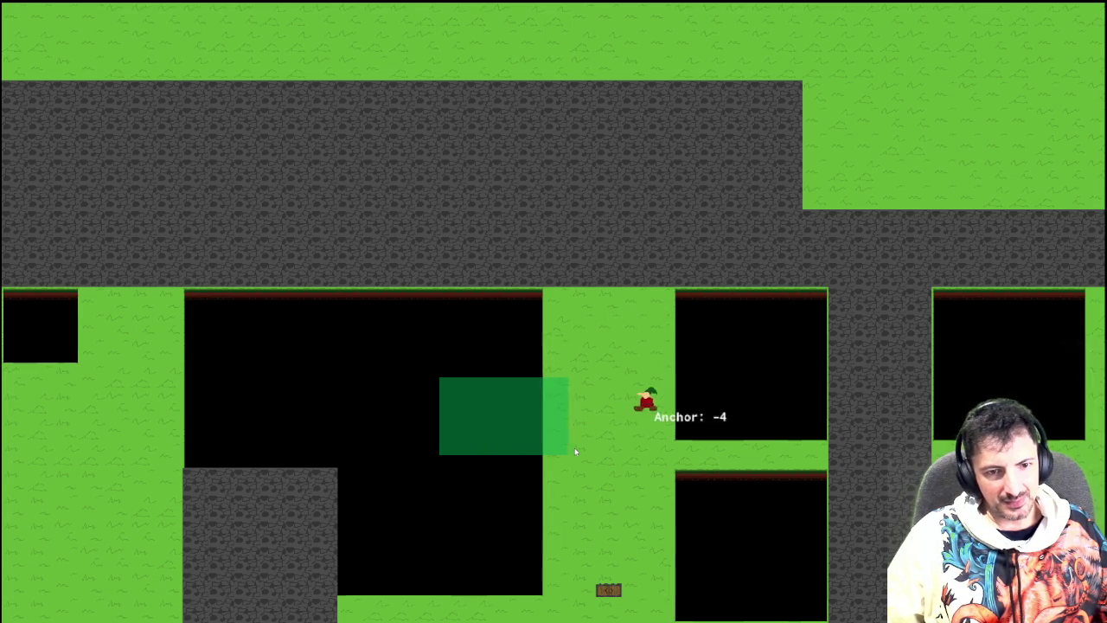
key(Left)
key(Left)
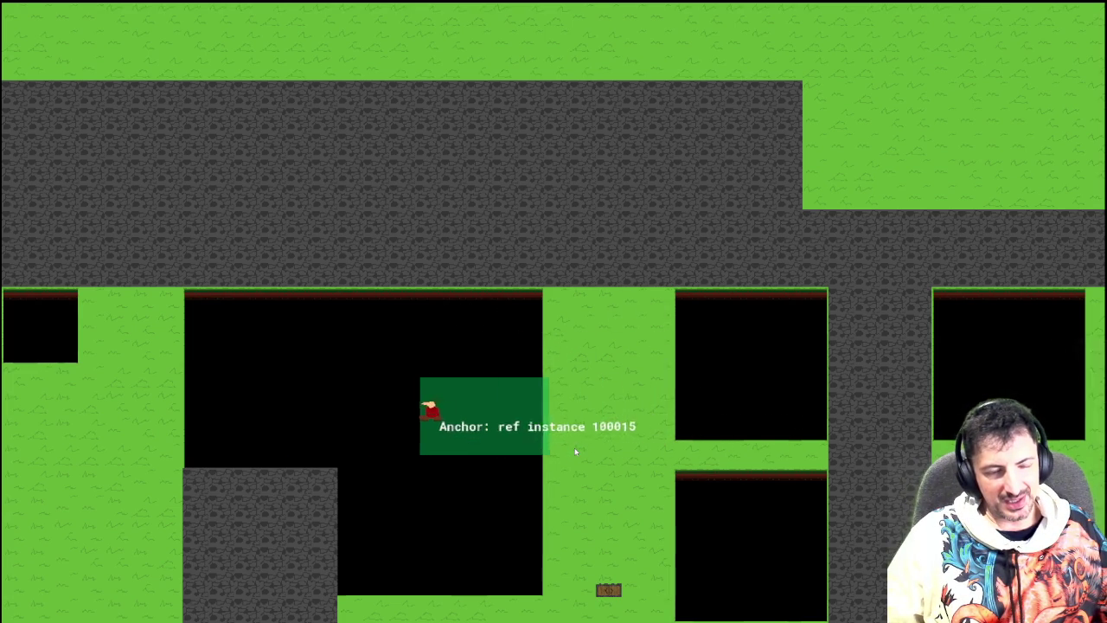
key(space)
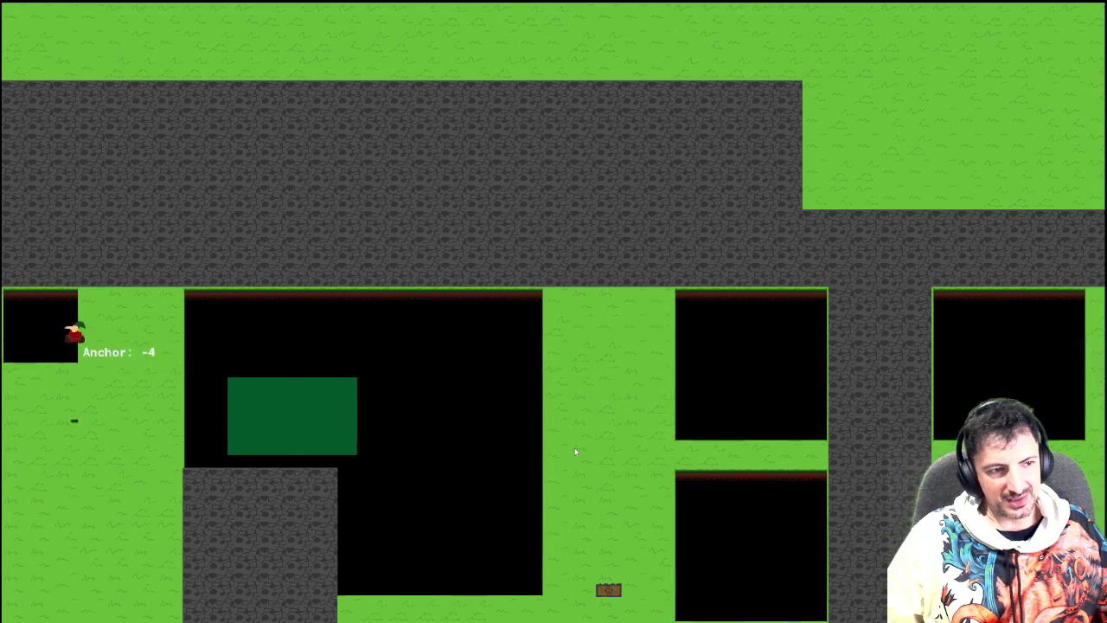
key(space)
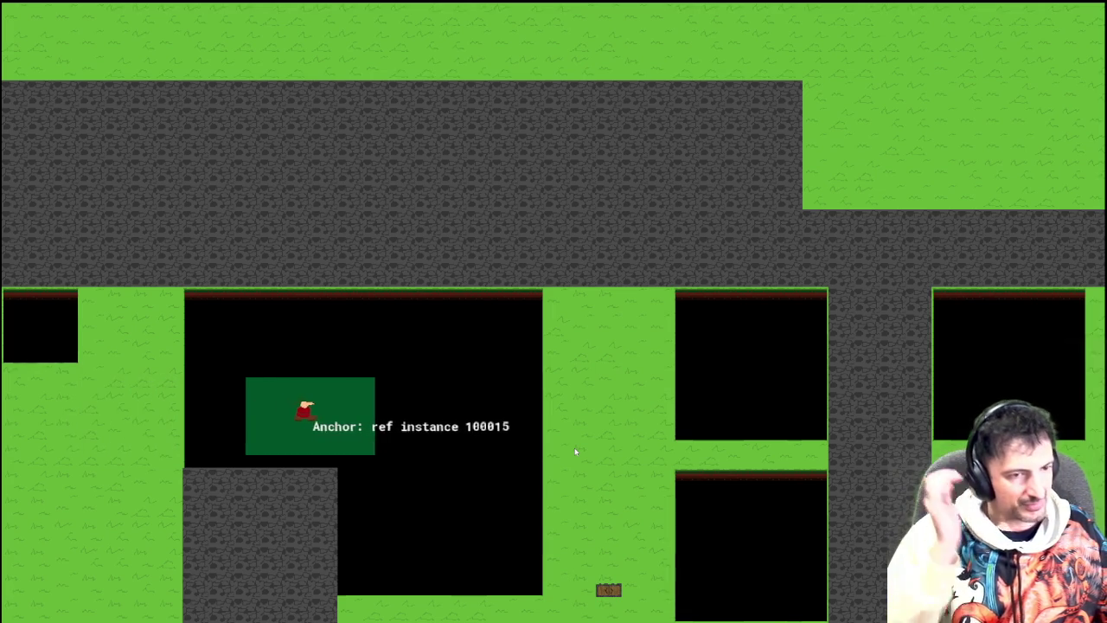
key(space)
key(Right)
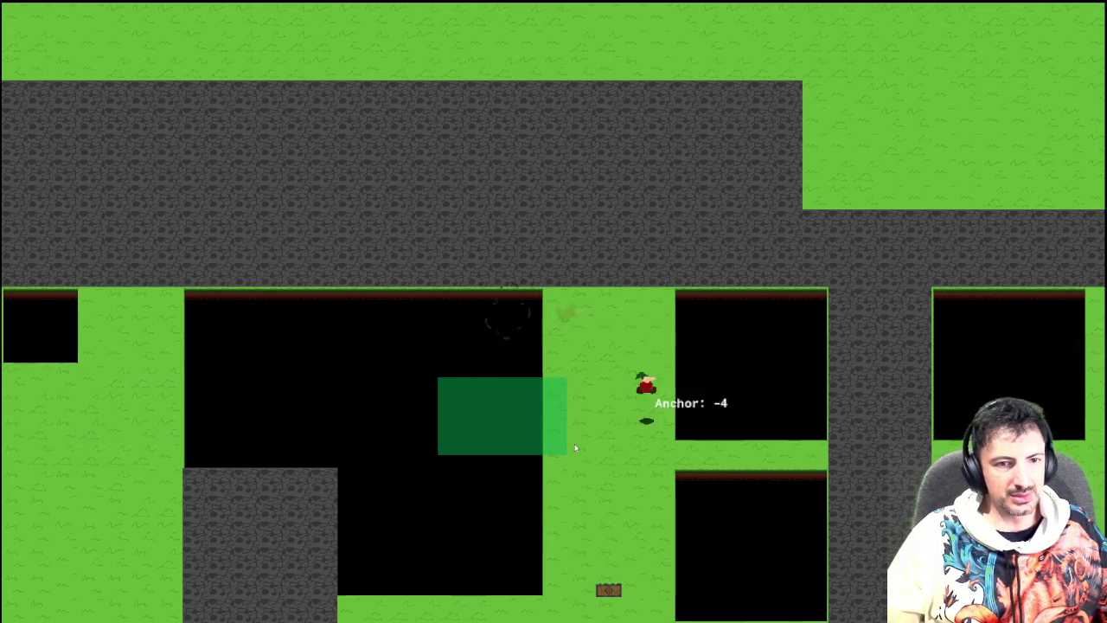
key(Left)
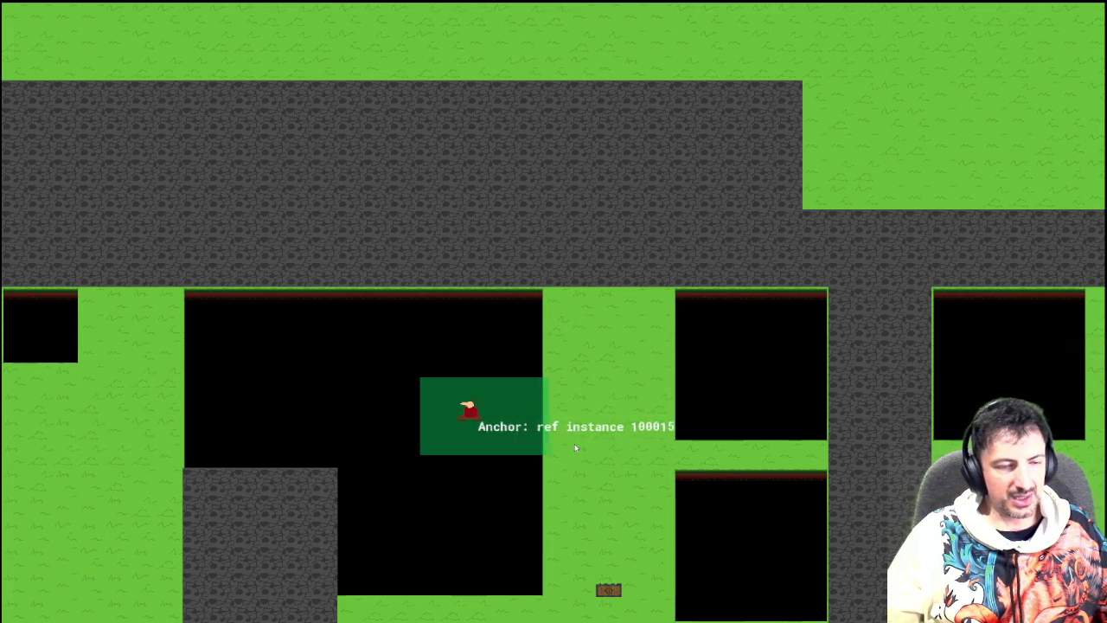
key(Left)
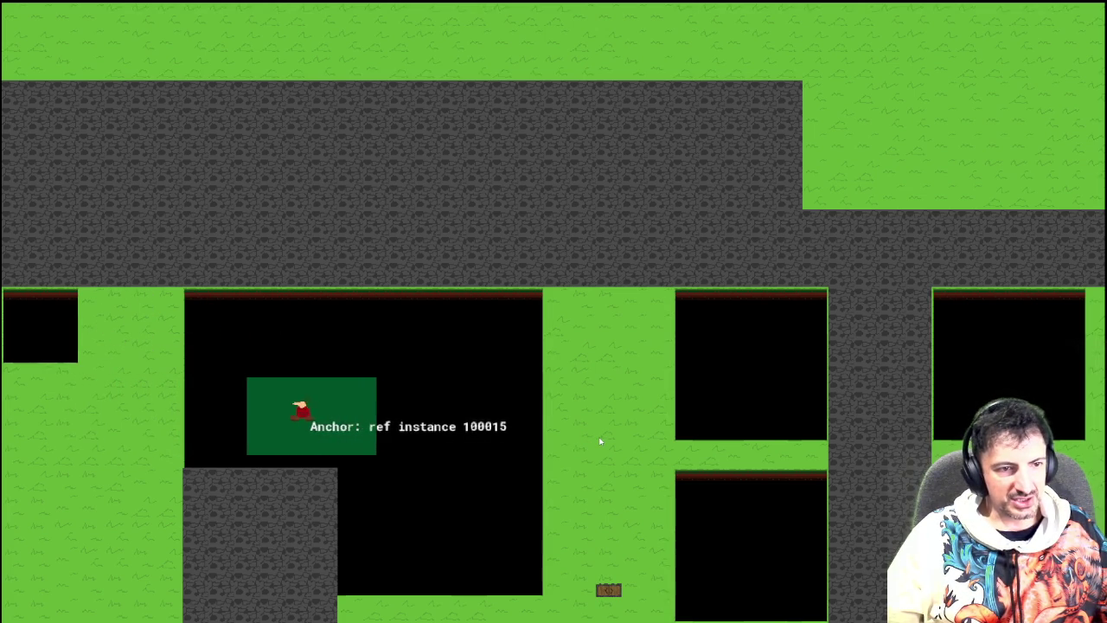
Walk off onto the grass and back, jump off and reland, then close the game.
key(Right)
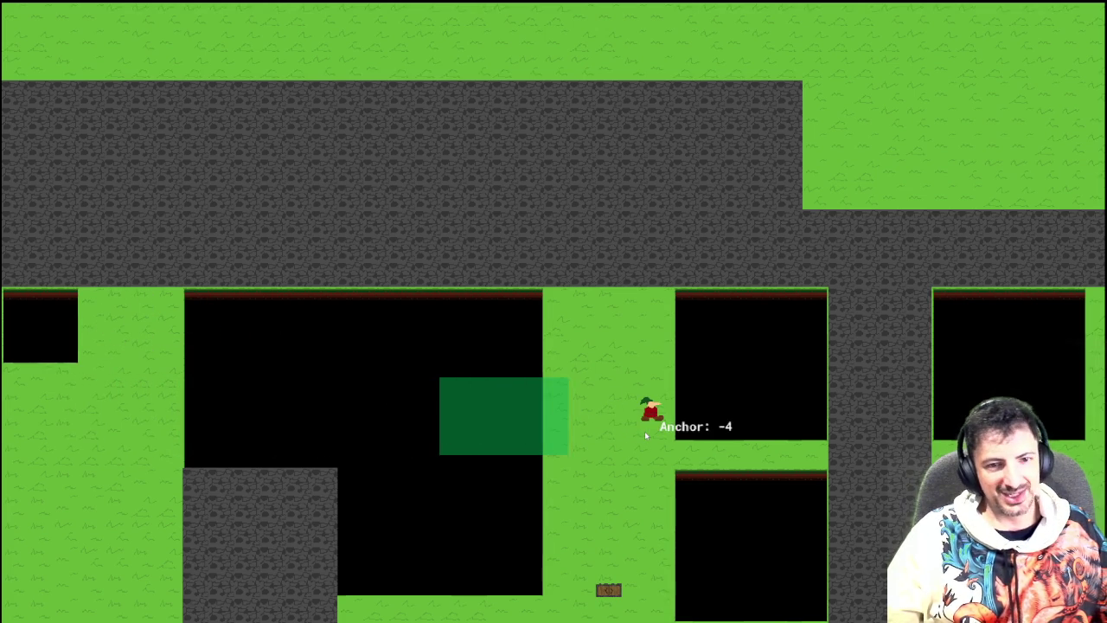
key(Left)
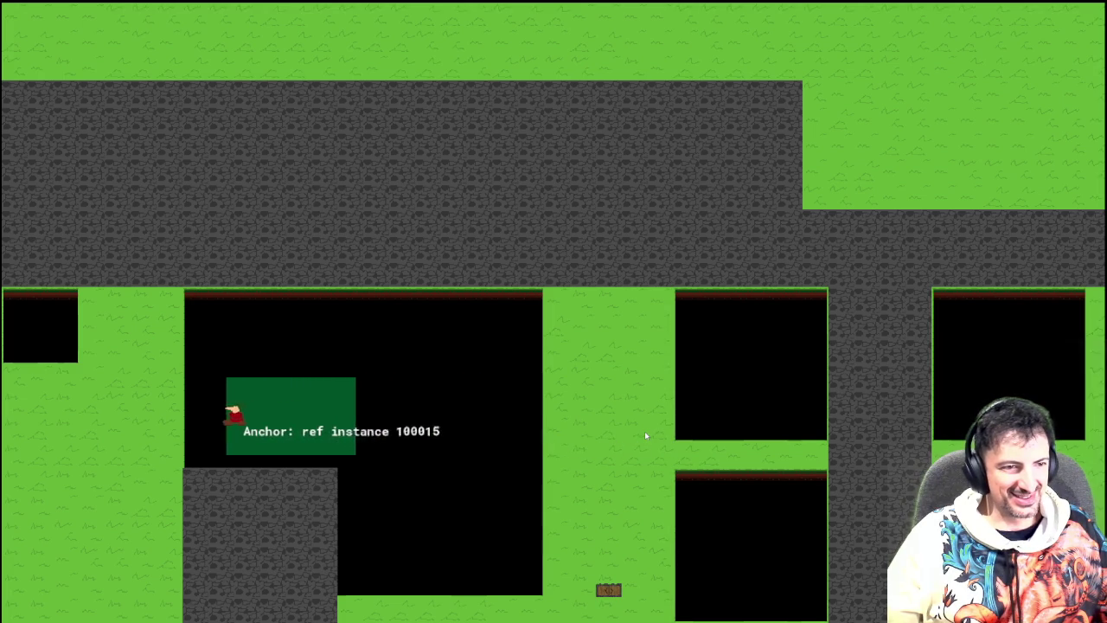
key(space)
key(Right)
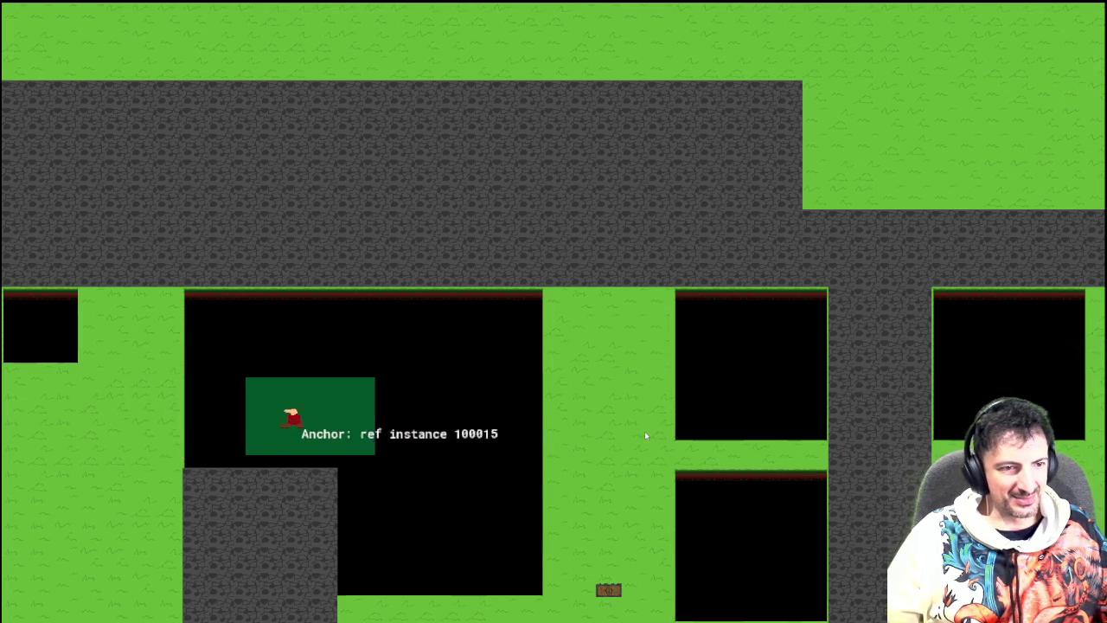
key(space)
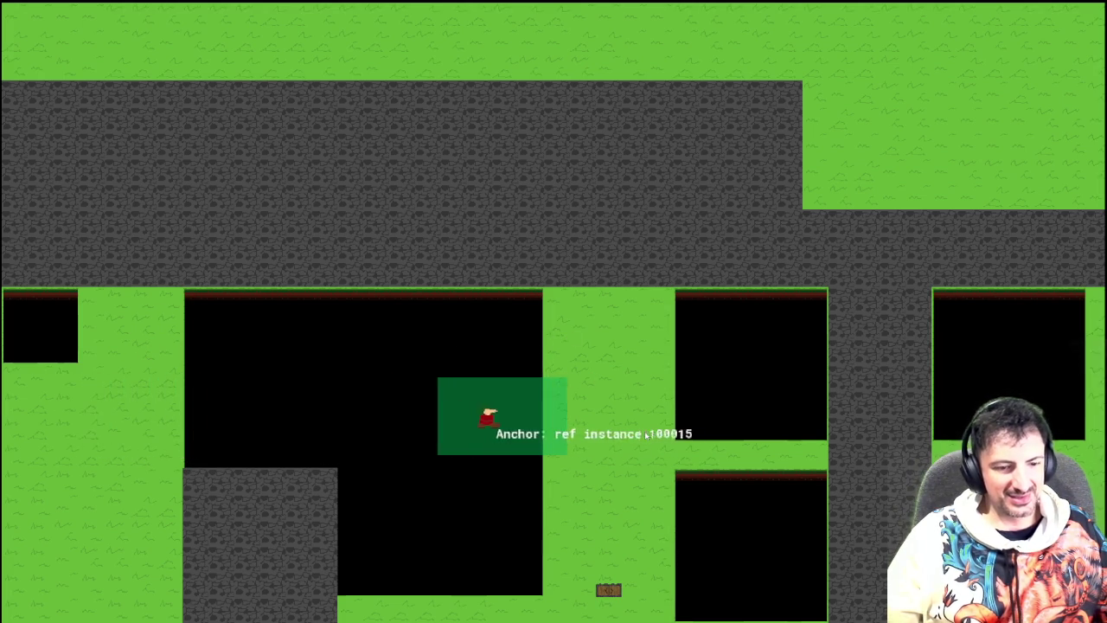
key(Escape)
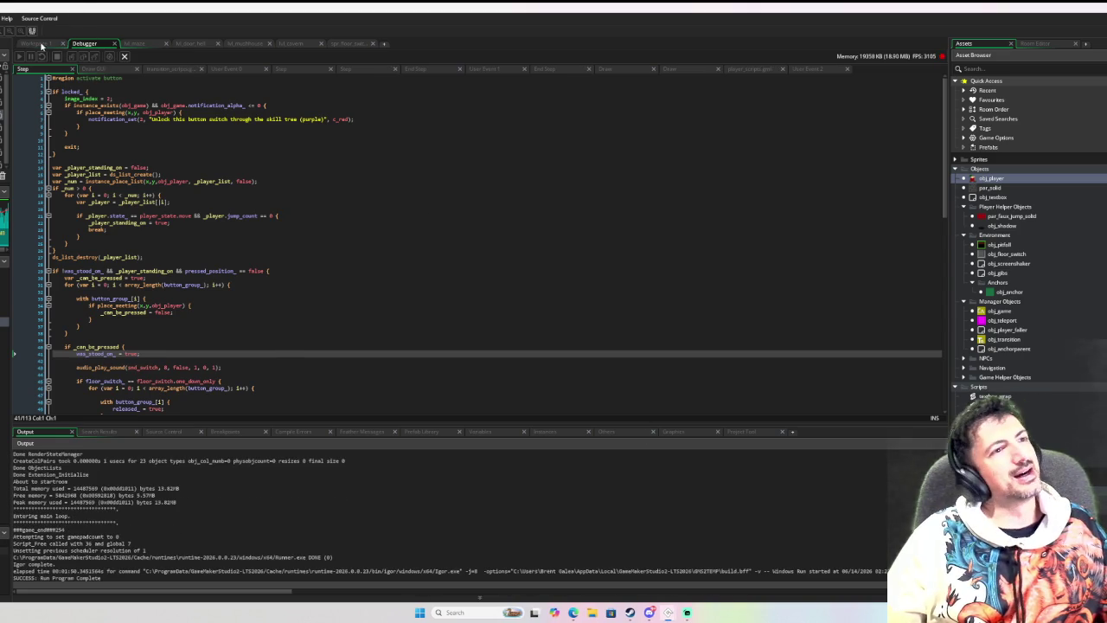
Open the Dash State code and bring up player_jump_initiate's definition in player_scripts beside it to edit its parameters.
click(35, 43)
scroll(203, 177, down, 2)
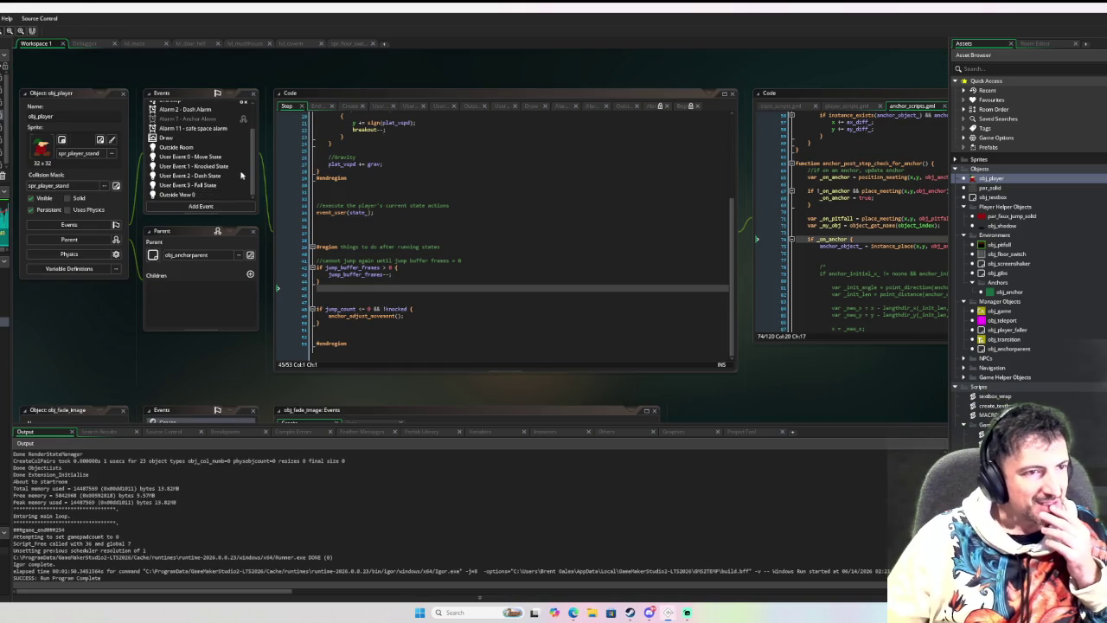
click(226, 177)
scroll(381, 232, down, 15)
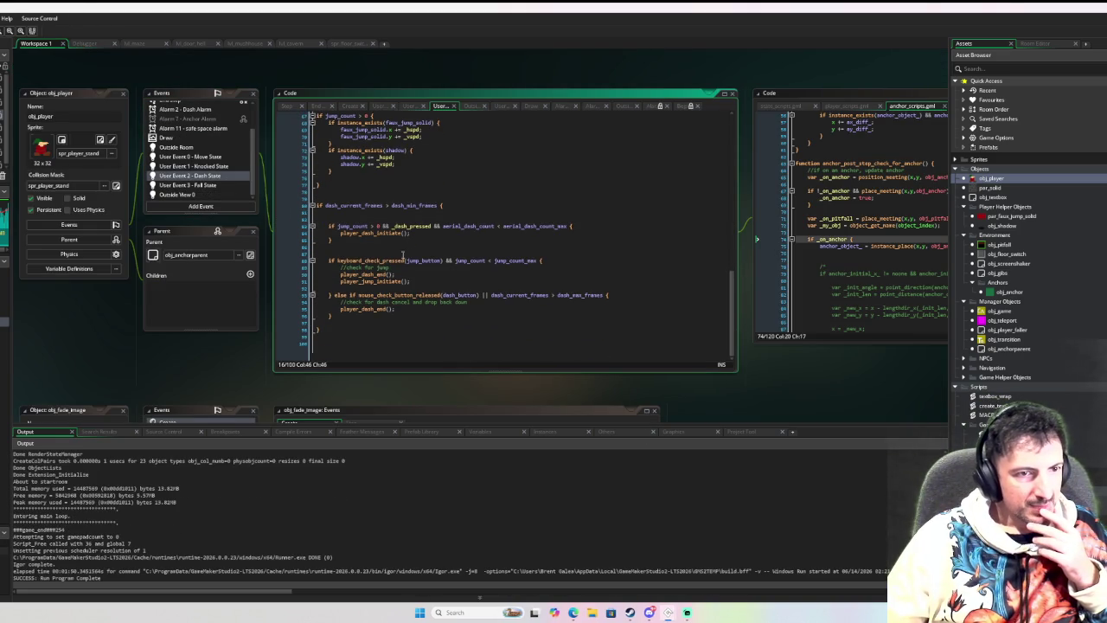
click(364, 285)
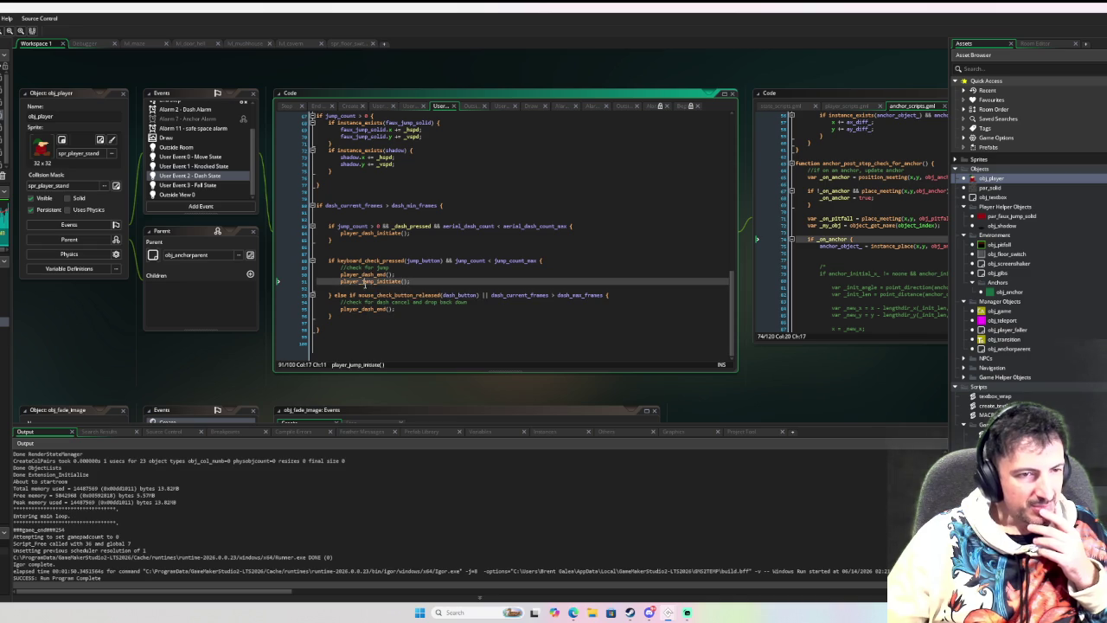
key(F12)
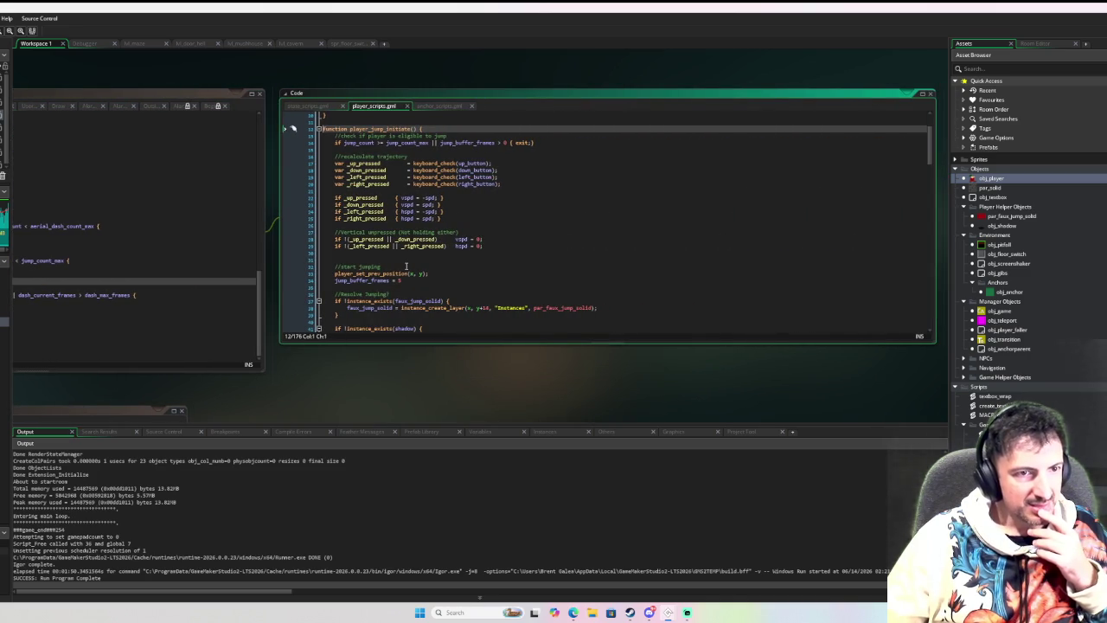
scroll(520, 172, up, 2)
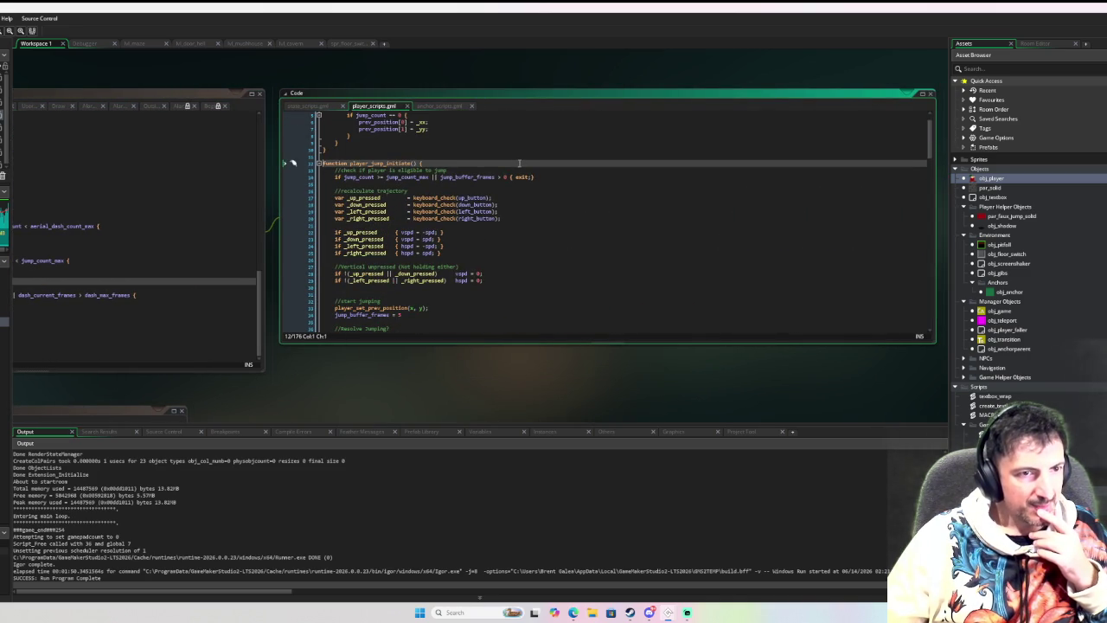
click(206, 212)
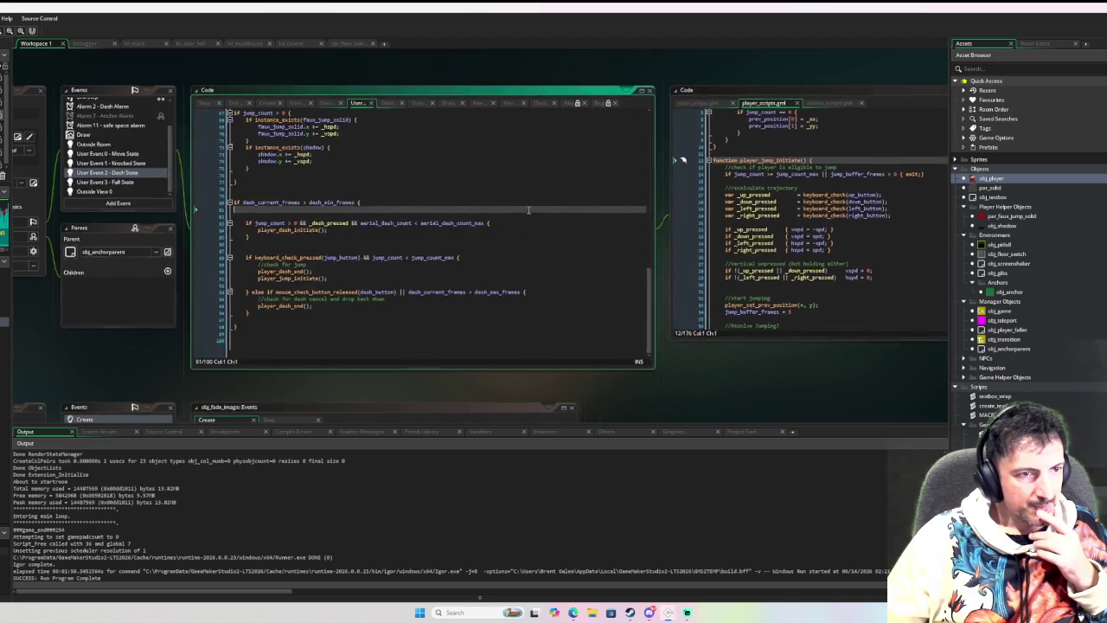
click(829, 160)
text(_spd)
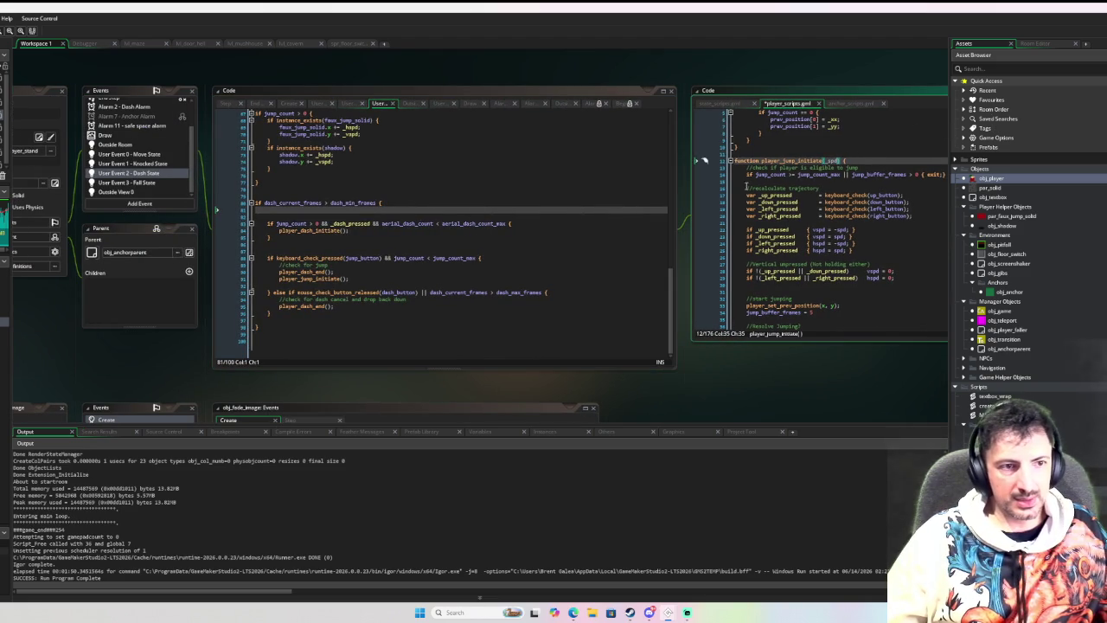
double_click(812, 160)
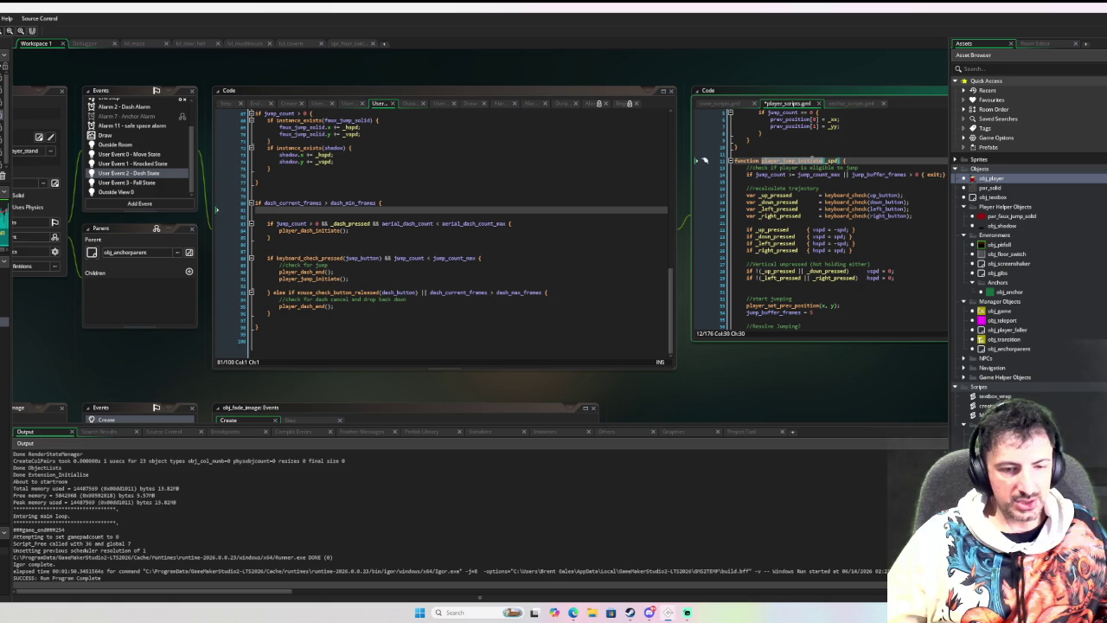
Search for all uses of player_jump_initiate and make the Move State call pass spd.
key(ctrl+f)
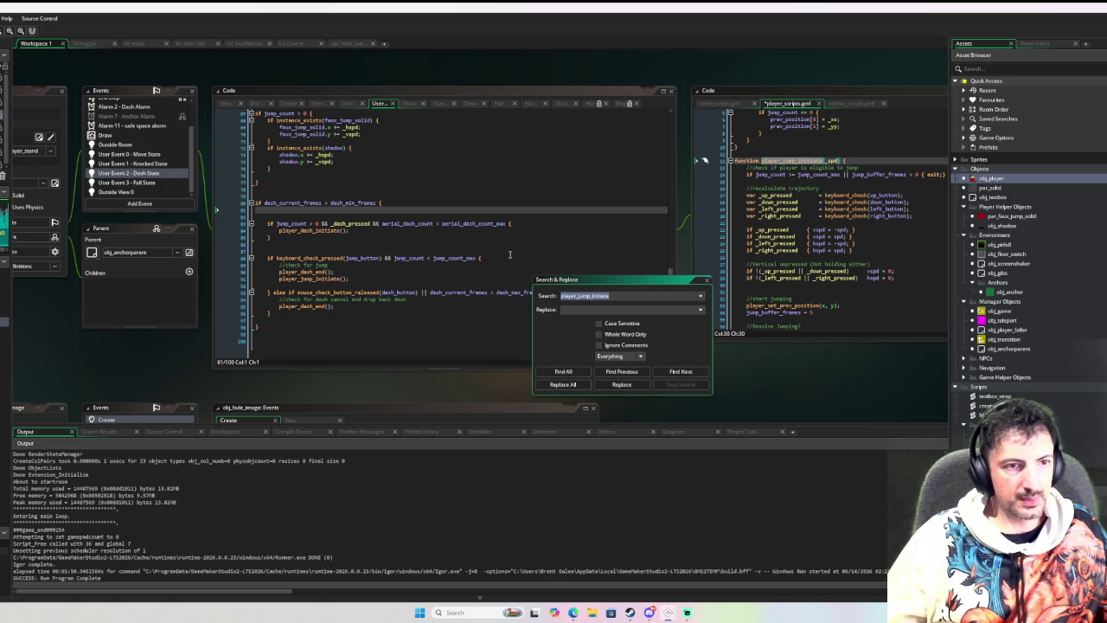
click(563, 371)
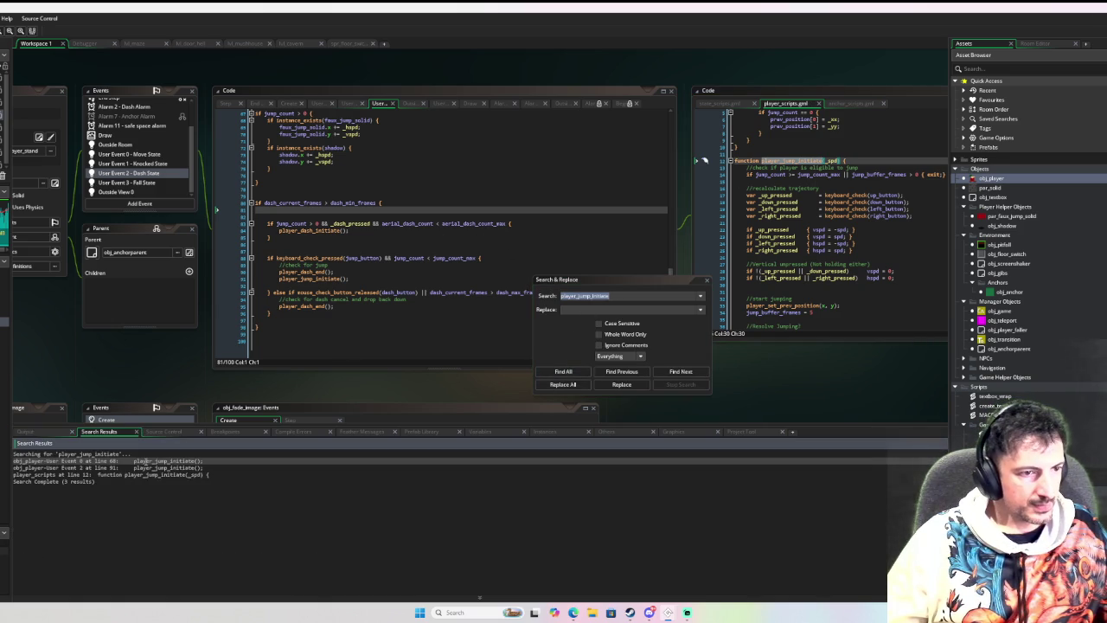
double_click(152, 464)
click(164, 314)
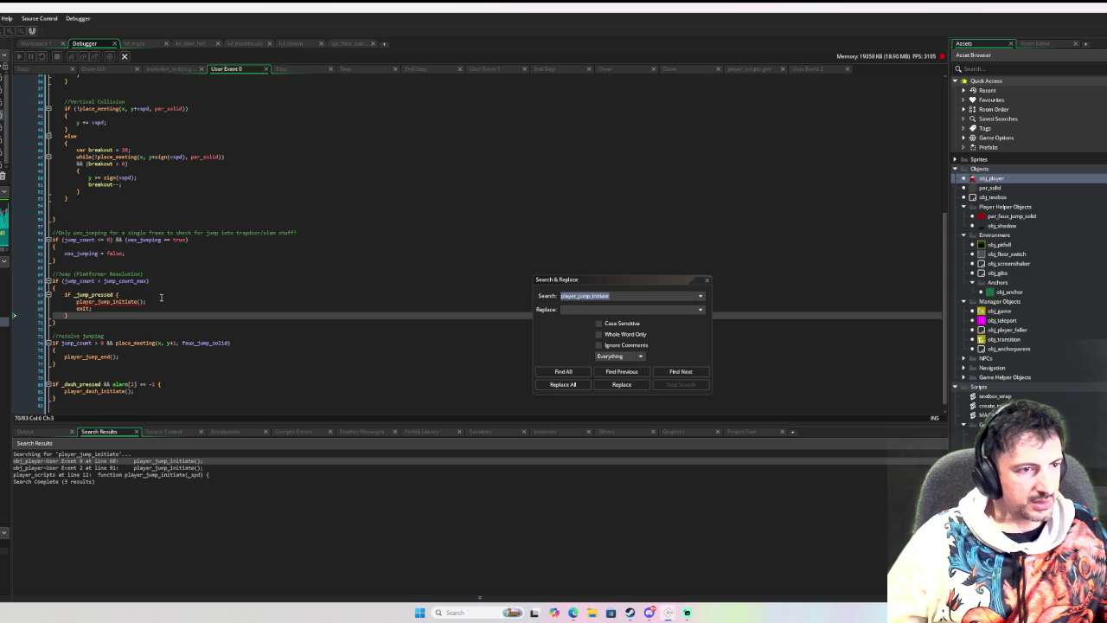
click(142, 301)
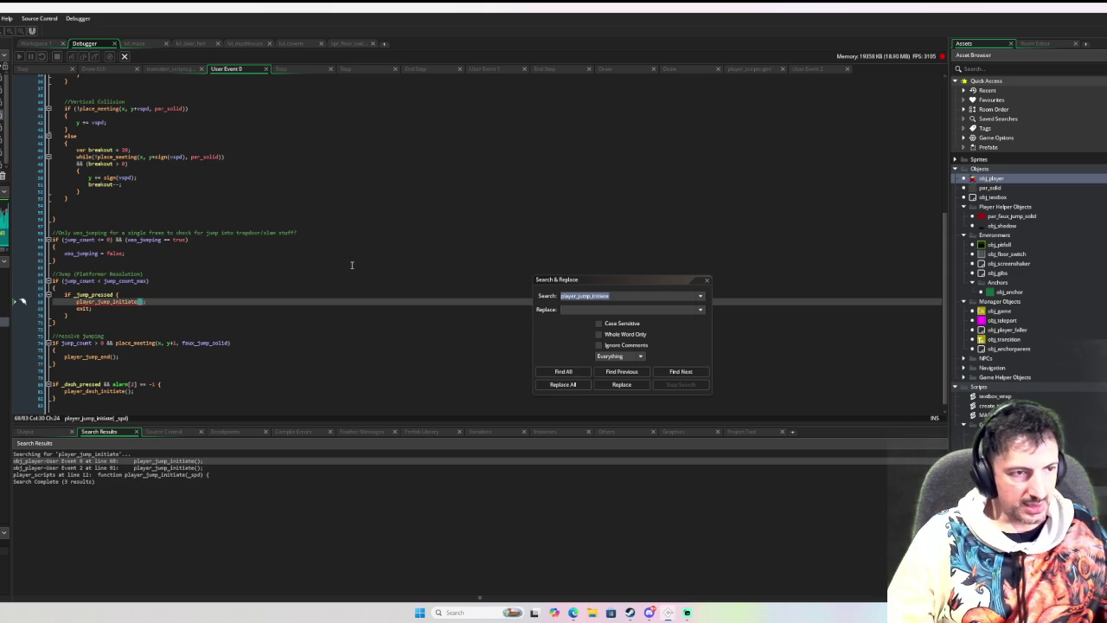
text(spd)
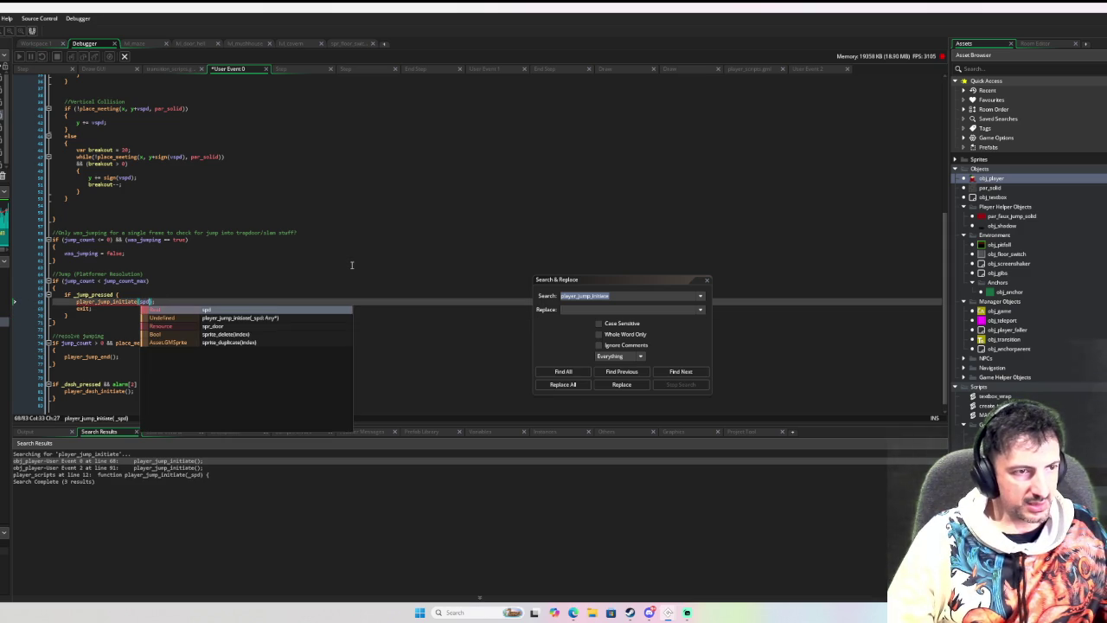
text(;)
click(355, 239)
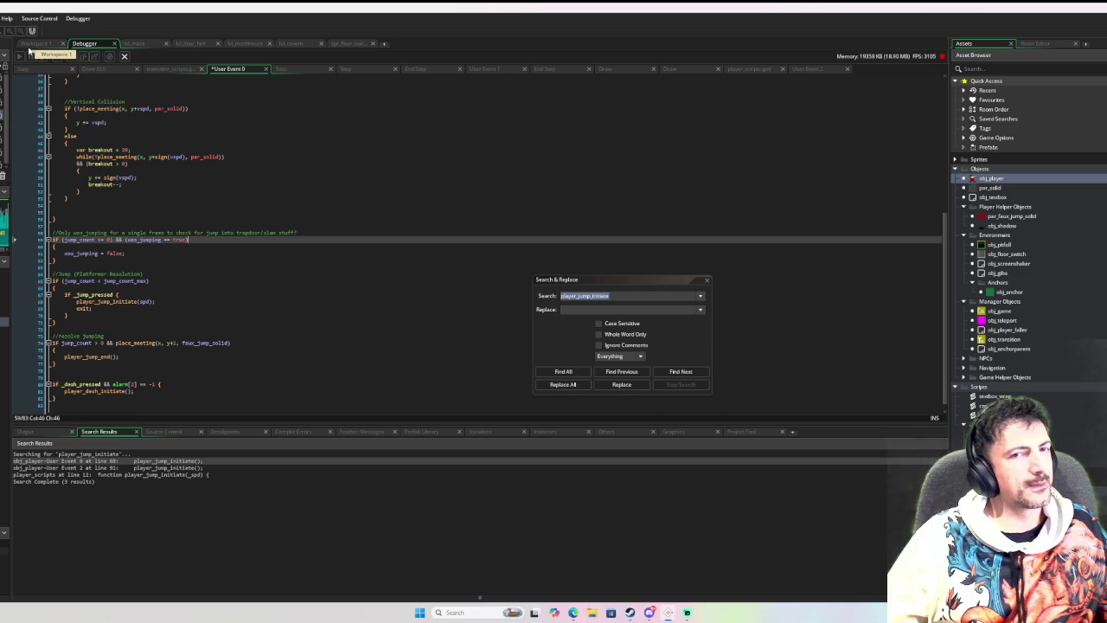
Make the Dash State's player_jump_initiate call pass dspd.
click(29, 50)
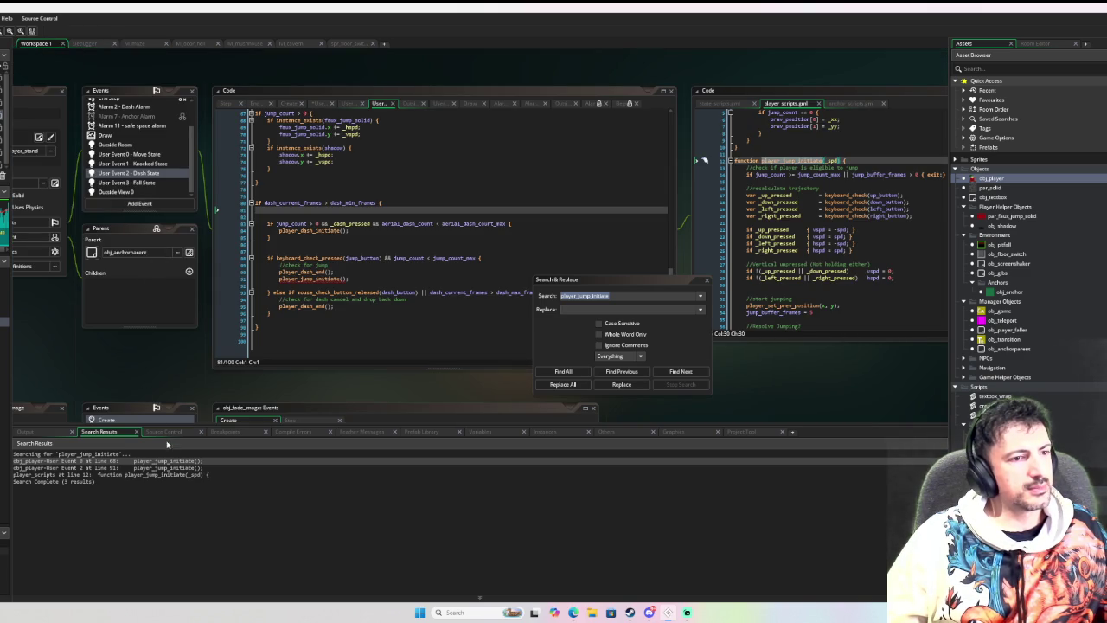
double_click(69, 467)
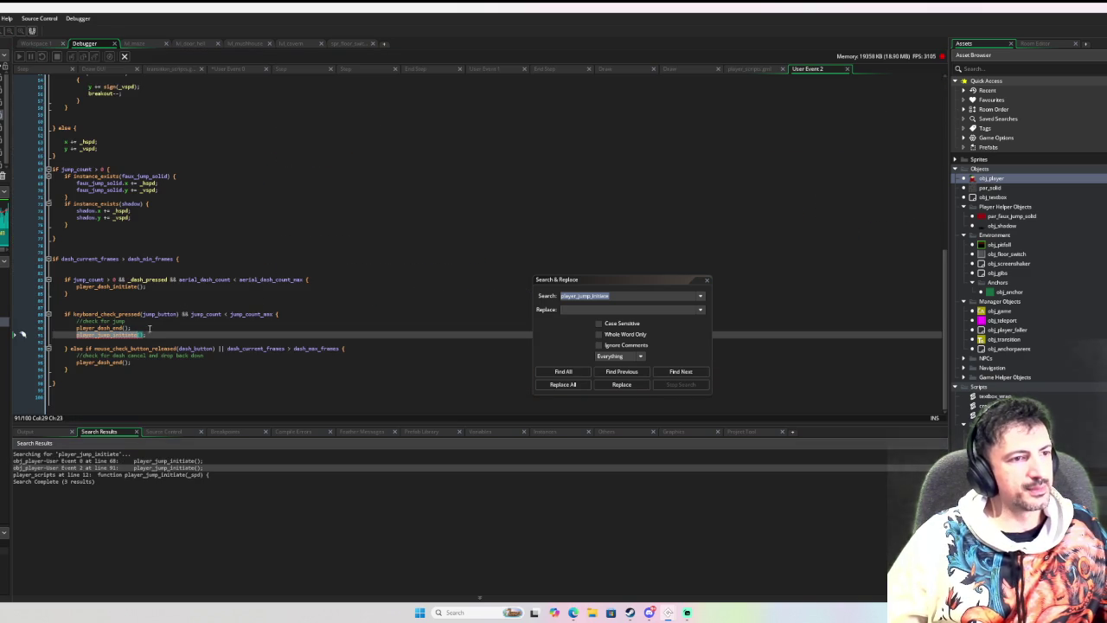
click(126, 328)
click(140, 334)
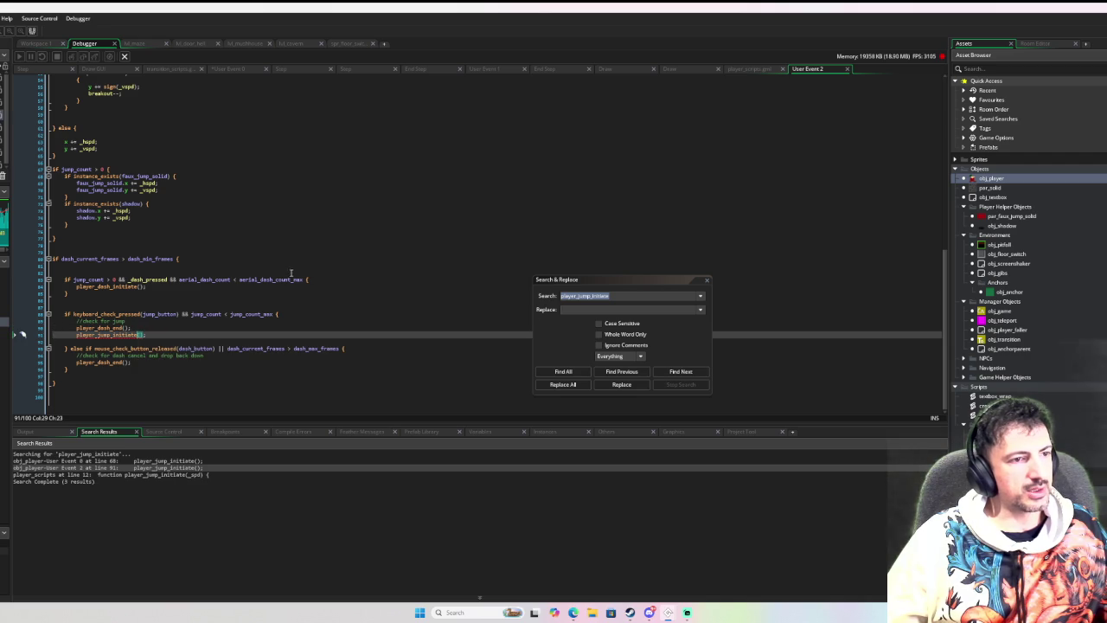
text(sd)
text(spd)
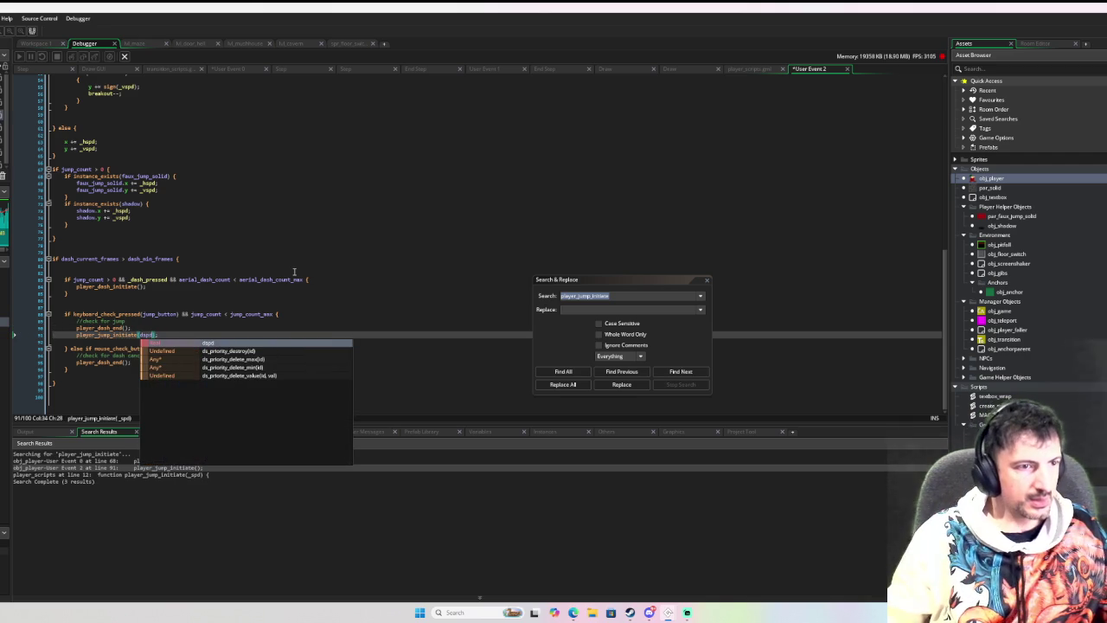
click(37, 44)
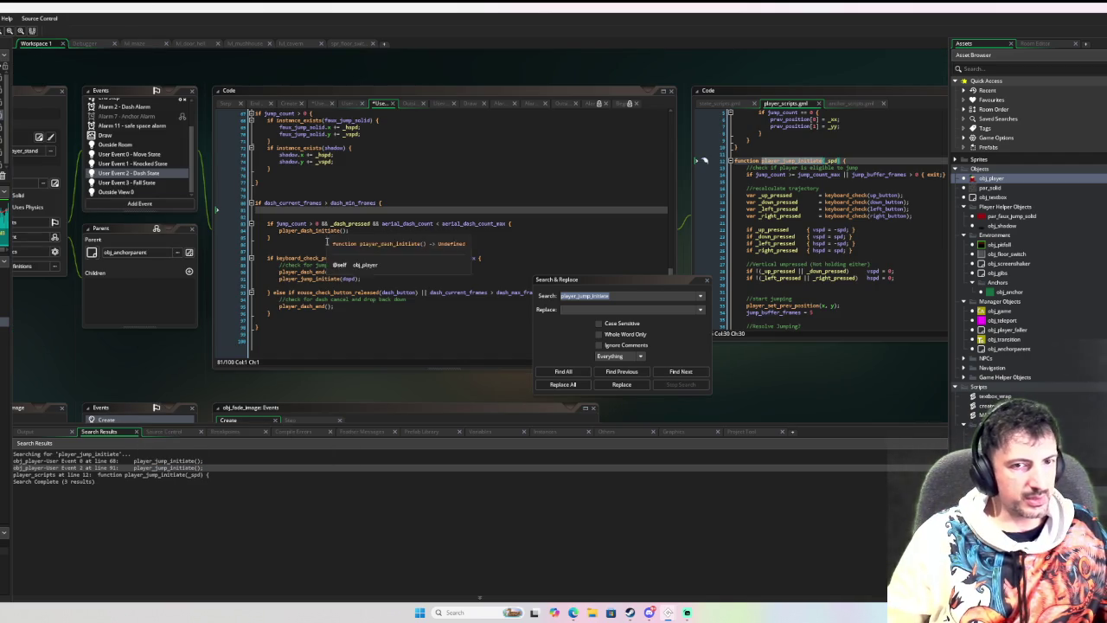
Give the _spd parameter a default of spd and check the Move State call's spd argument.
click(838, 160)
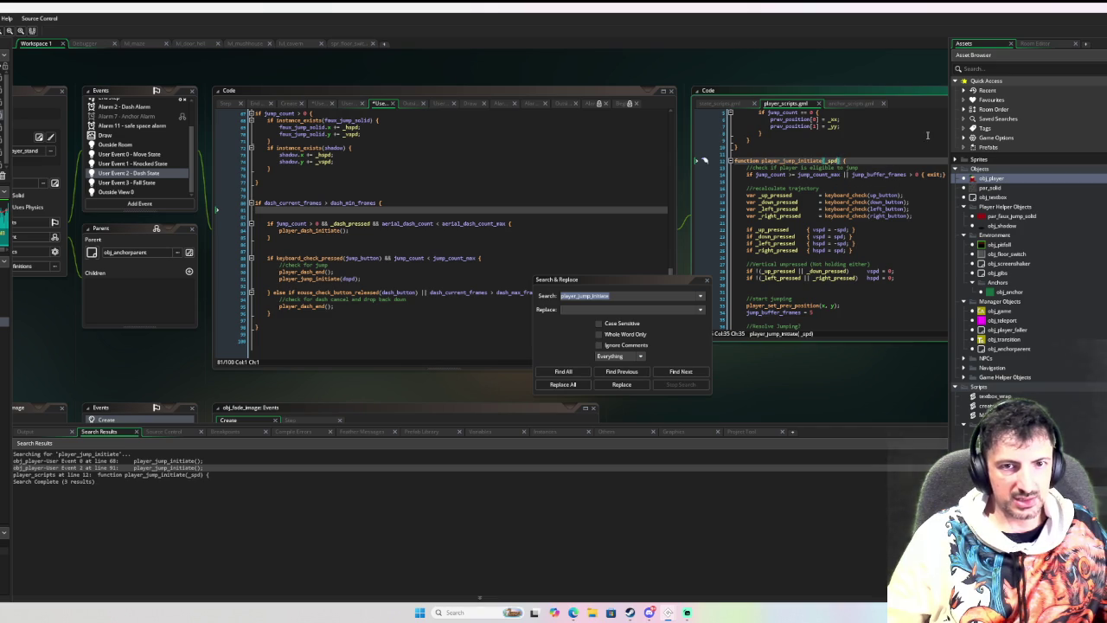
text(= spd)
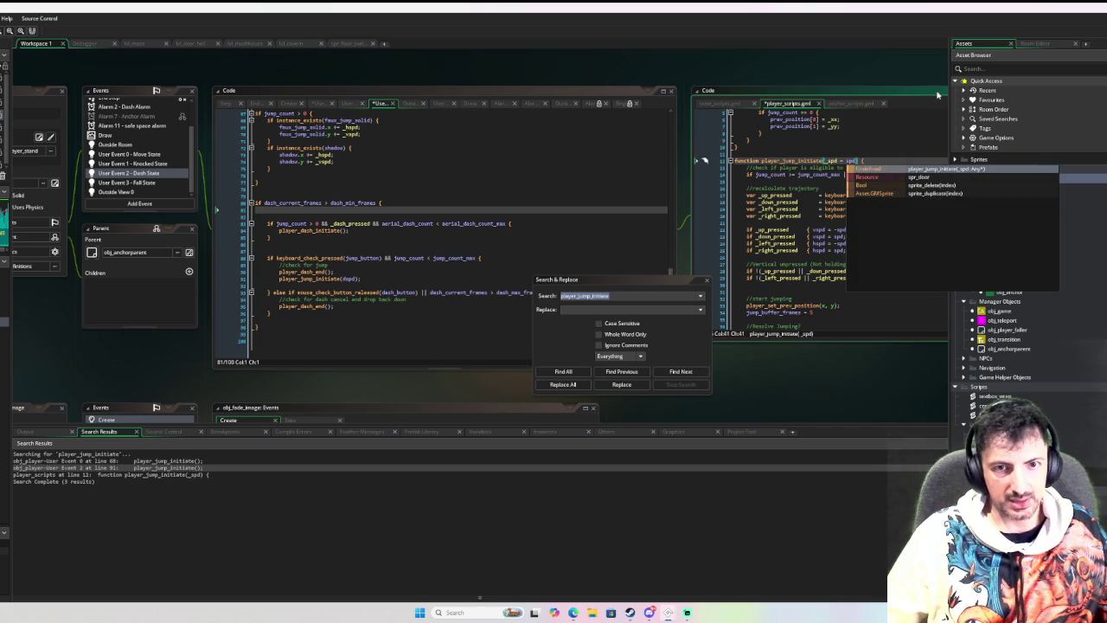
click(831, 134)
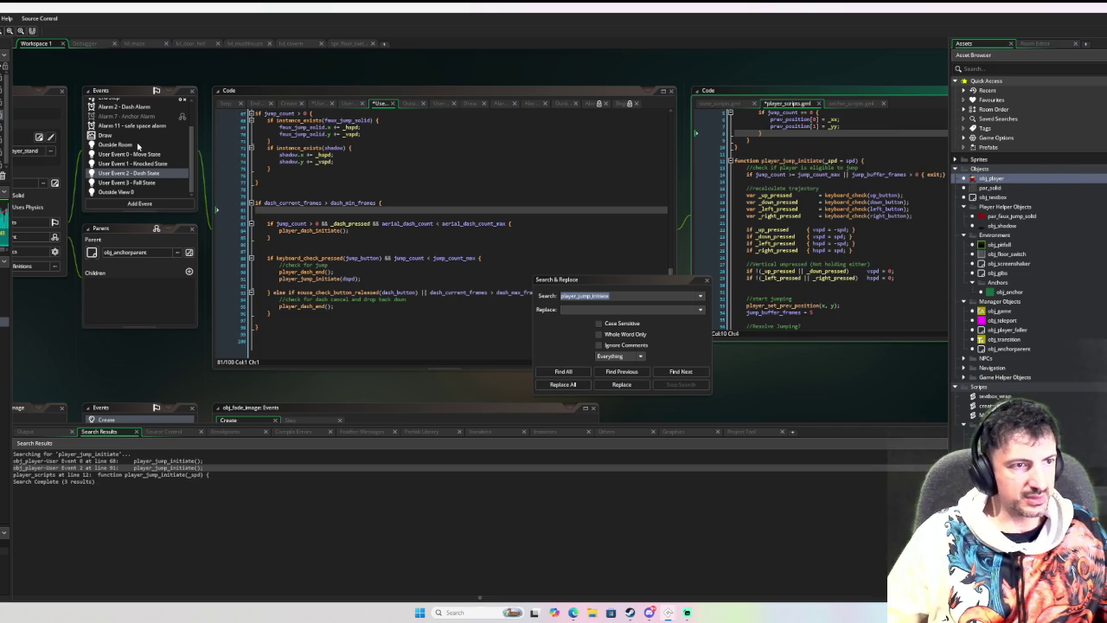
click(135, 154)
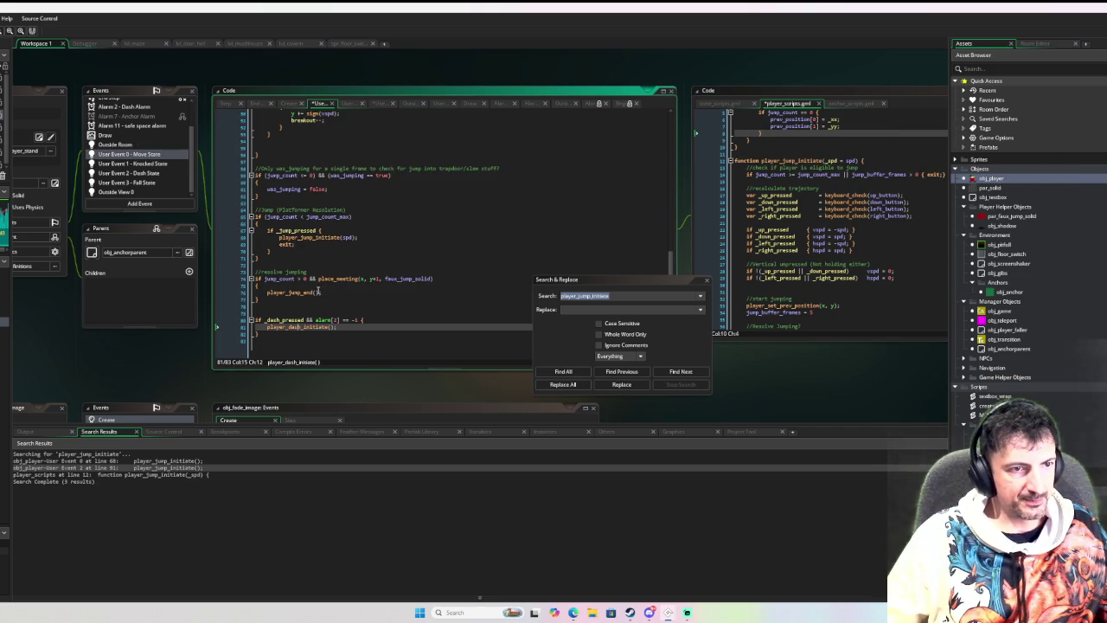
click(348, 237)
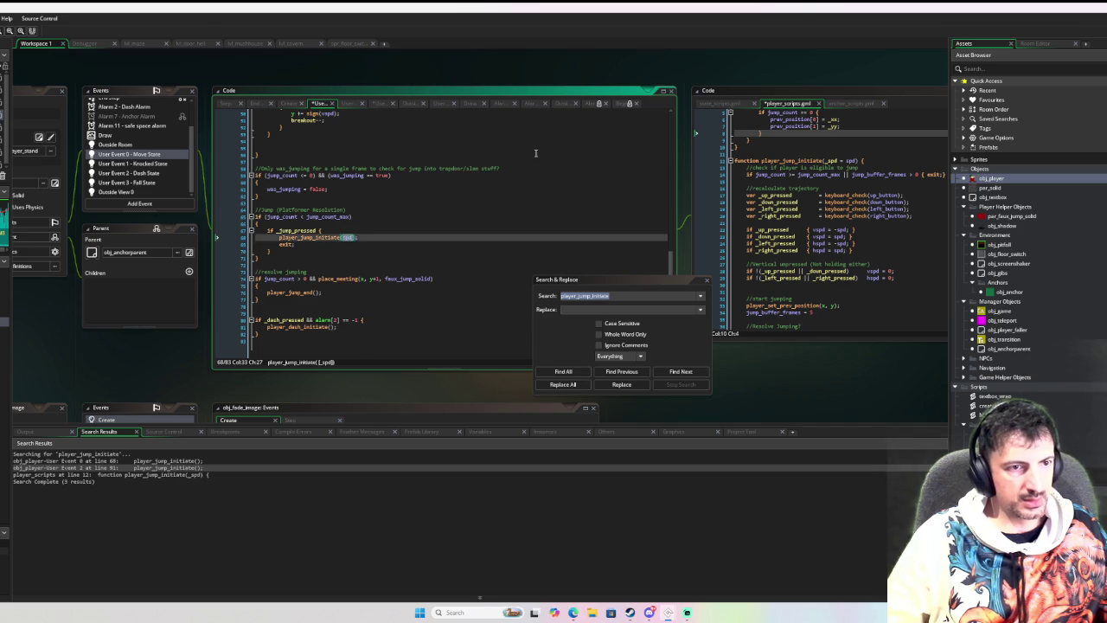
scroll(536, 153, up, 10)
Use -_spd/_spd instead of -spd/spd on the up, left and right jump direction lines.
click(839, 174)
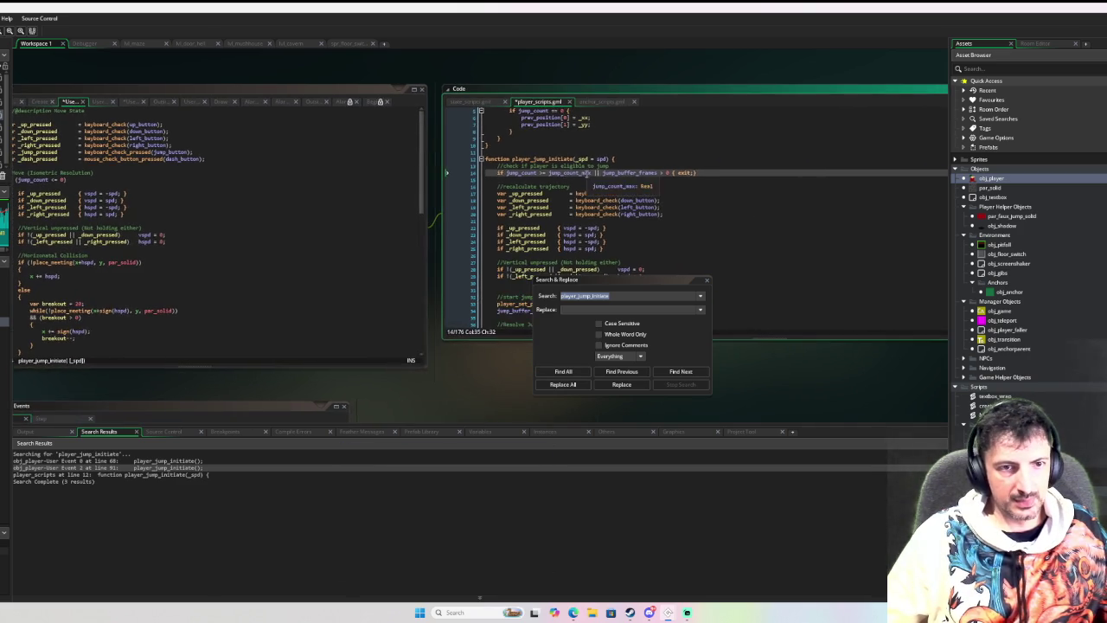
click(636, 173)
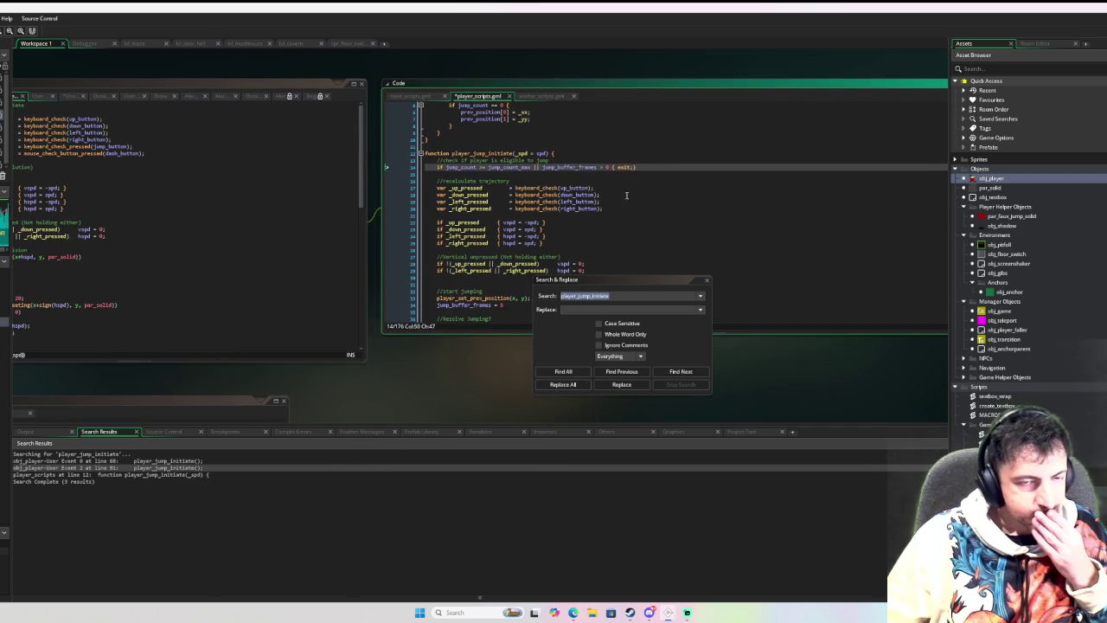
click(528, 157)
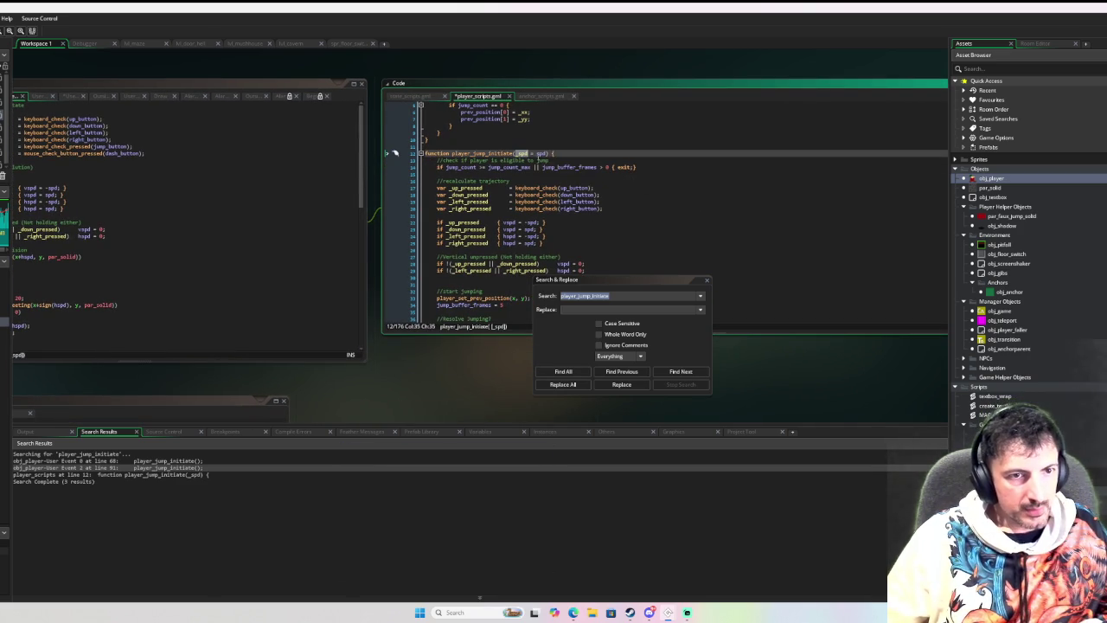
click(535, 222)
click(534, 229)
click(531, 237)
click(528, 243)
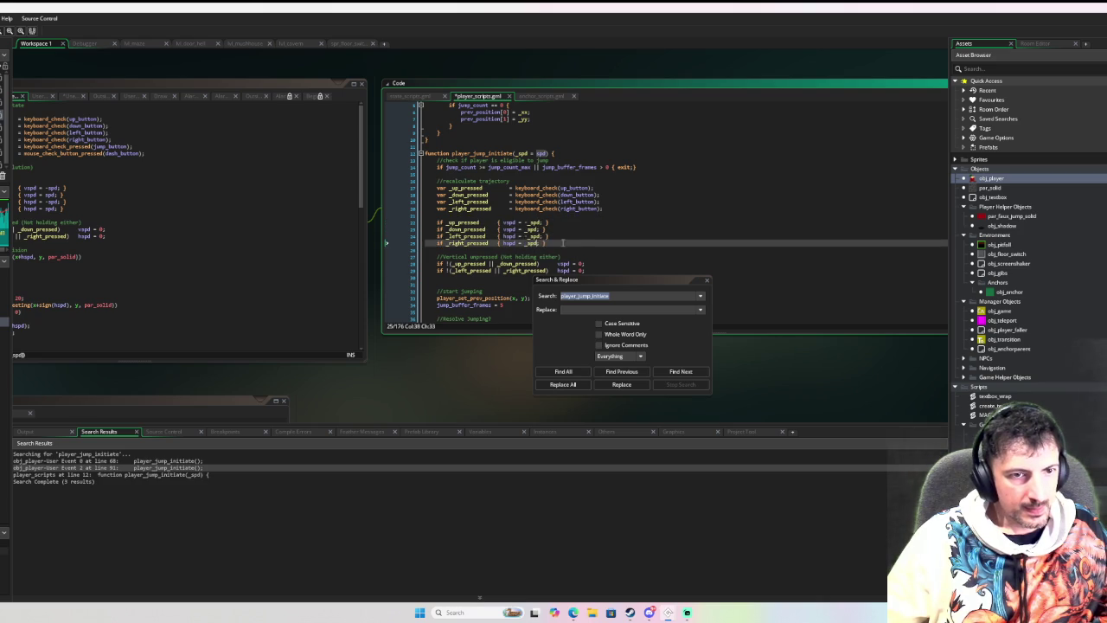
scroll(589, 246, down, 2)
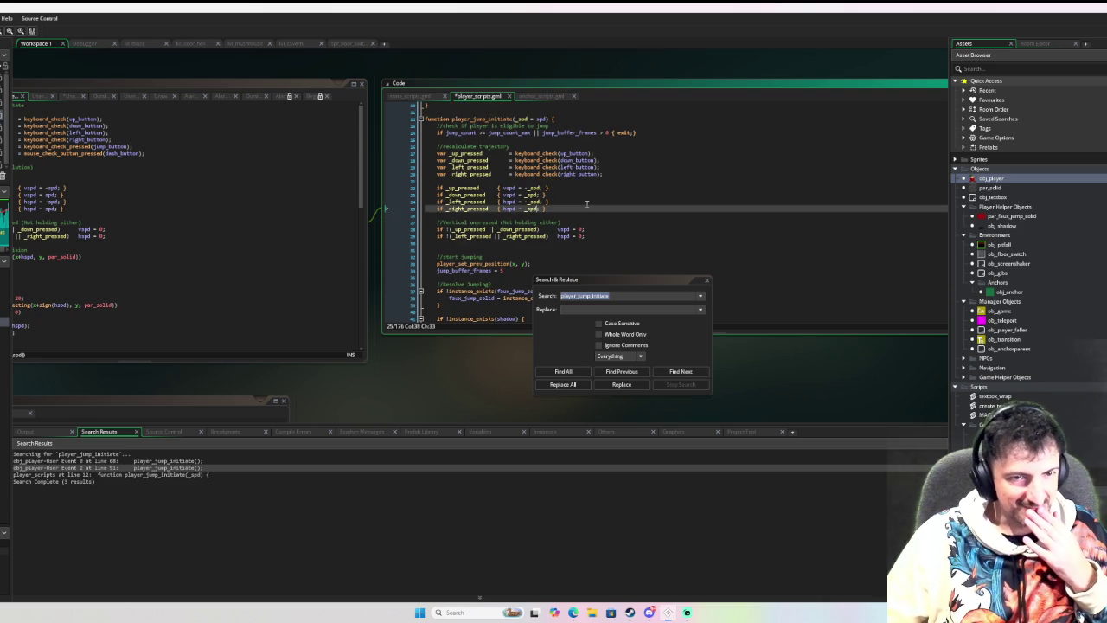
scroll(587, 205, down, 8)
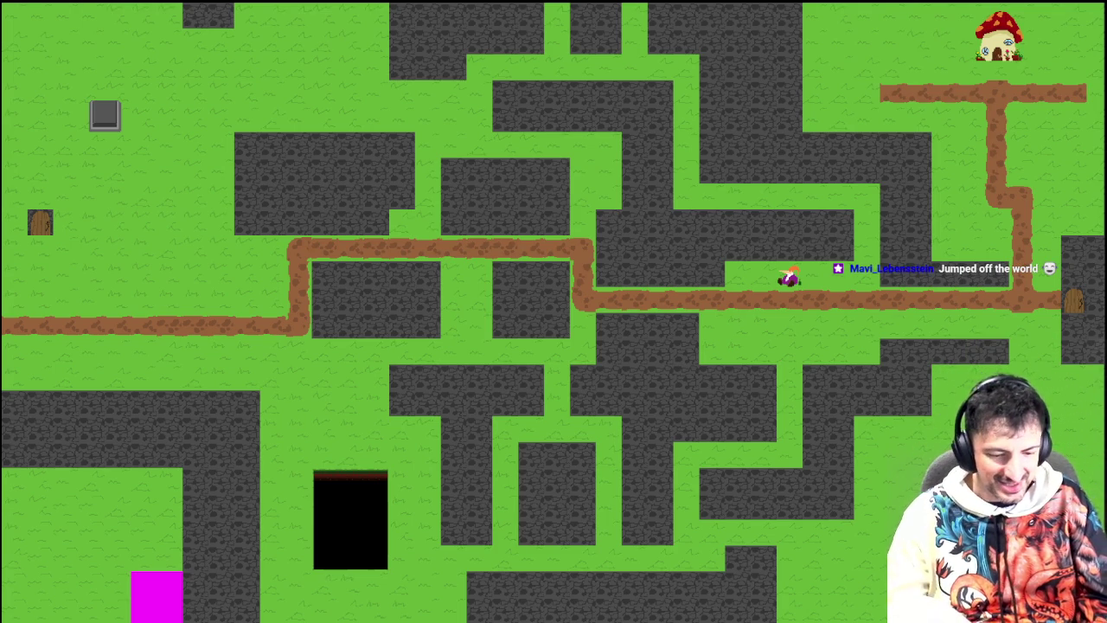
Walk through the door onto the anchor platform, ride it right across the pit, then close the game.
key(Left)
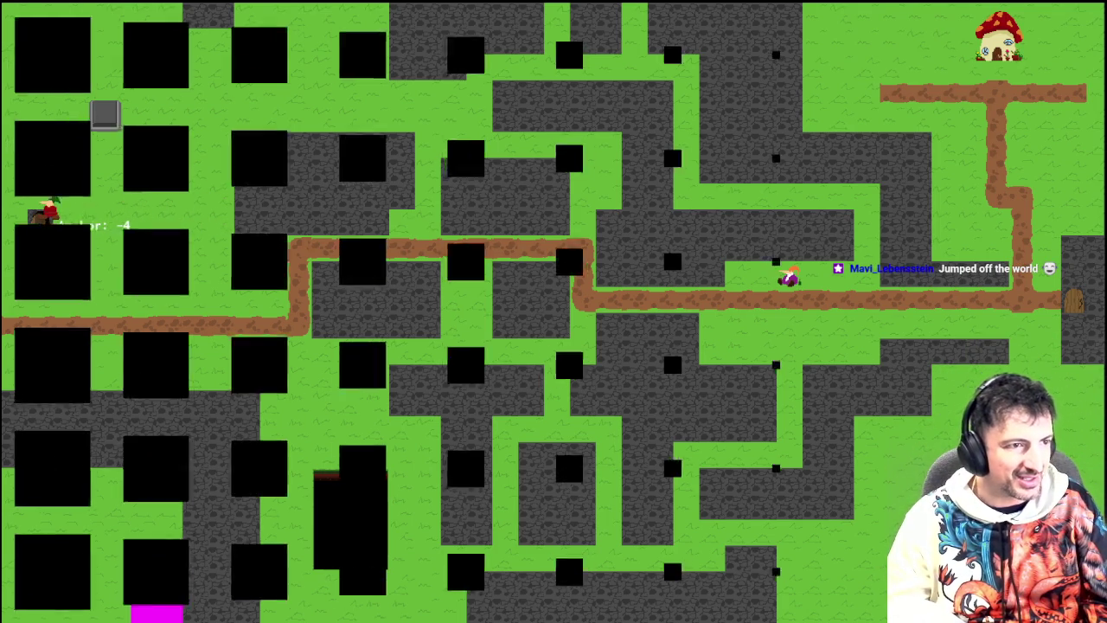
key(Up)
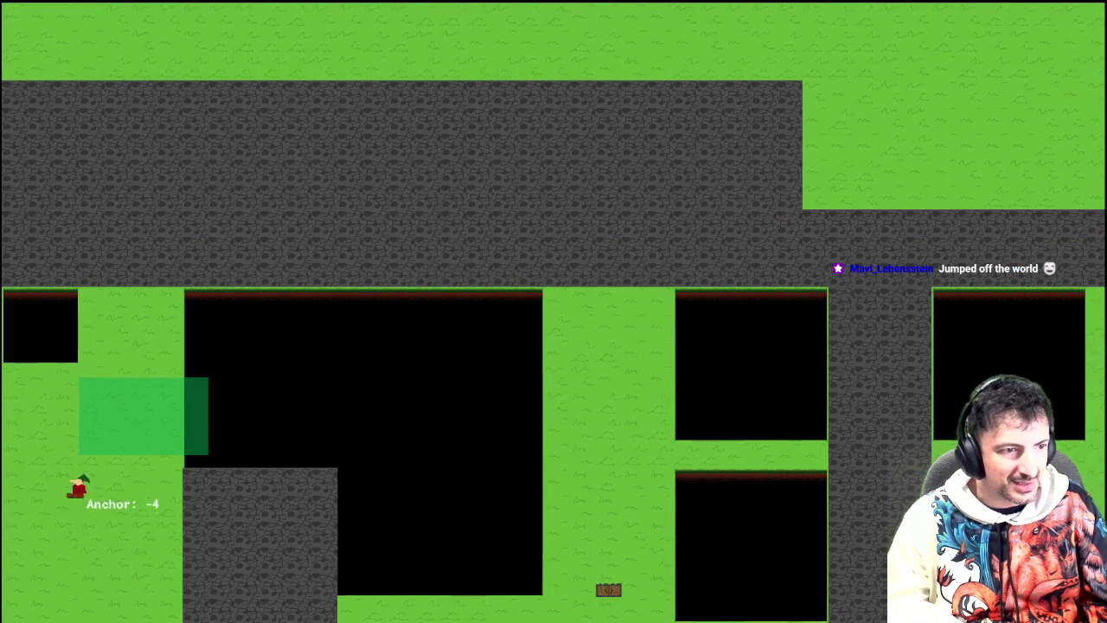
key(Right)
key(Right)
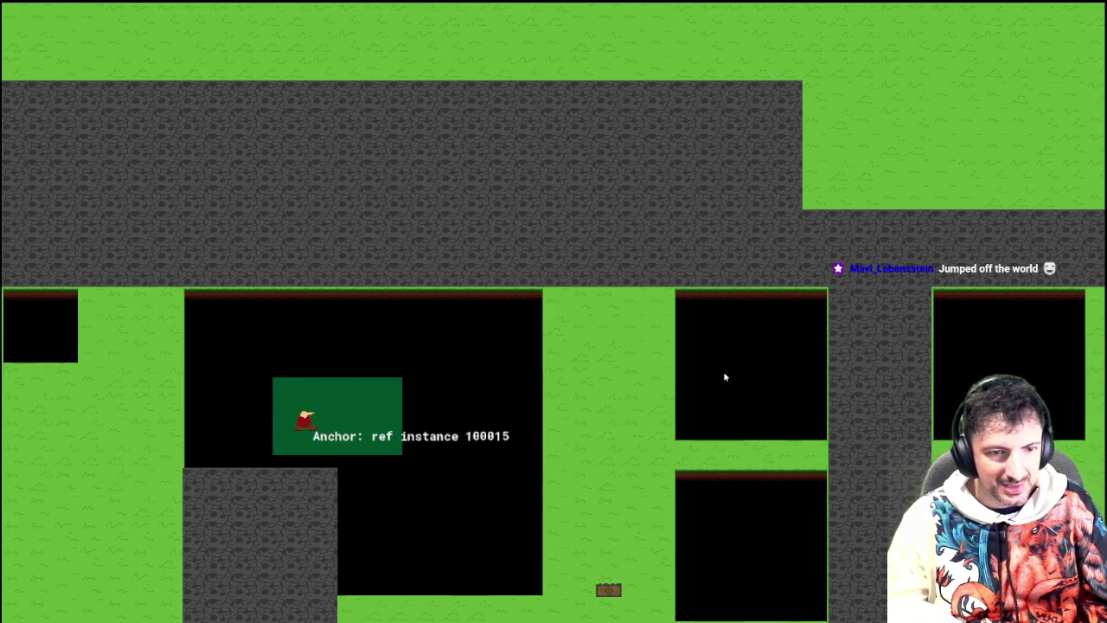
key(Right)
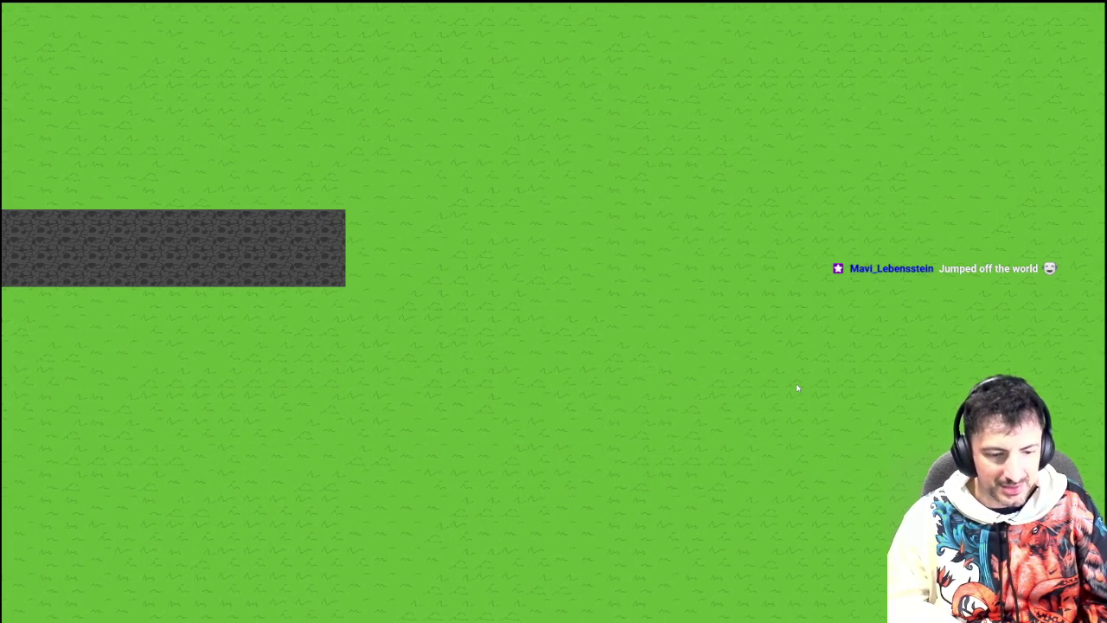
key(Escape)
click(31, 45)
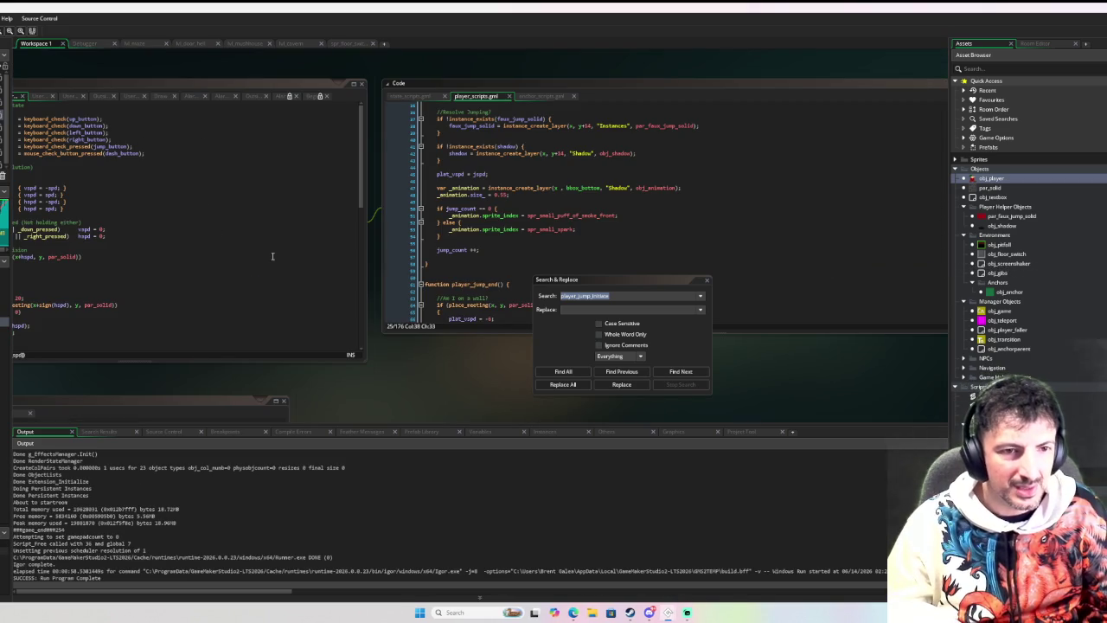
Change the Dash State jump call on line 83 to player_jump_initiate(dspd * 0.5) and launch a test run.
click(710, 279)
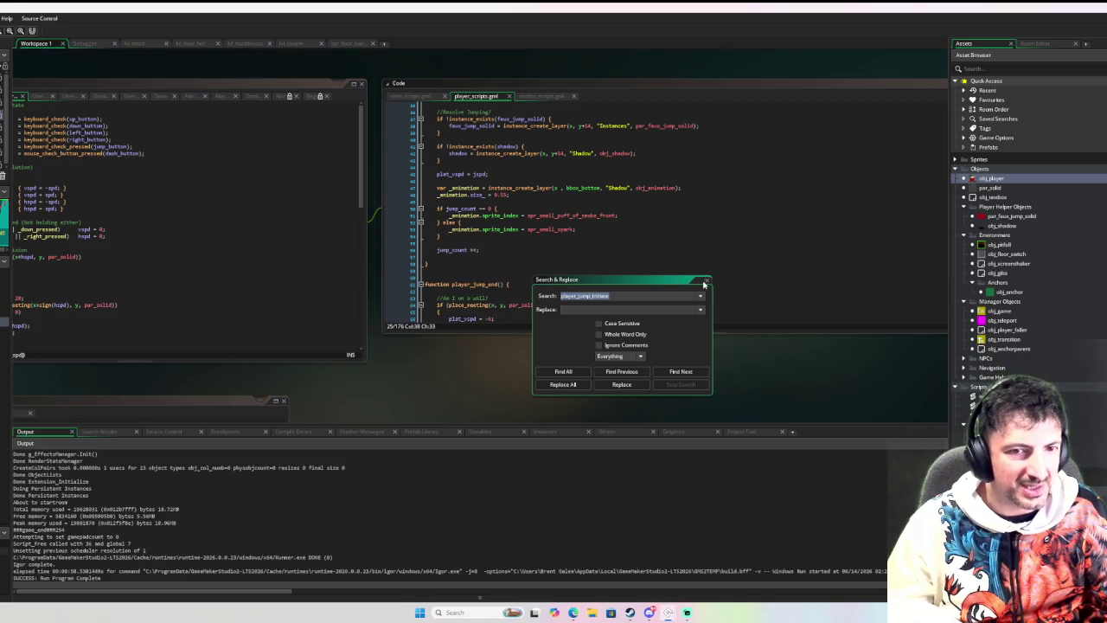
click(705, 281)
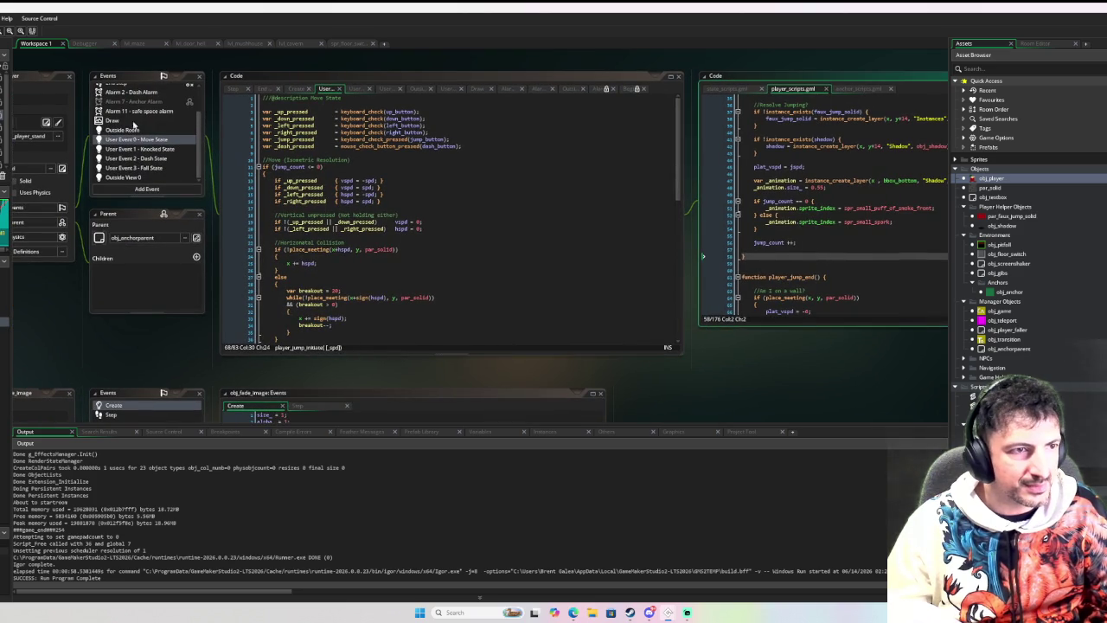
click(152, 159)
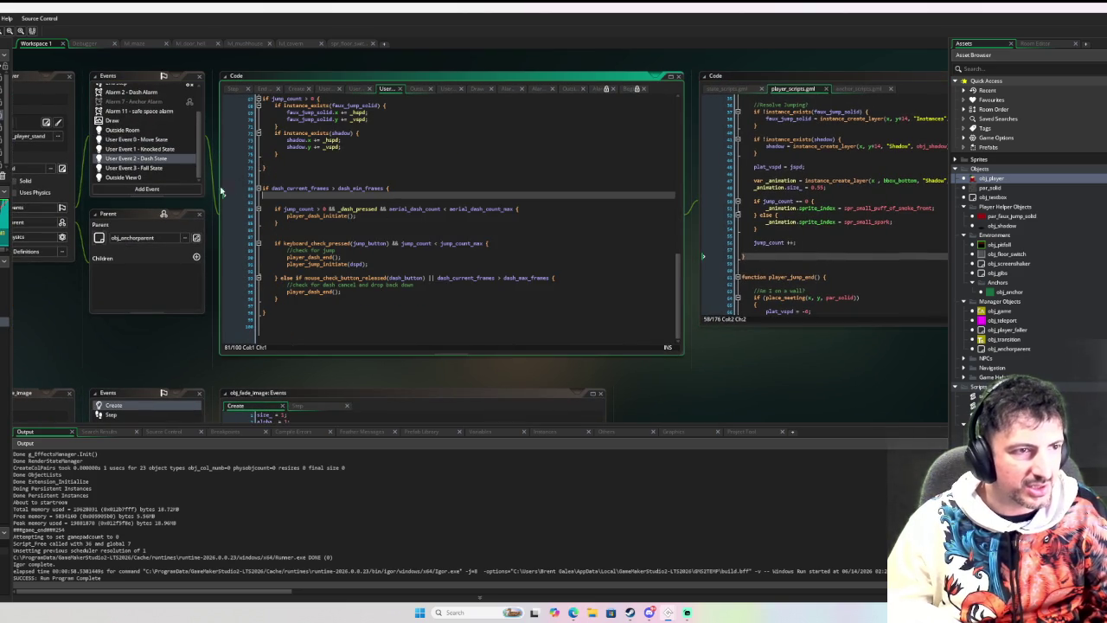
click(159, 169)
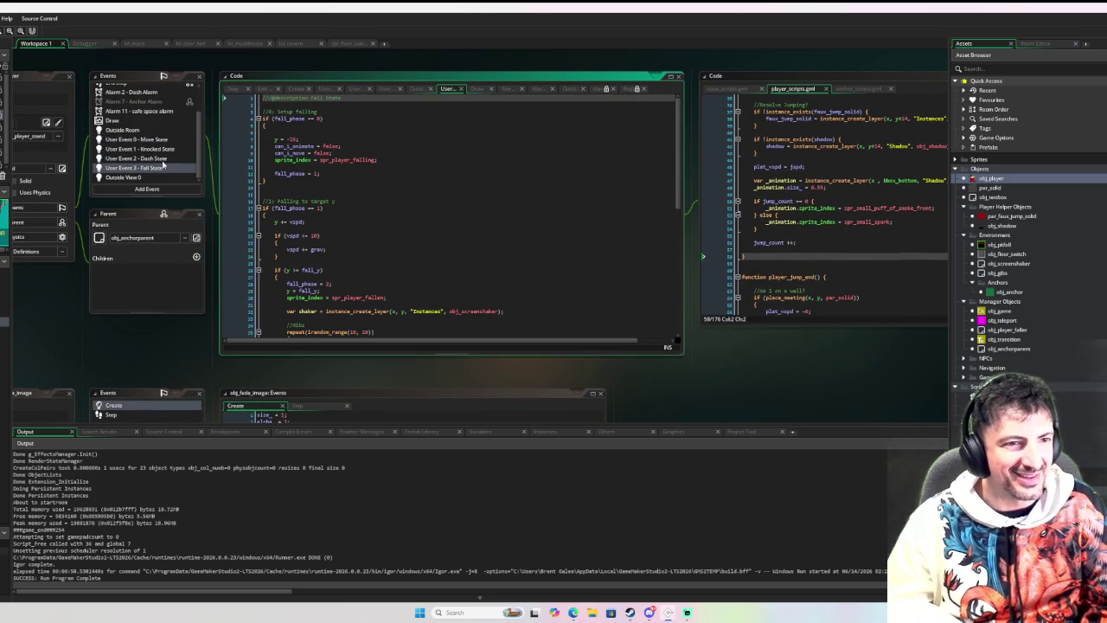
scroll(328, 191, down, 5)
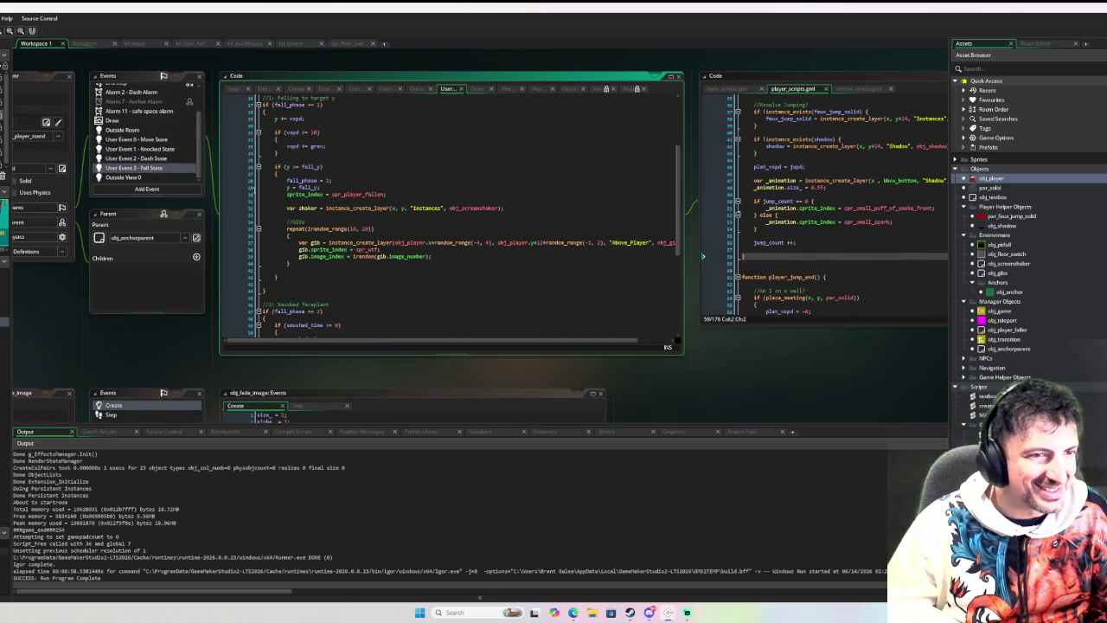
click(161, 163)
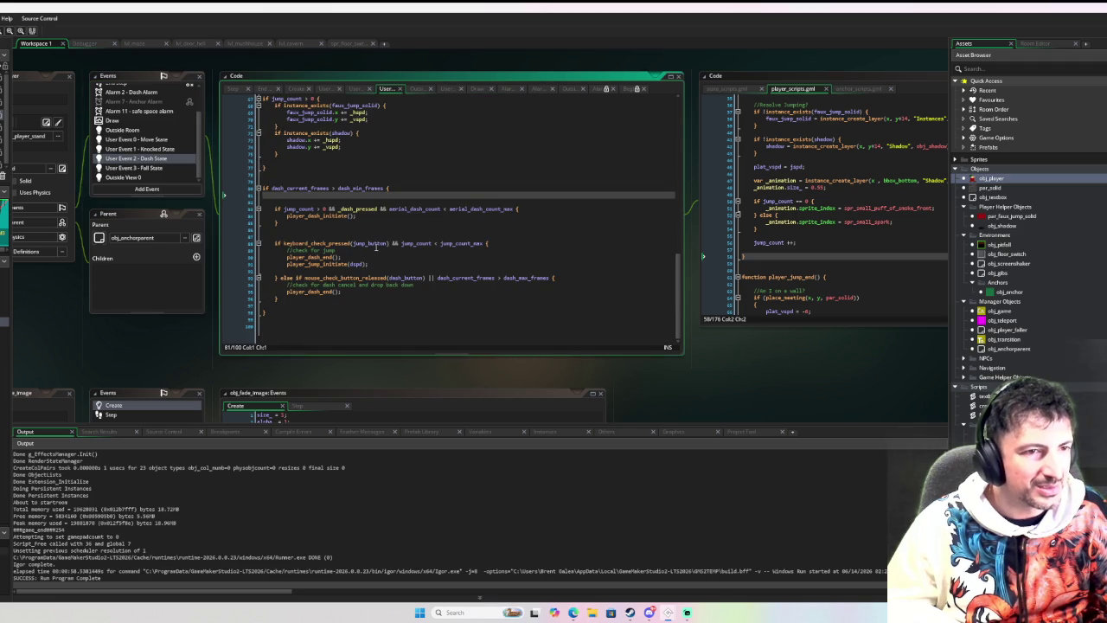
click(353, 264)
text(jspd * 0.5)
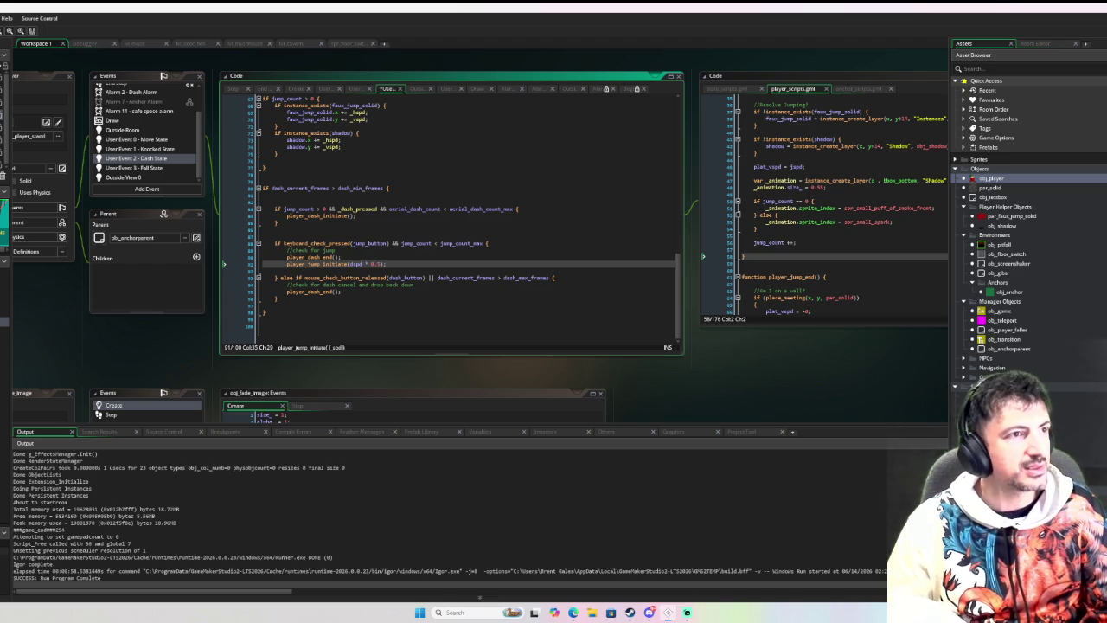
key(F6)
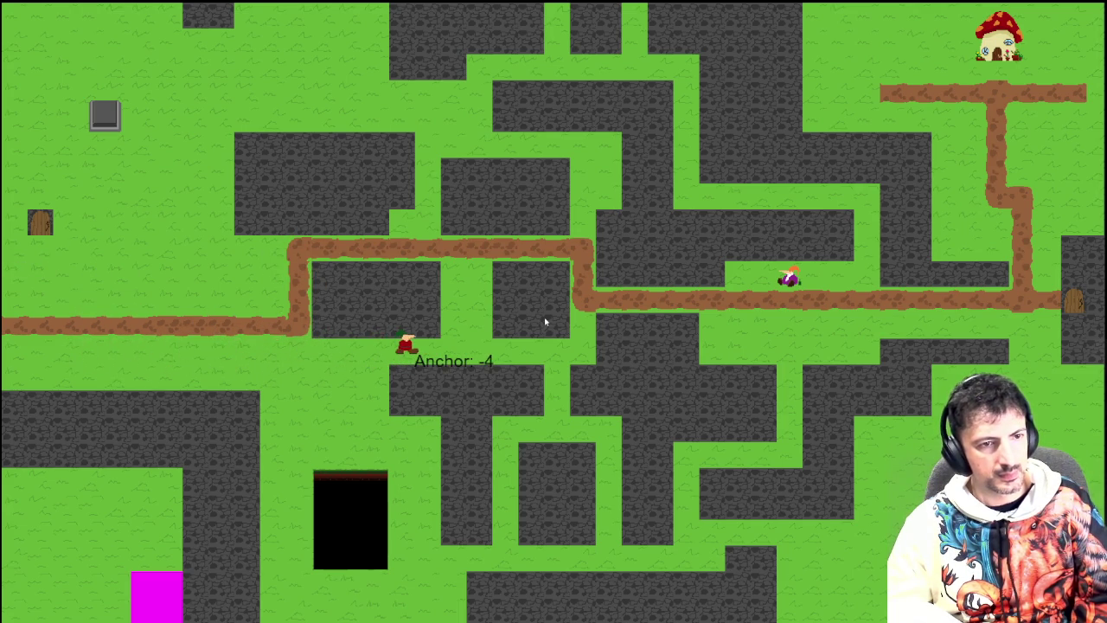
Close the running maze test after trying the dash jump.
key(Escape)
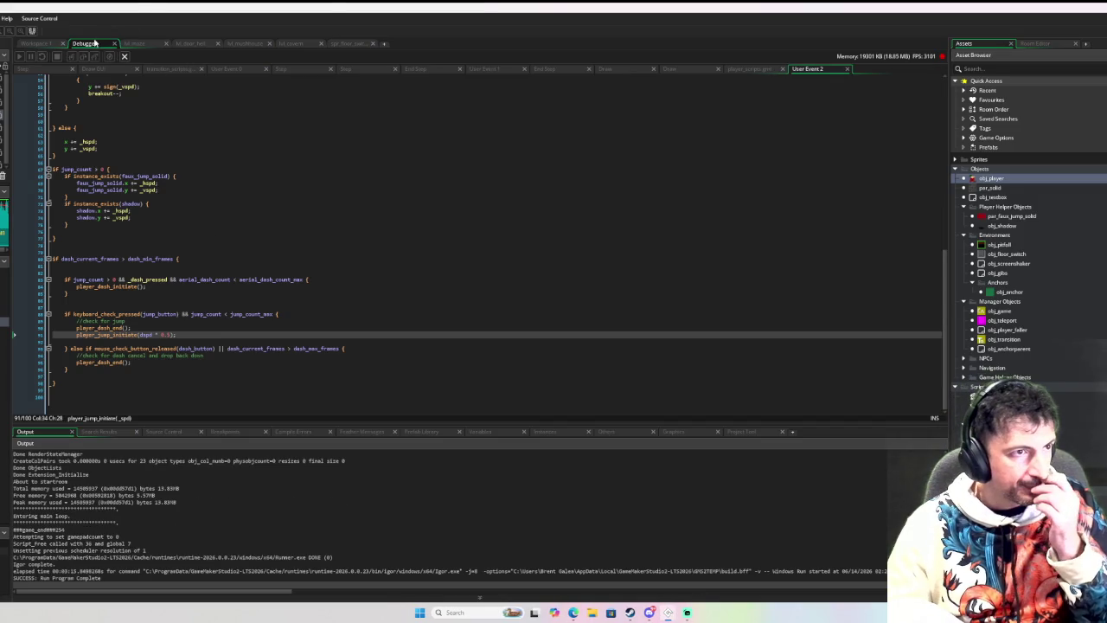
Cut the keyboard_check_pressed jump block and paste it above the dash_current_frames check.
click(50, 44)
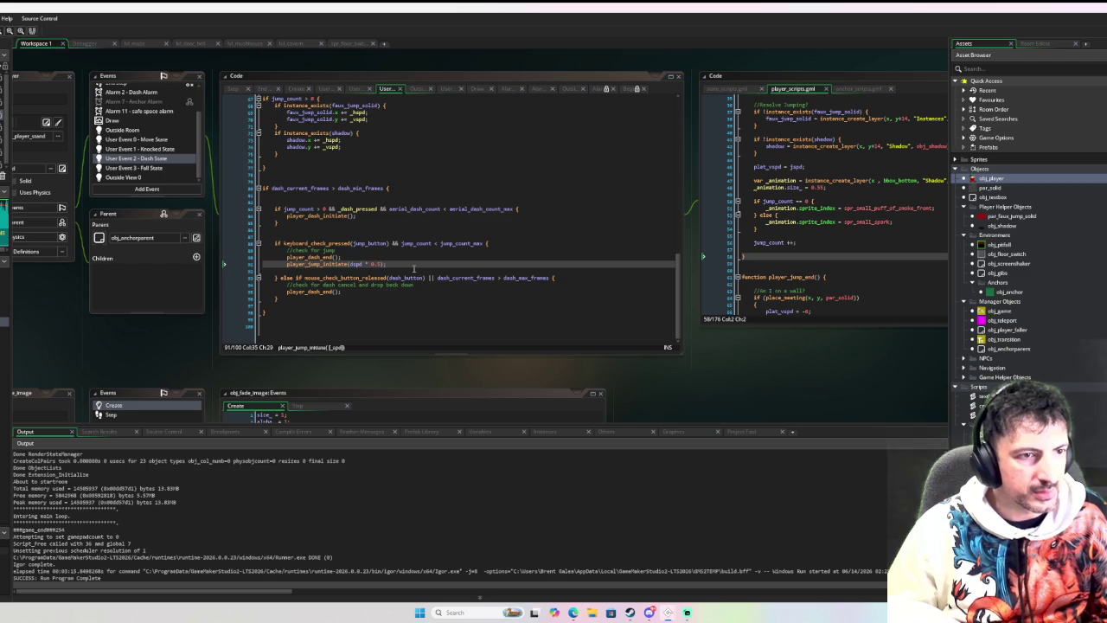
drag(411, 269, 267, 237)
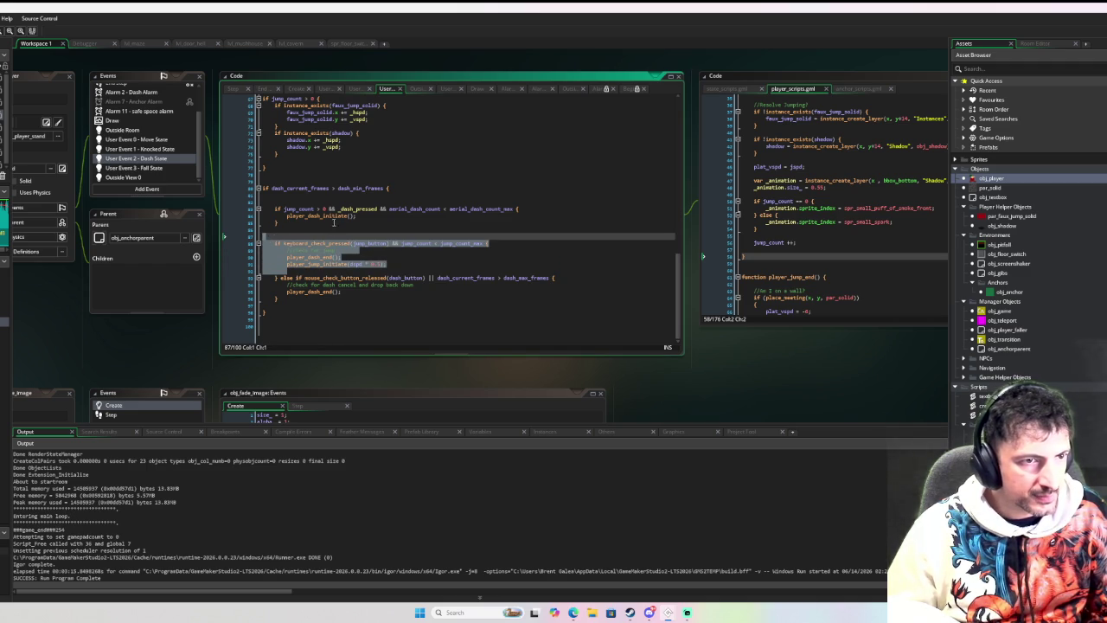
text(x)
click(304, 206)
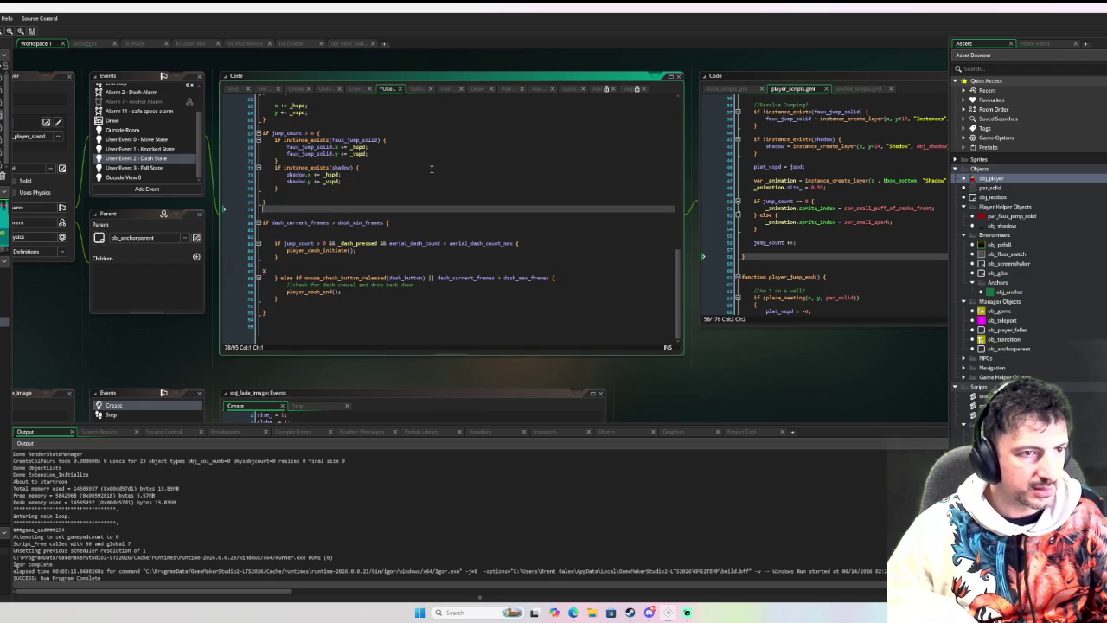
key(ctrl+z)
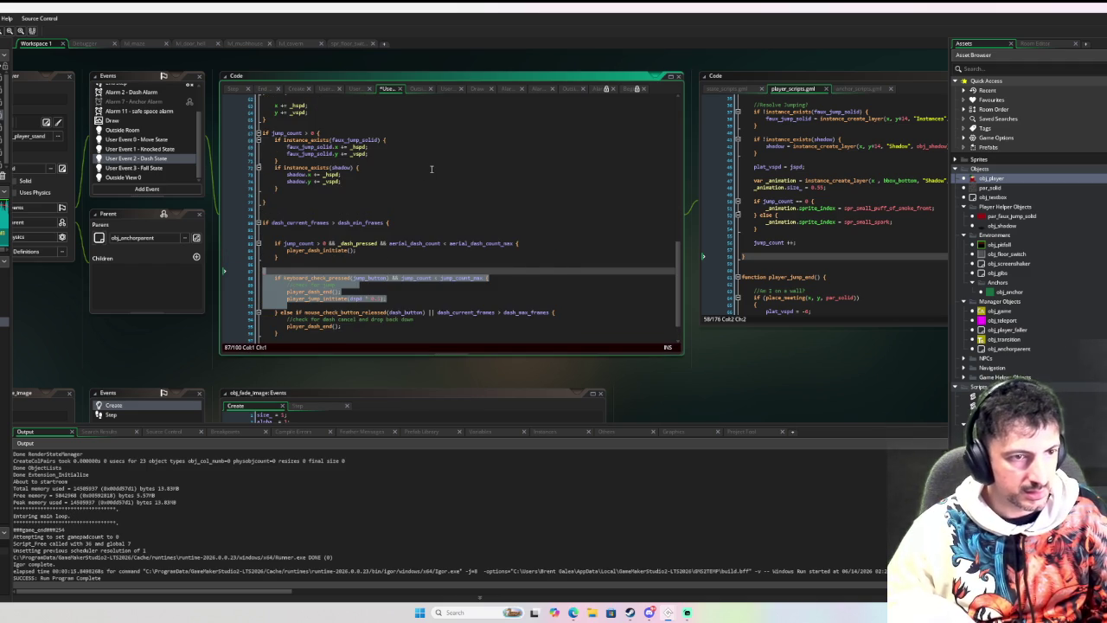
key(ctrl+x)
key(Up)
key(Up)
key(Up)
key(Return)
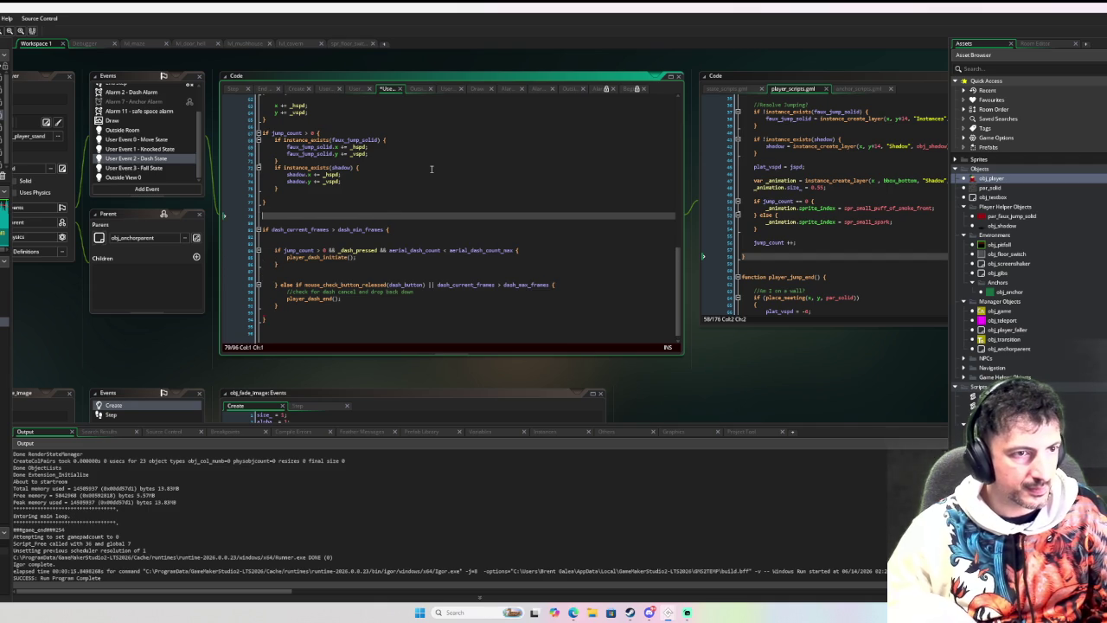
key(ctrl+v)
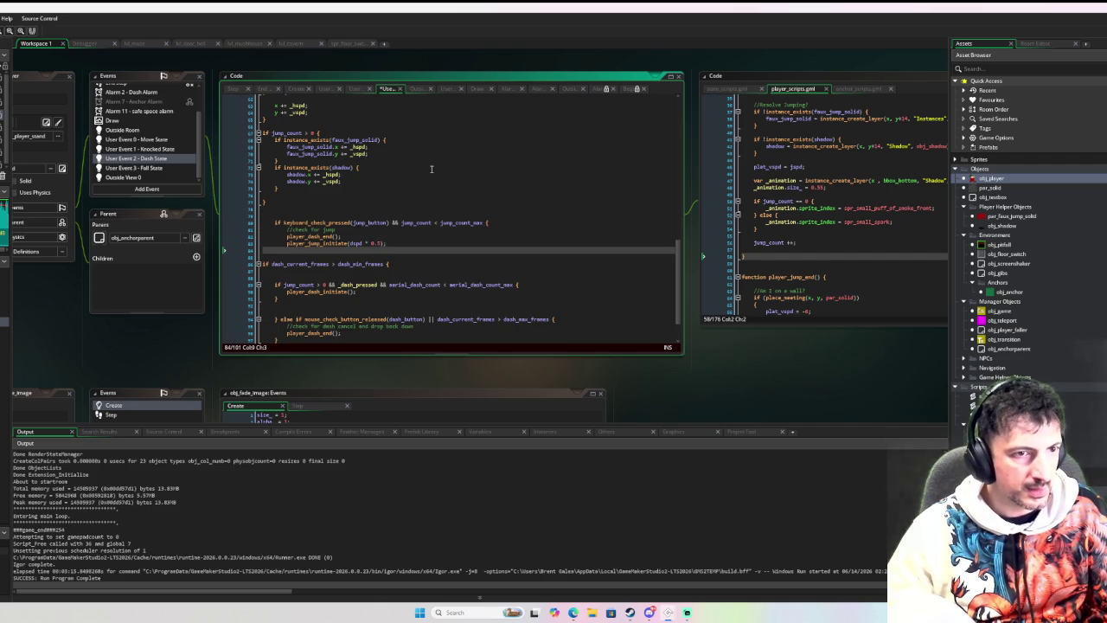
Remove the stray closing brace and leftover blank line below the player_dash_initiate() check.
key(Return)
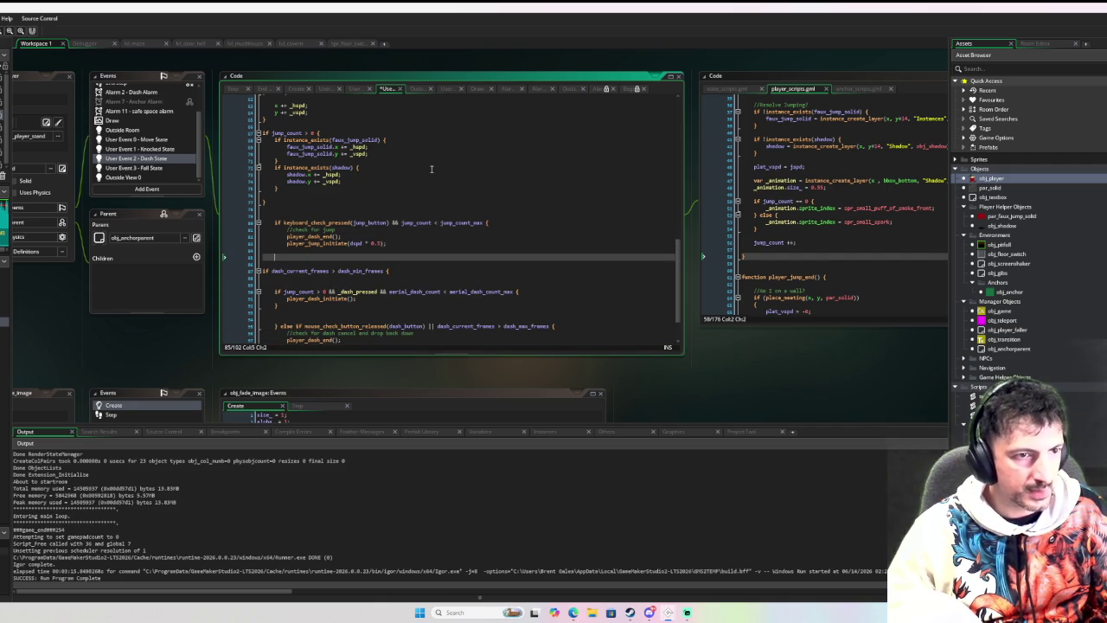
key(shift+Up)
key(shift+Up)
key(shift+Up)
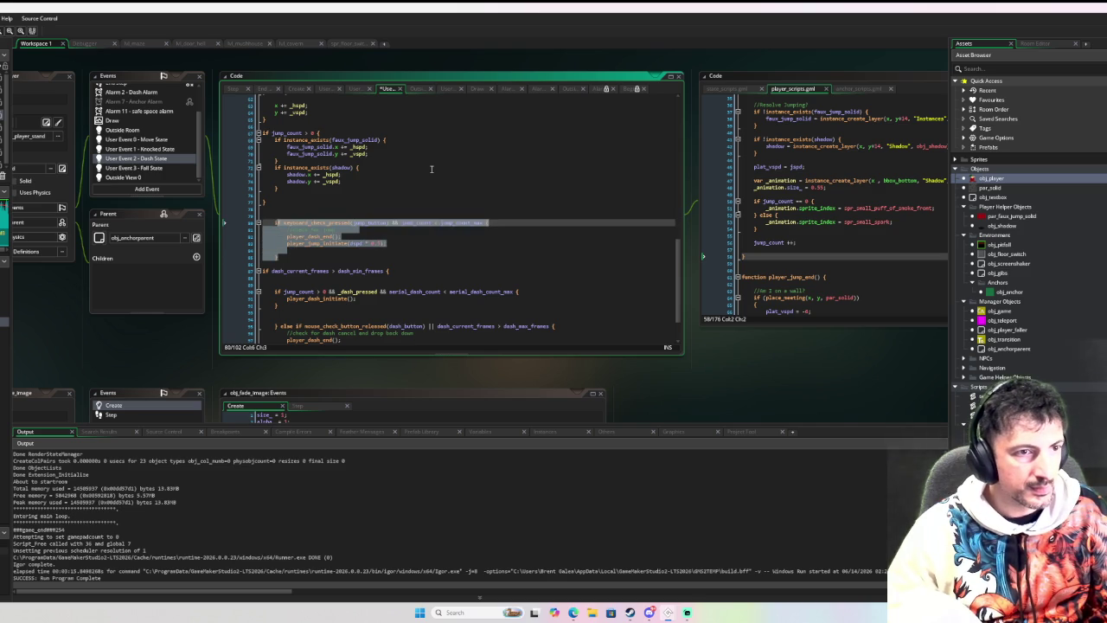
scroll(425, 204, down, 2)
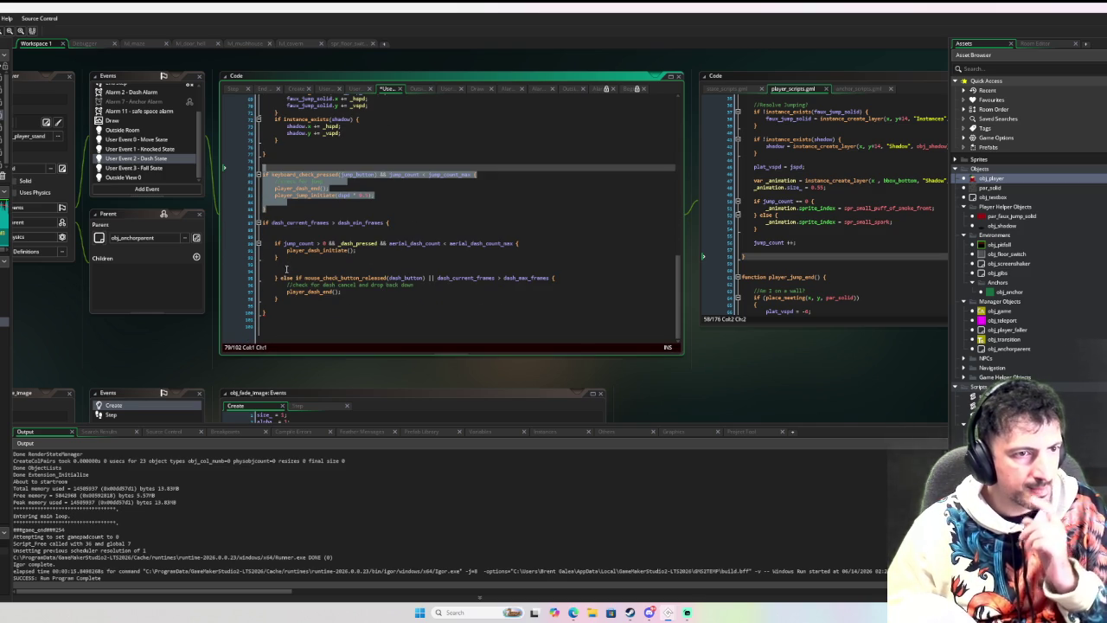
click(285, 262)
key(shift+Up)
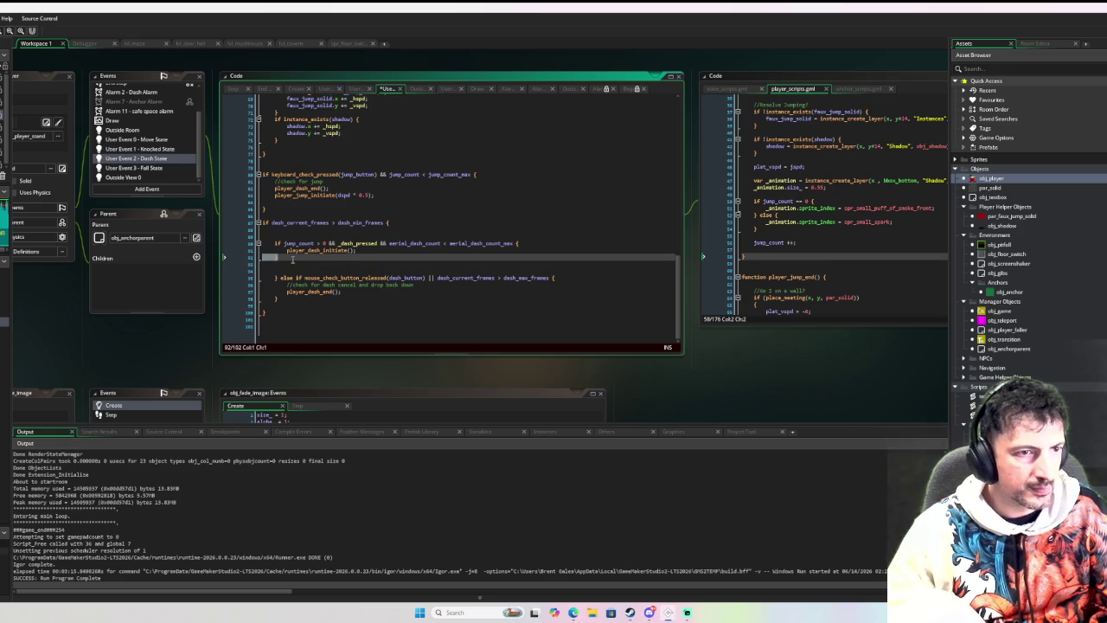
key(Delete)
key(Delete)
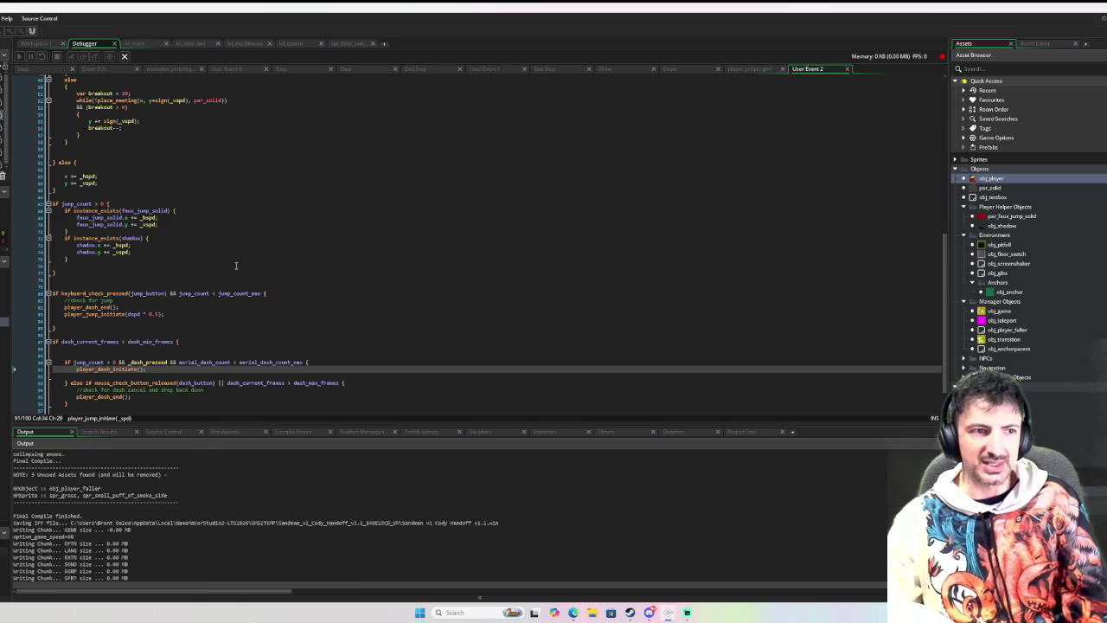
key(F5)
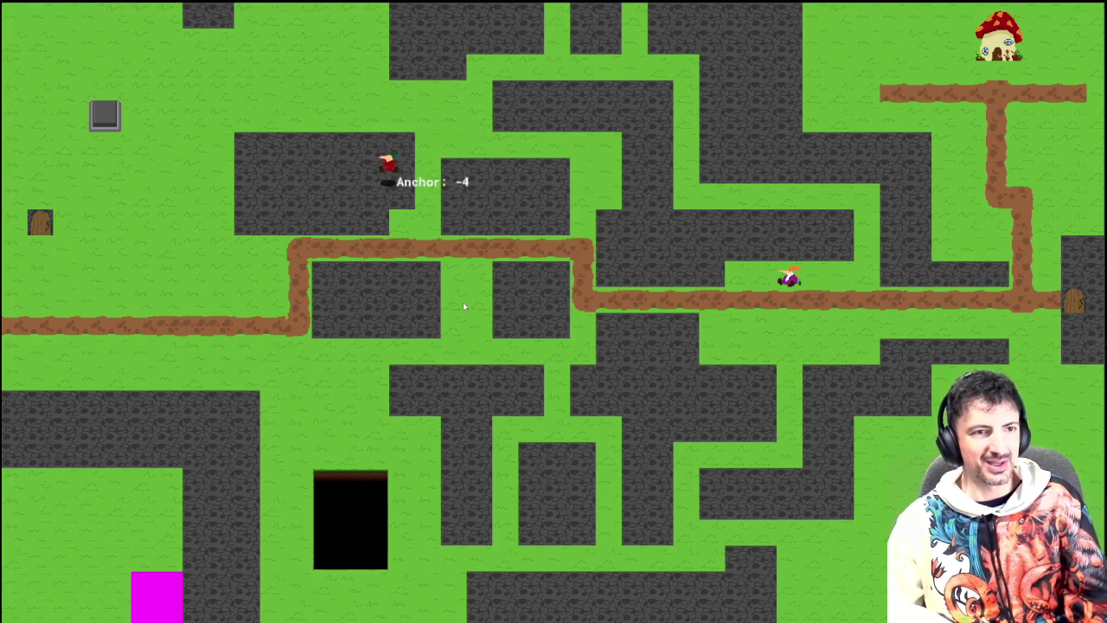
key(Escape)
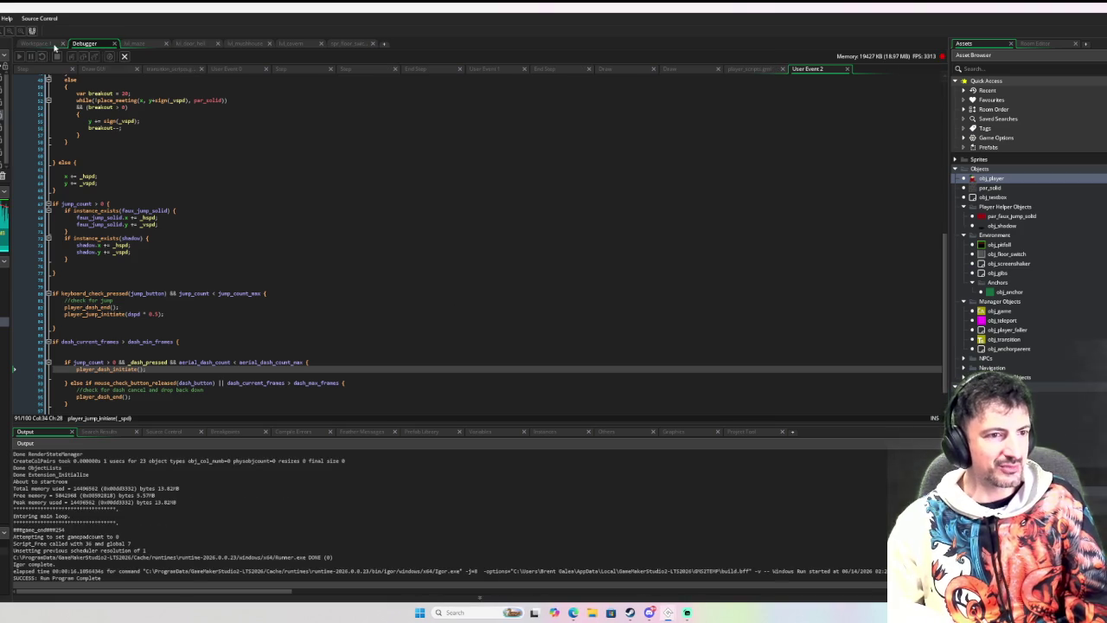
Put the caret on the 0.5 dash-jump multiplier in Workspace 1 and rerun the game with F6.
click(52, 44)
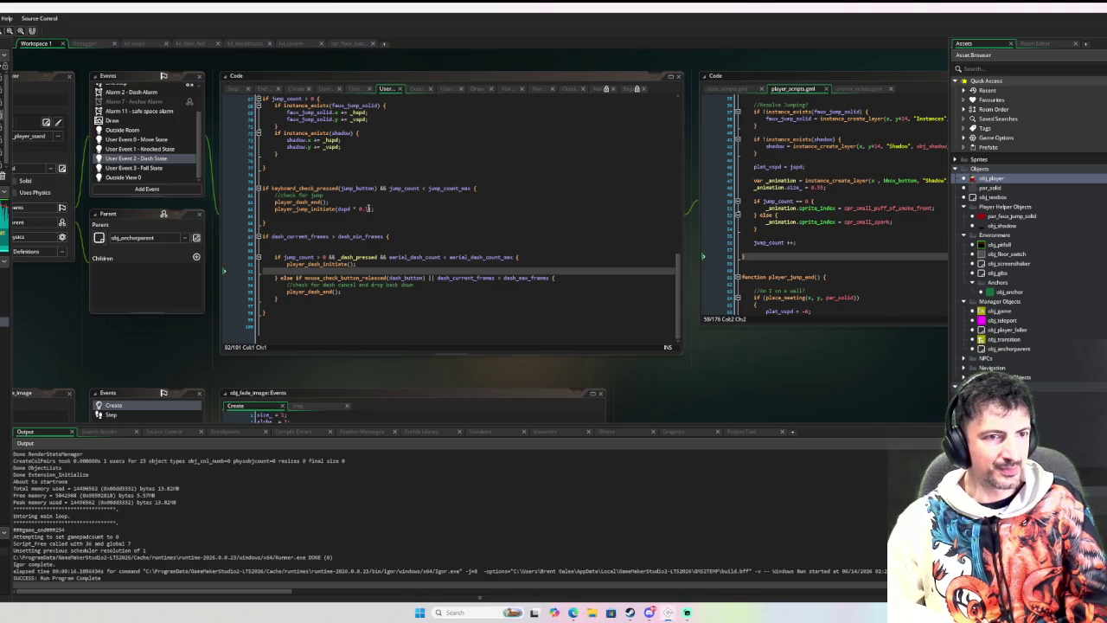
click(367, 208)
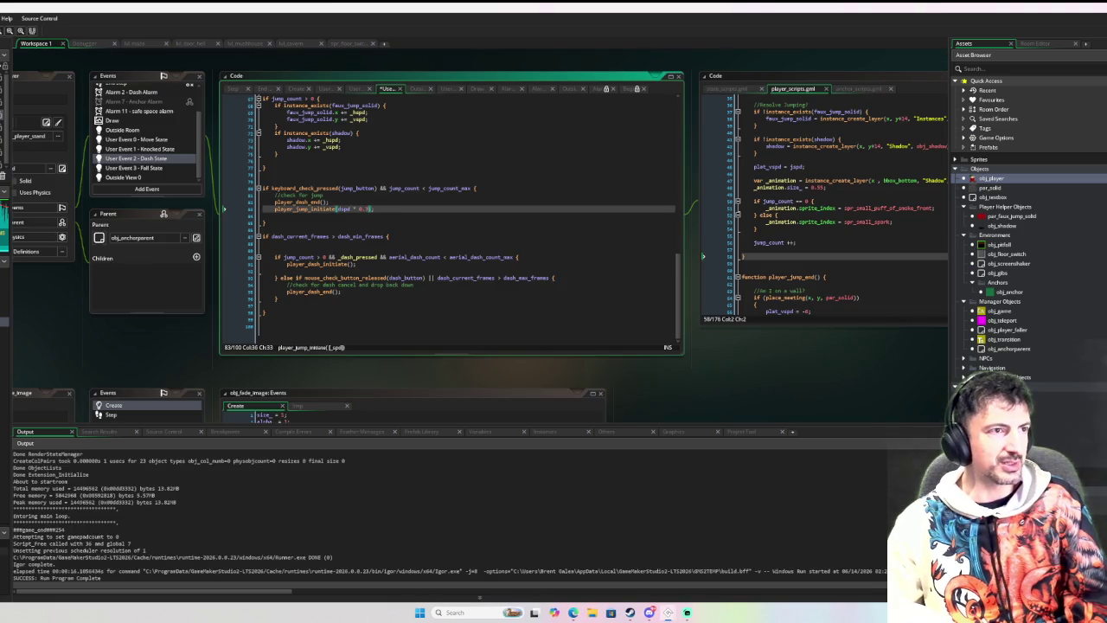
key(F6)
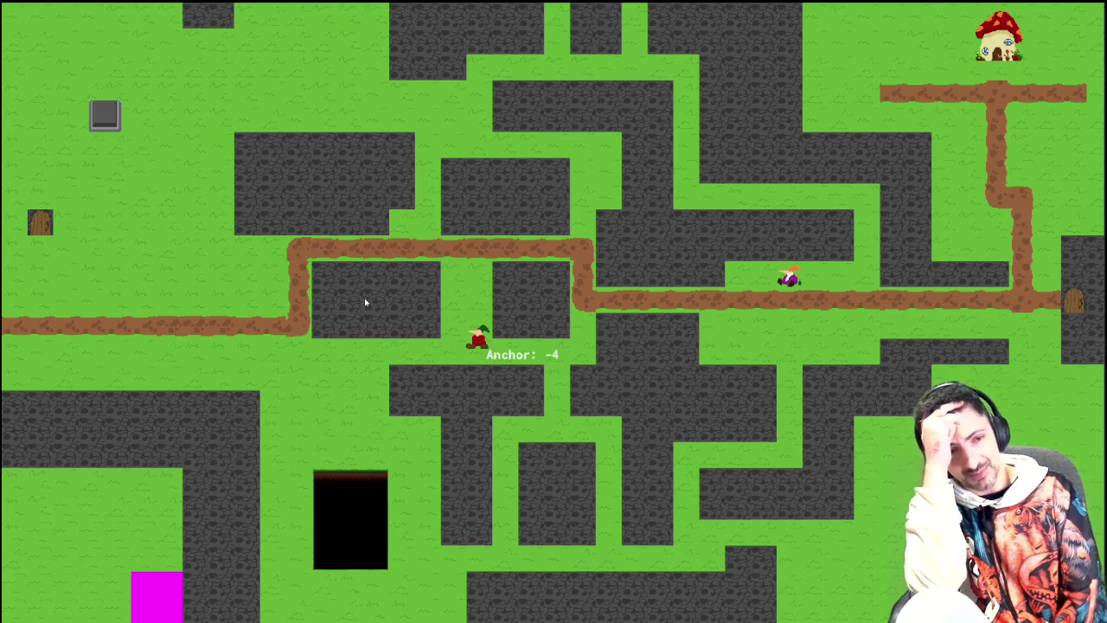
Dash the player left across the grass in the running maze.
key(Left)
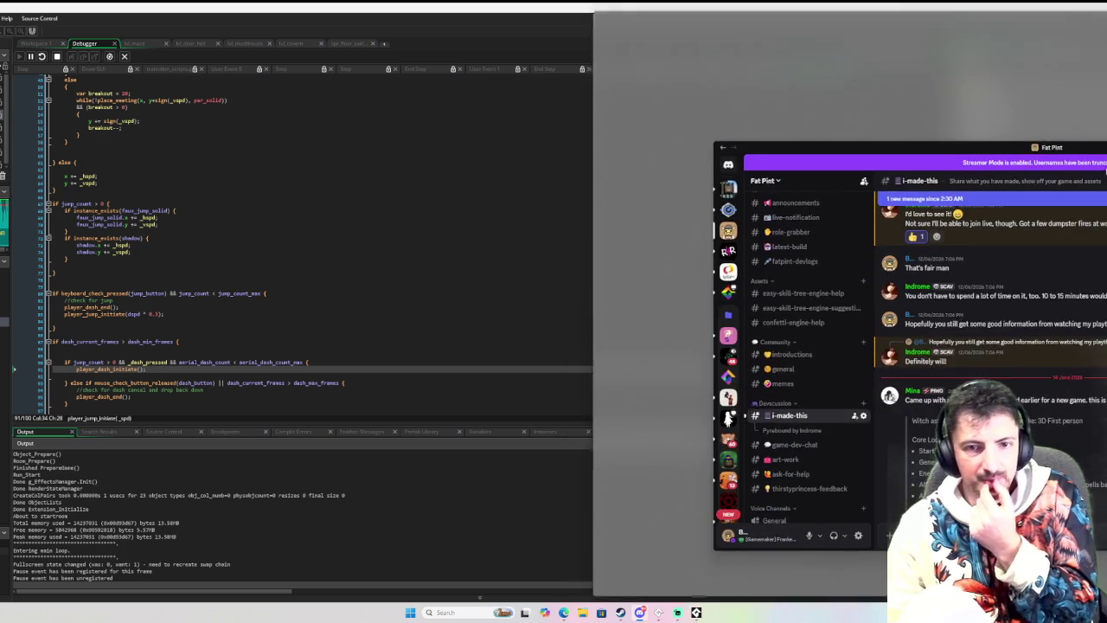
Drag the Discord window in from the right screen edge over the GameMaker code editor.
mouse_move(1106, 153)
mouse_down()
mouse_move(868, 154)
mouse_move(819, 136)
mouse_up()
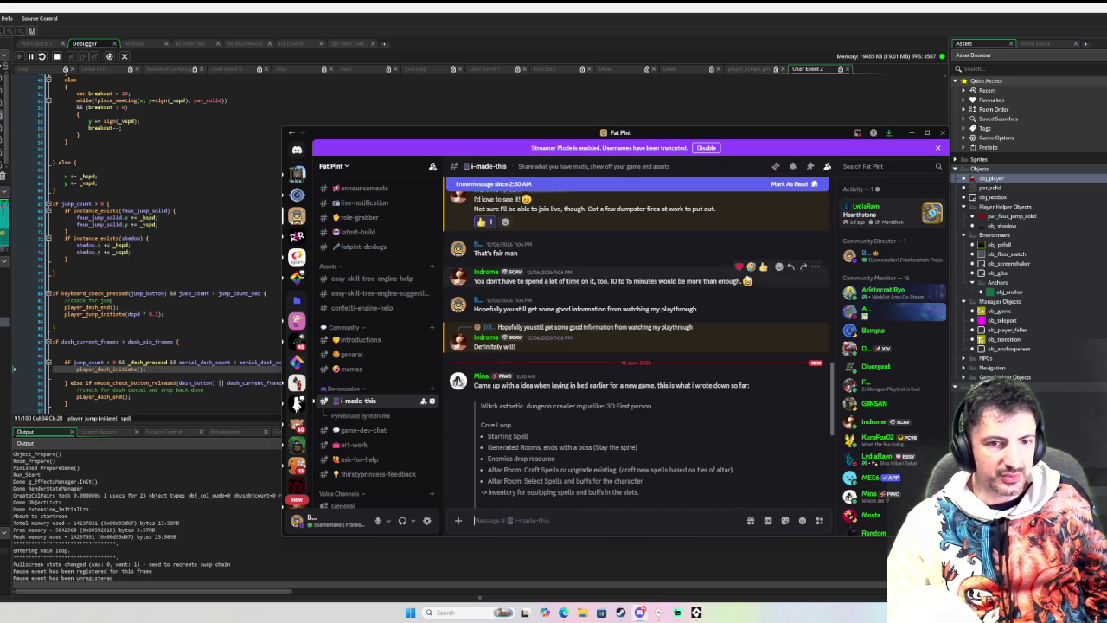
Scroll the i-made-this game-idea post down to the Dungeon Choices and Rooms in Dungeons lists.
scroll(740, 289, down, 1)
scroll(741, 289, down, 1)
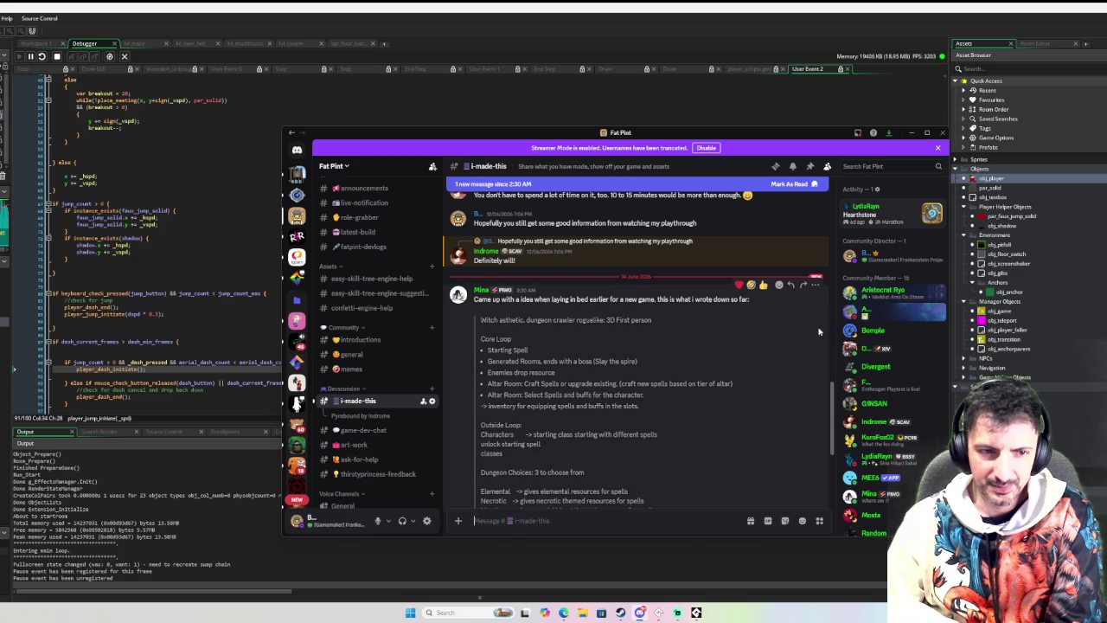
scroll(804, 337, down, 2)
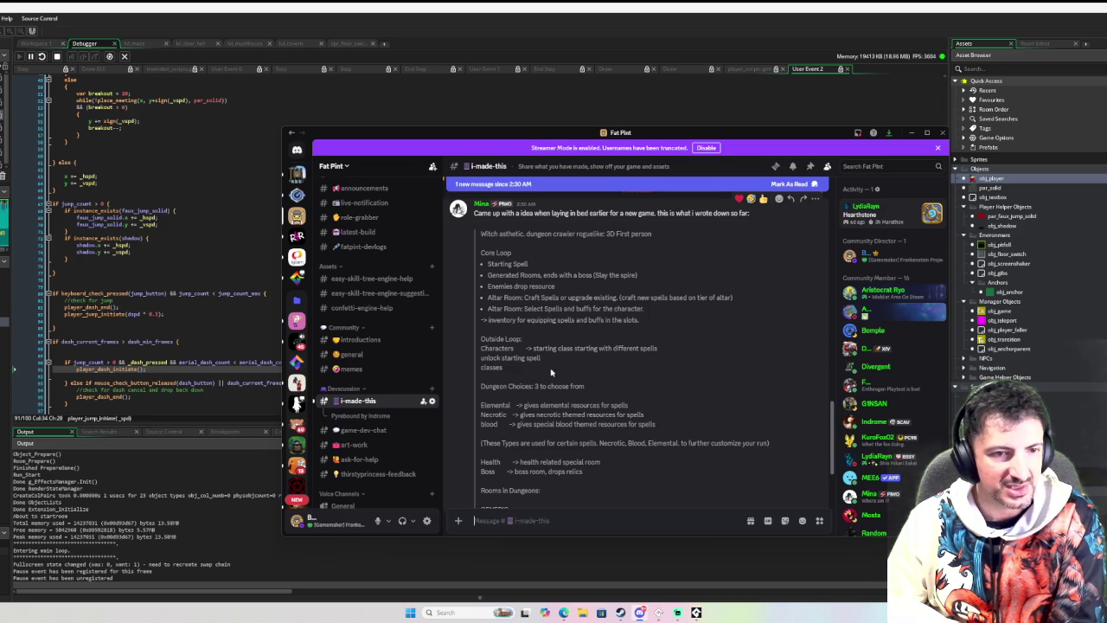
scroll(553, 372, down, 2)
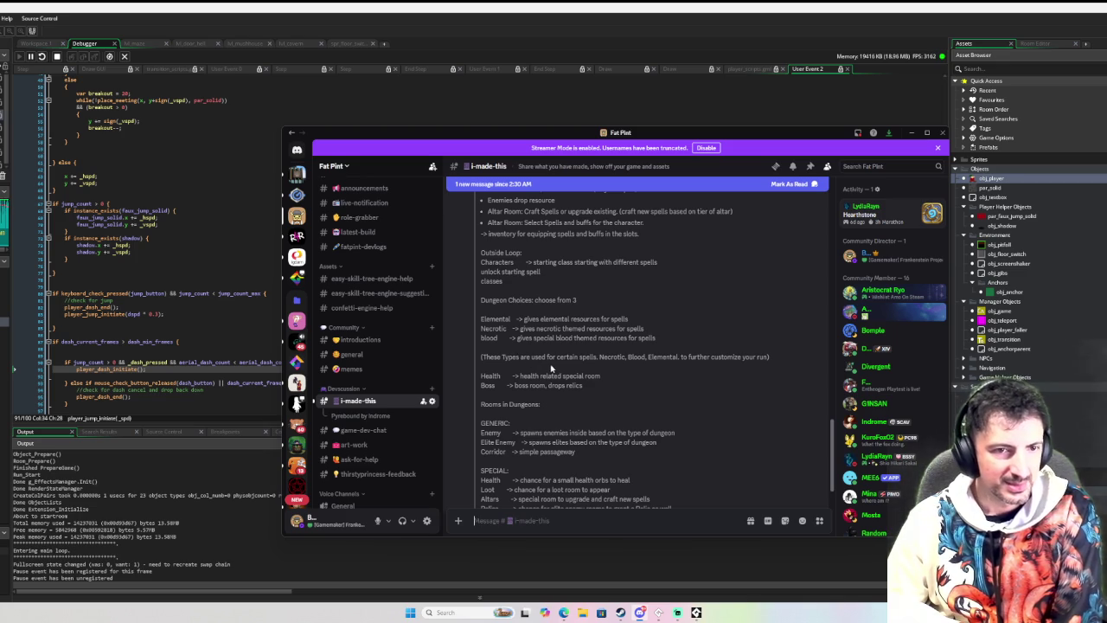
scroll(543, 366, down, 2)
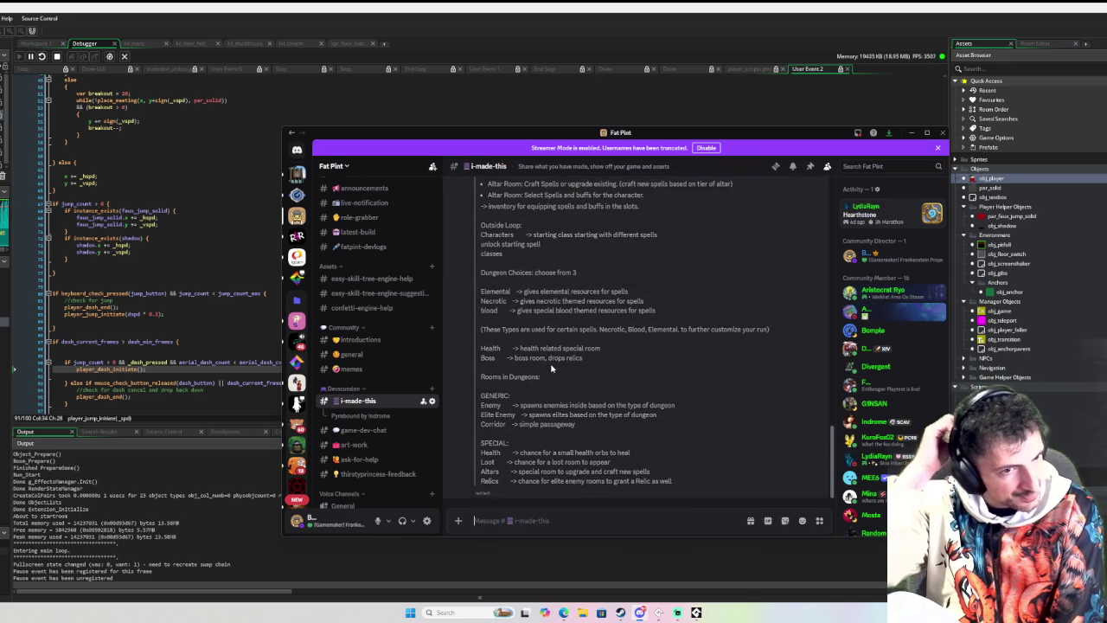